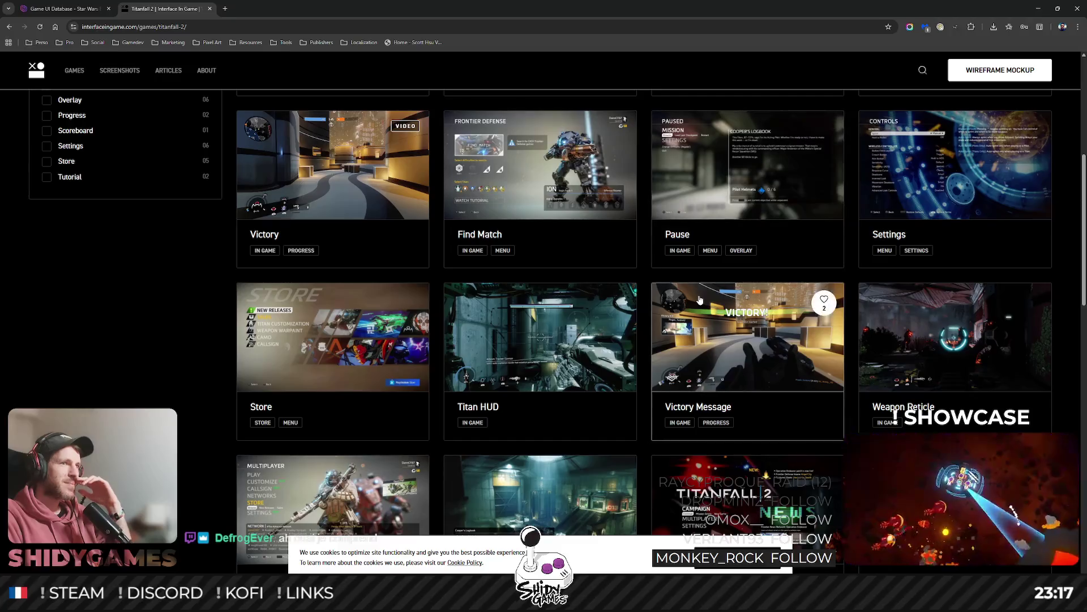
# View the Titanfall 2 Titan HUD screenshot full size, then close it.
pyautogui.scroll(-3, 549, 224)
pyautogui.click(549, 224)
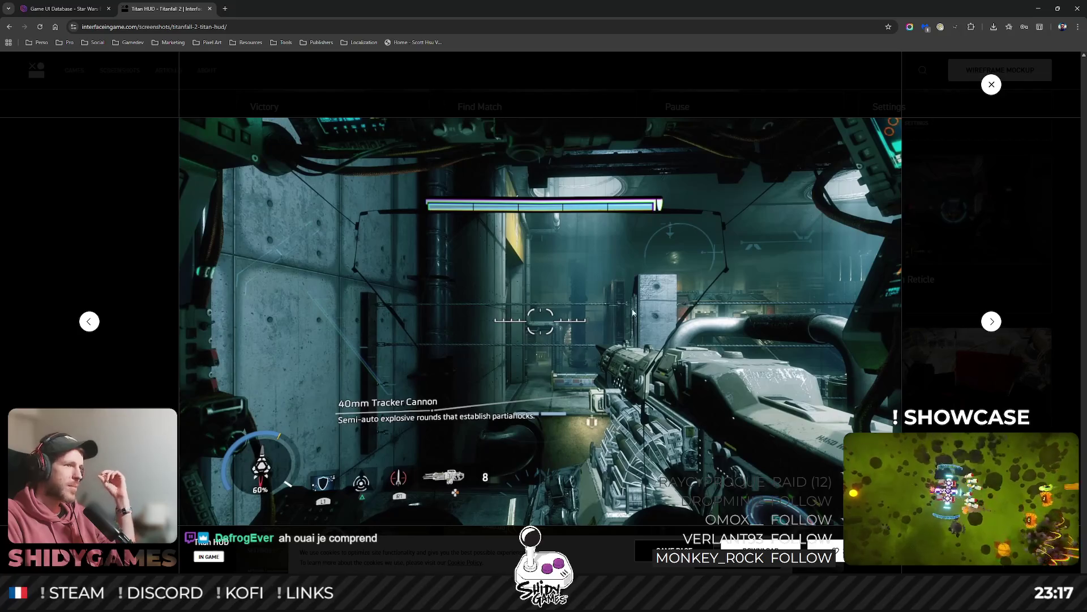
pyautogui.click(992, 84)
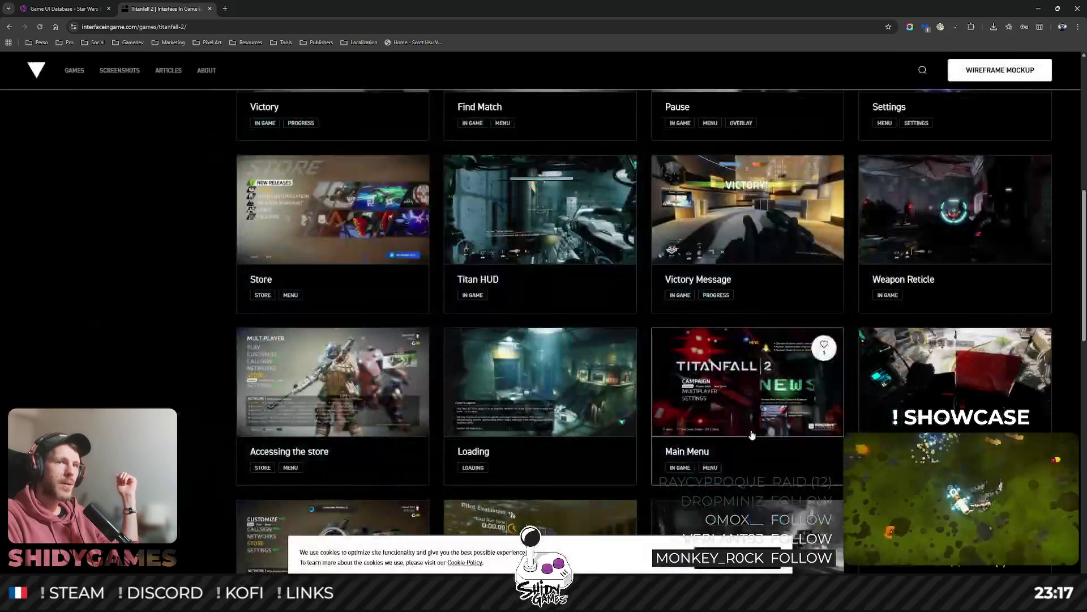
# View the FAQ screenshot full size, then go to the Star Wars Battlefront II page.
pyautogui.scroll(-3, 752, 434)
pyautogui.scroll(-5, 688, 363)
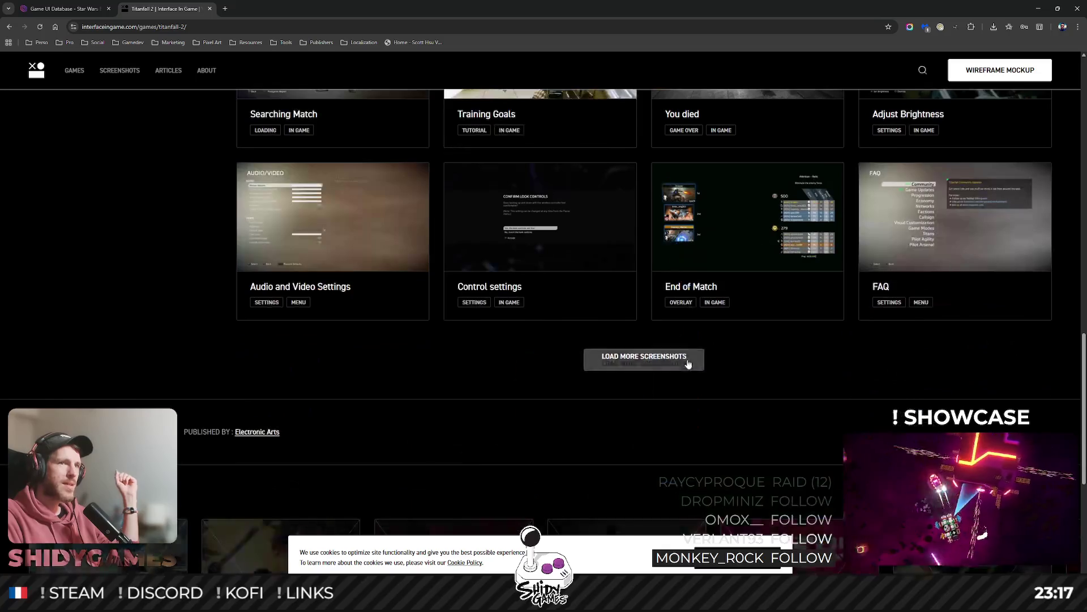
pyautogui.click(934, 255)
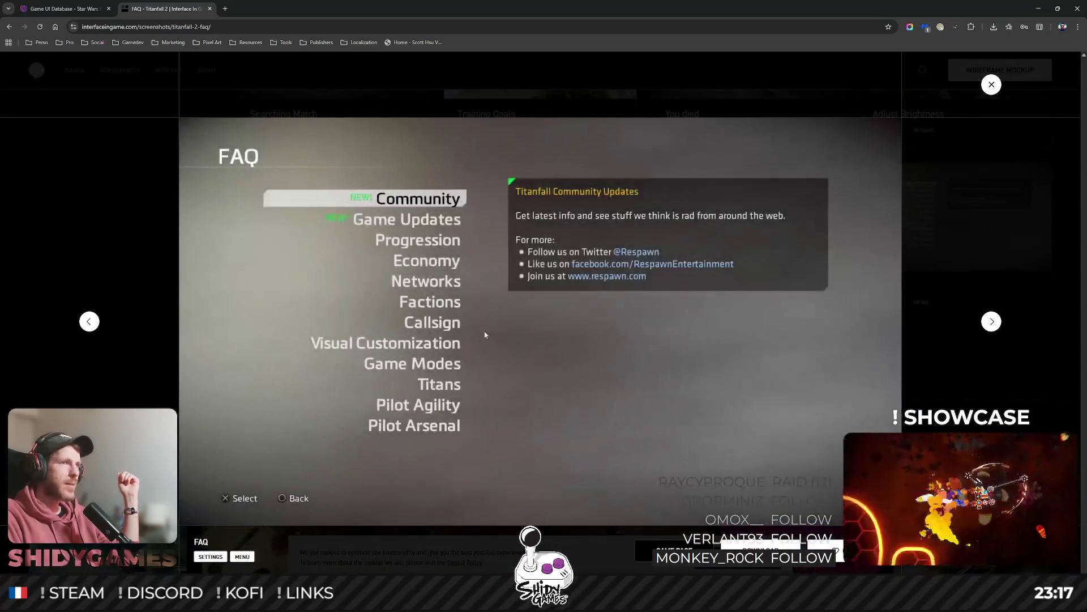
pyautogui.click(992, 84)
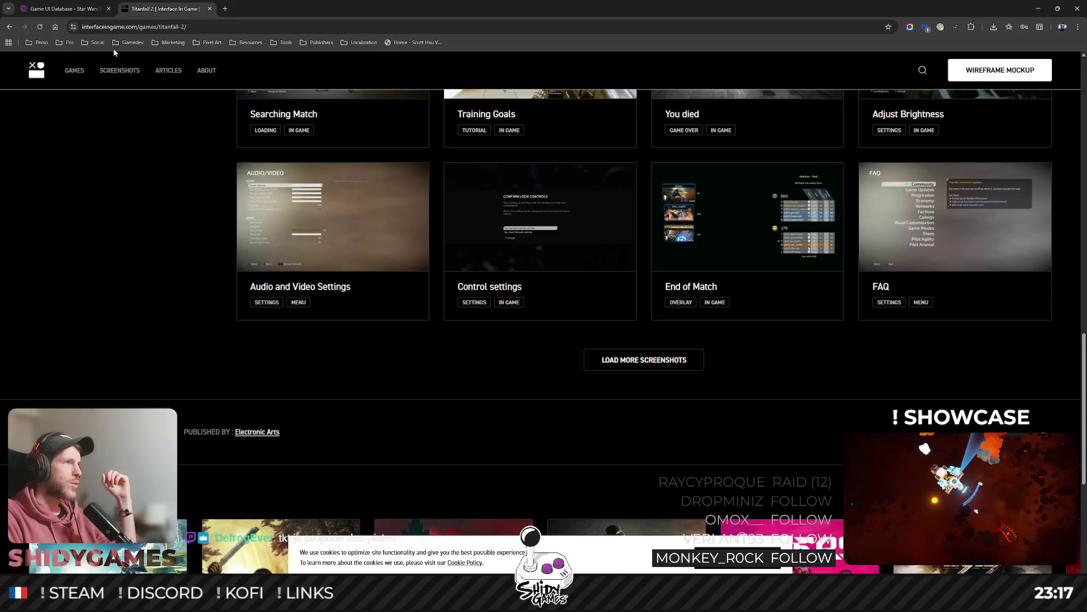
pyautogui.click(64, 8)
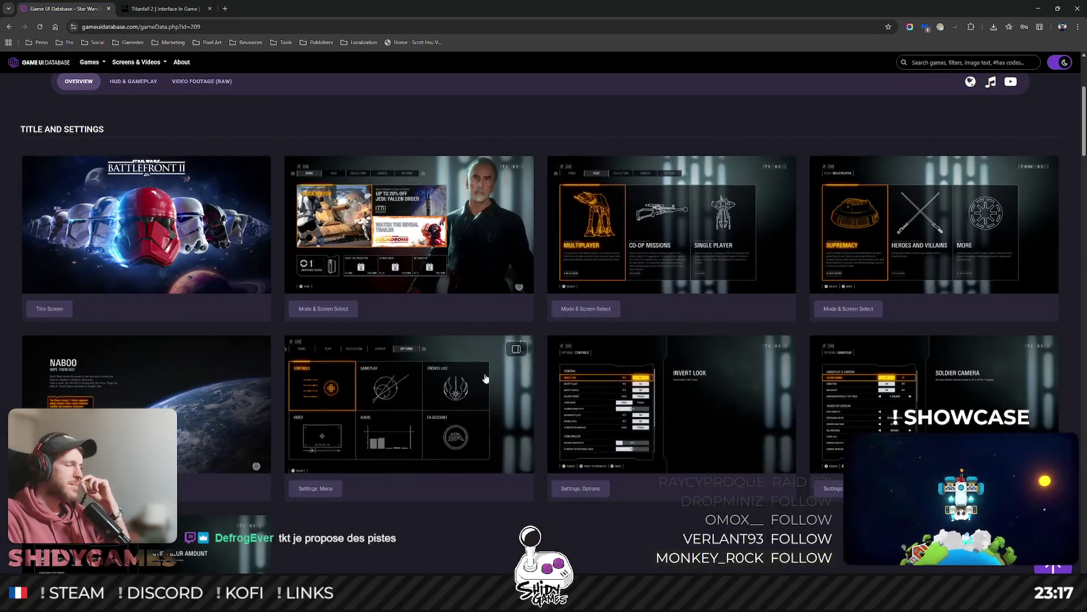
# Minimize Chrome, then bring back the Chrome window with the Robot Arena Survivors Figma moodboard.
pyautogui.click(1038, 8)
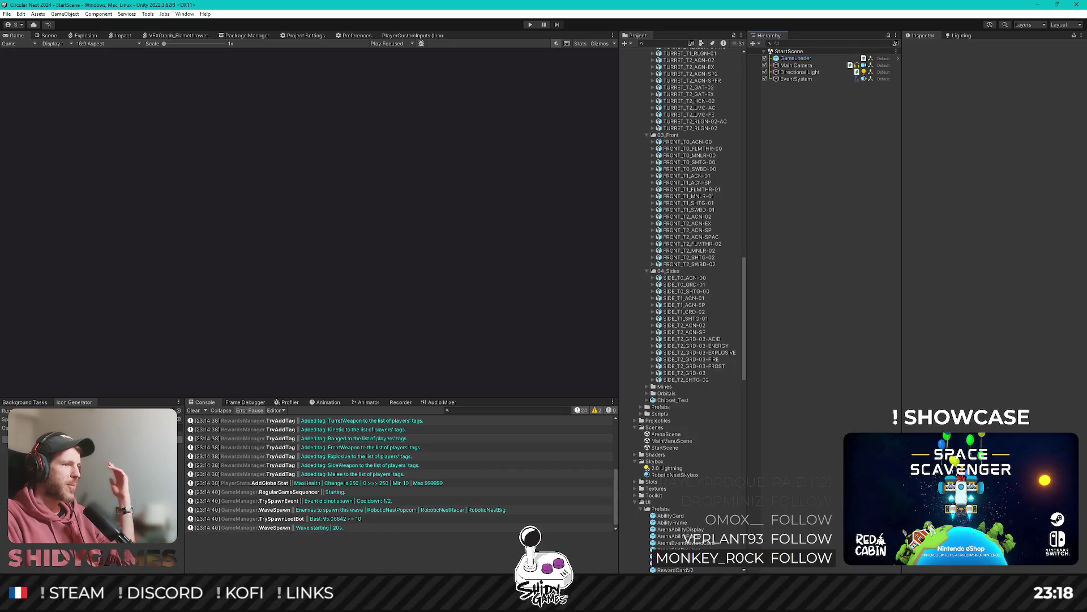
pyautogui.hotkey('alt', 'Tab')
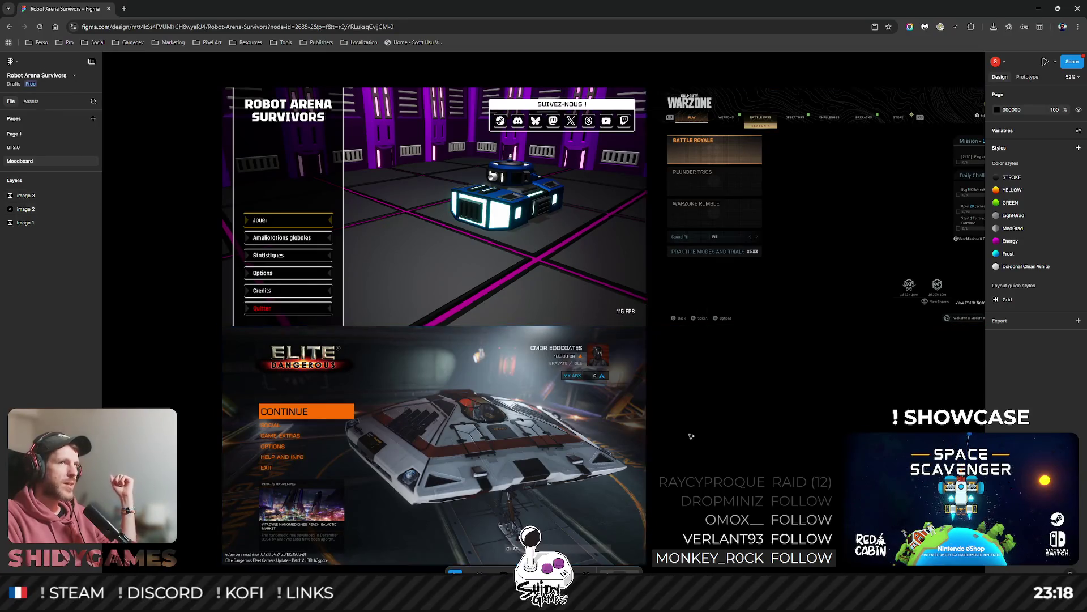
# Pan the moodboard to the right-hand references, then switch to the Unity editor.
pyautogui.moveTo(722, 439); pyautogui.dragTo(611, 432)
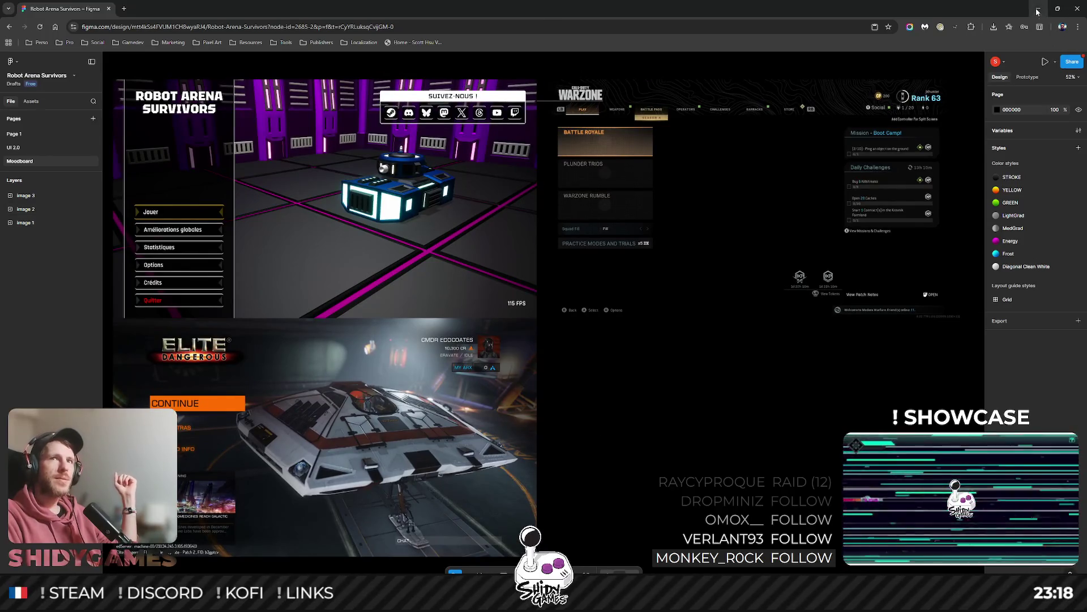
pyautogui.hotkey('alt', 'Tab')
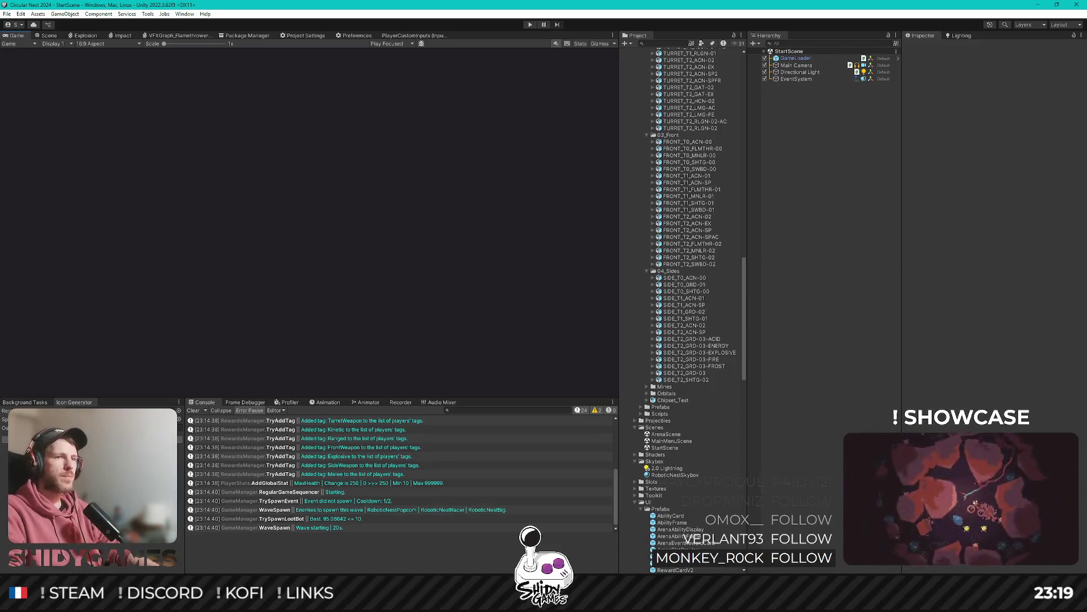
# Open MainMenuScene and re-angle the Directional Light's X, Y and Z rotation, with Y near 51.
pyautogui.click(677, 442)
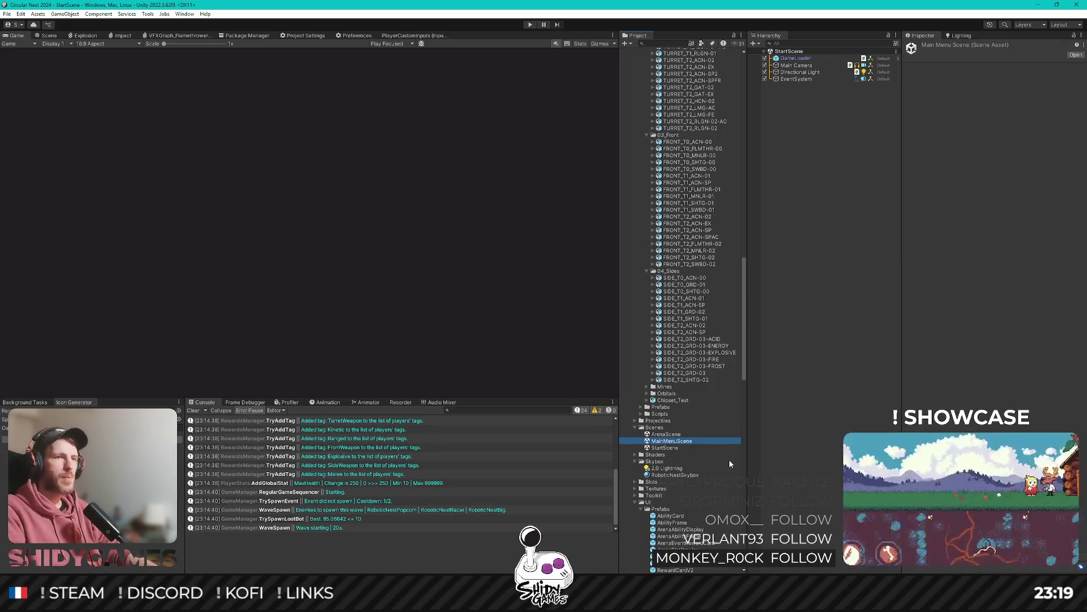
pyautogui.press('Return')
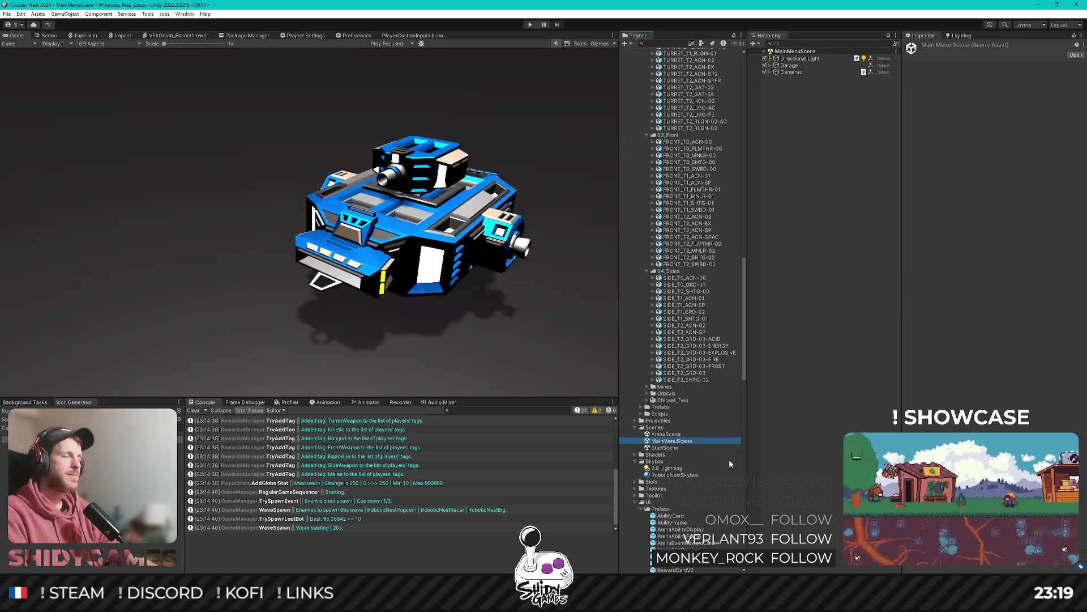
pyautogui.click(798, 58)
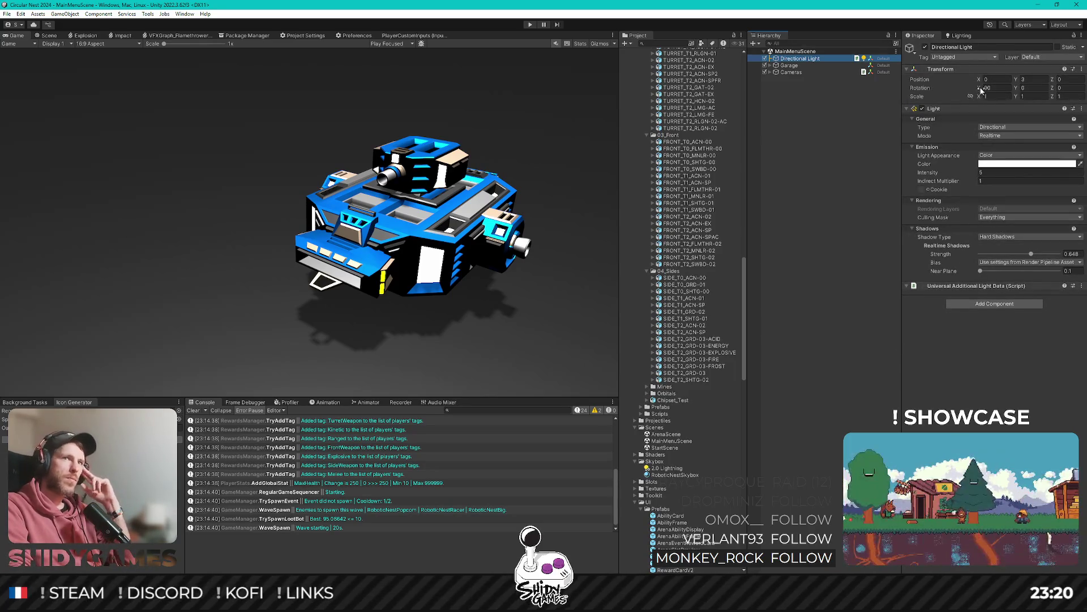
pyautogui.moveTo(982, 88)
pyautogui.mouseDown()
pyautogui.moveTo(1033, 81)
pyautogui.moveTo(228, 67)
pyautogui.moveTo(323, 75)
pyautogui.moveTo(303, 73)
pyautogui.mouseUp()
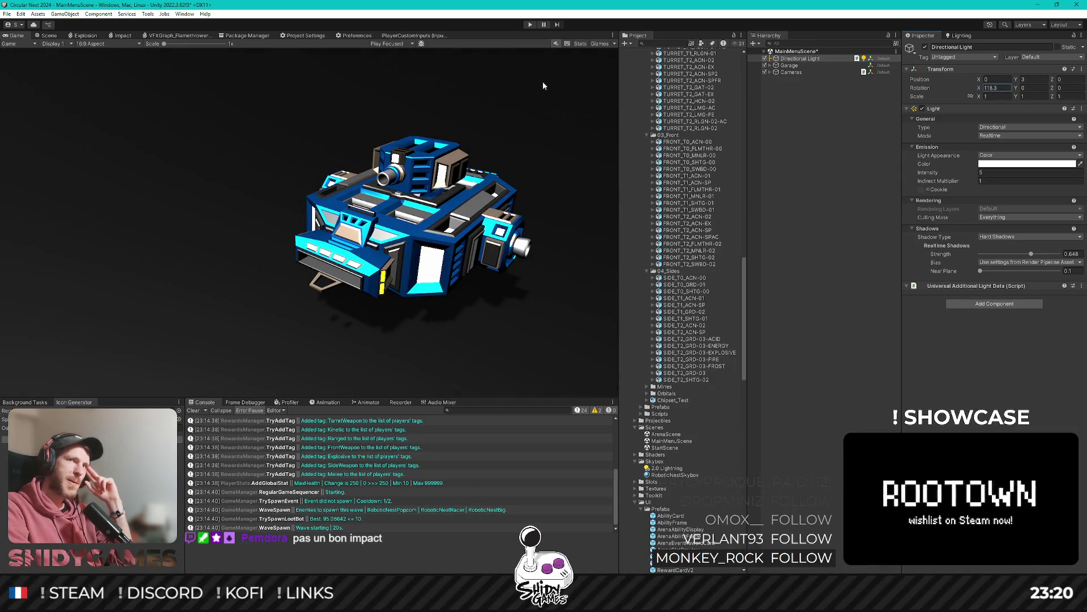
pyautogui.moveTo(1053, 87)
pyautogui.mouseDown()
pyautogui.moveTo(101, 85)
pyautogui.moveTo(667, 71)
pyautogui.moveTo(284, 52)
pyautogui.mouseUp()
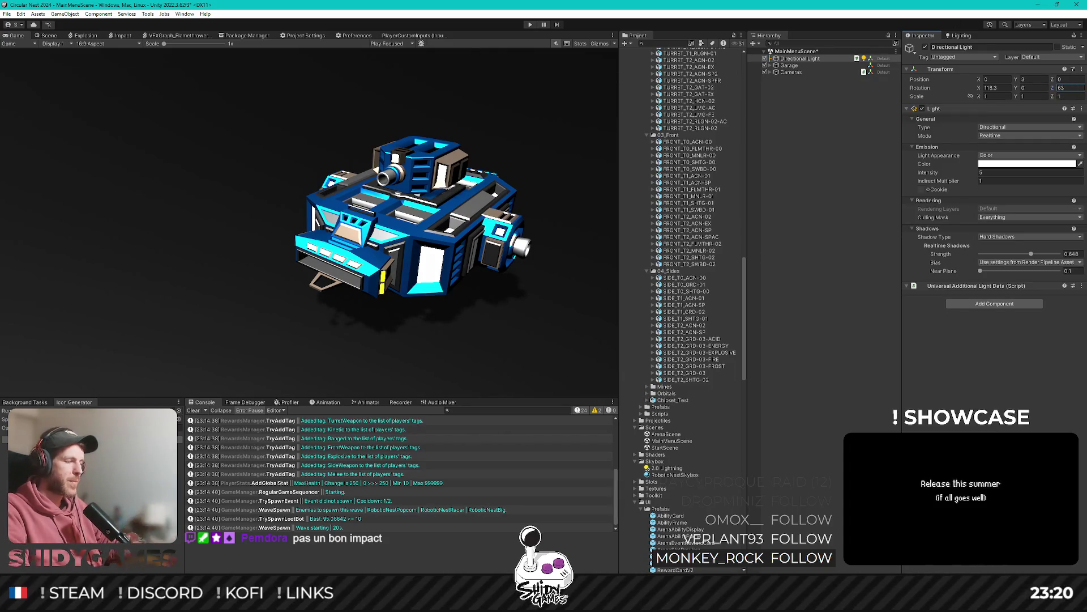
pyautogui.write('0')
pyautogui.moveTo(1018, 89)
pyautogui.mouseDown()
pyautogui.moveTo(73, 89)
pyautogui.moveTo(684, 94)
pyautogui.moveTo(509, 110)
pyautogui.mouseUp()
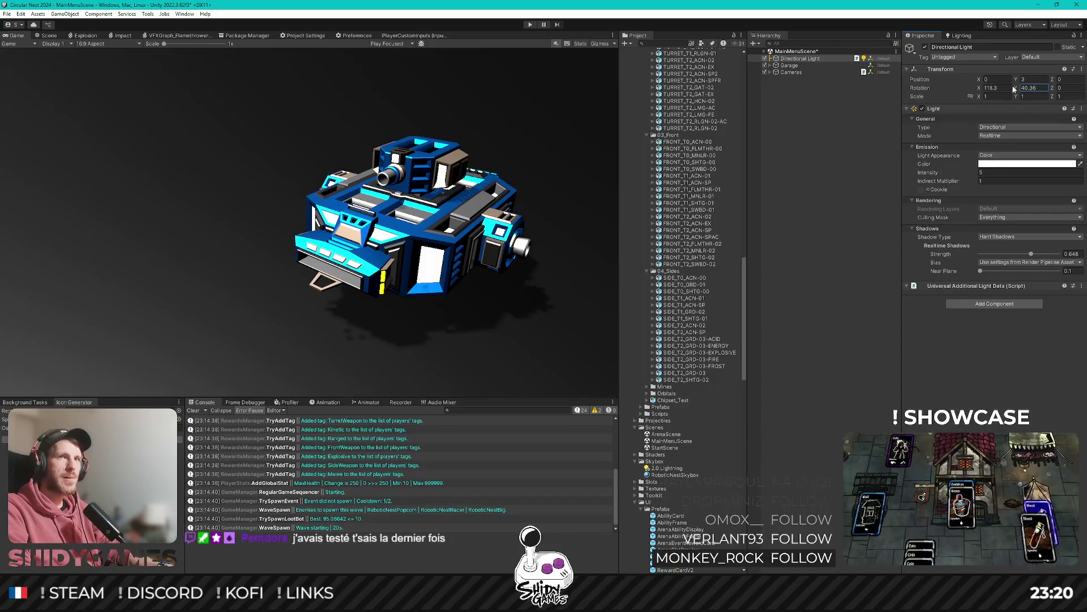
pyautogui.moveTo(979, 87)
pyautogui.mouseDown()
pyautogui.moveTo(951, 95)
pyautogui.moveTo(1042, 108)
pyautogui.moveTo(138, 98)
pyautogui.moveTo(314, 87)
pyautogui.moveTo(211, 95)
pyautogui.moveTo(273, 93)
pyautogui.mouseUp()
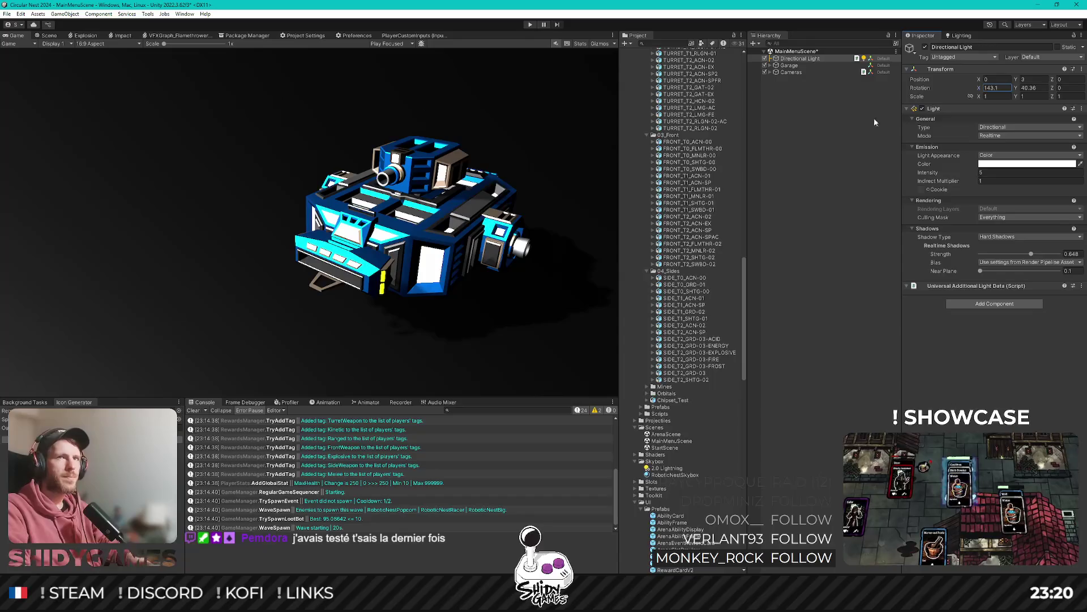
# Set the light intensity to 10 and fine-tune X rotation to 118.74 and Y rotation.
pyautogui.moveTo(953, 173); pyautogui.dragTo(962, 172)
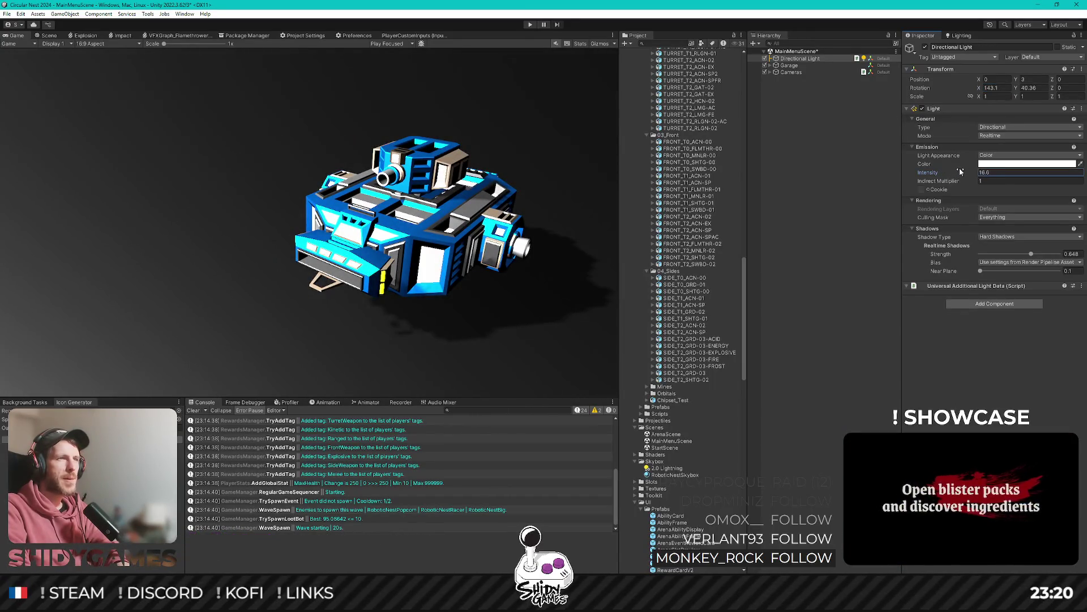
pyautogui.click(997, 173)
pyautogui.write('10')
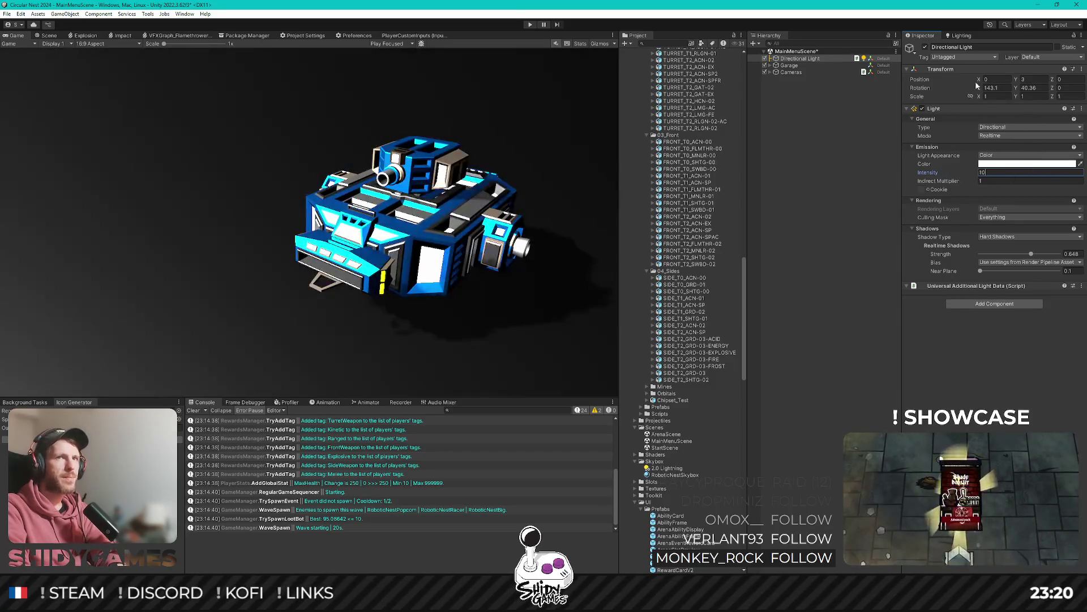
pyautogui.moveTo(976, 85)
pyautogui.mouseDown()
pyautogui.moveTo(878, 104)
pyautogui.moveTo(810, 101)
pyautogui.moveTo(897, 100)
pyautogui.mouseUp()
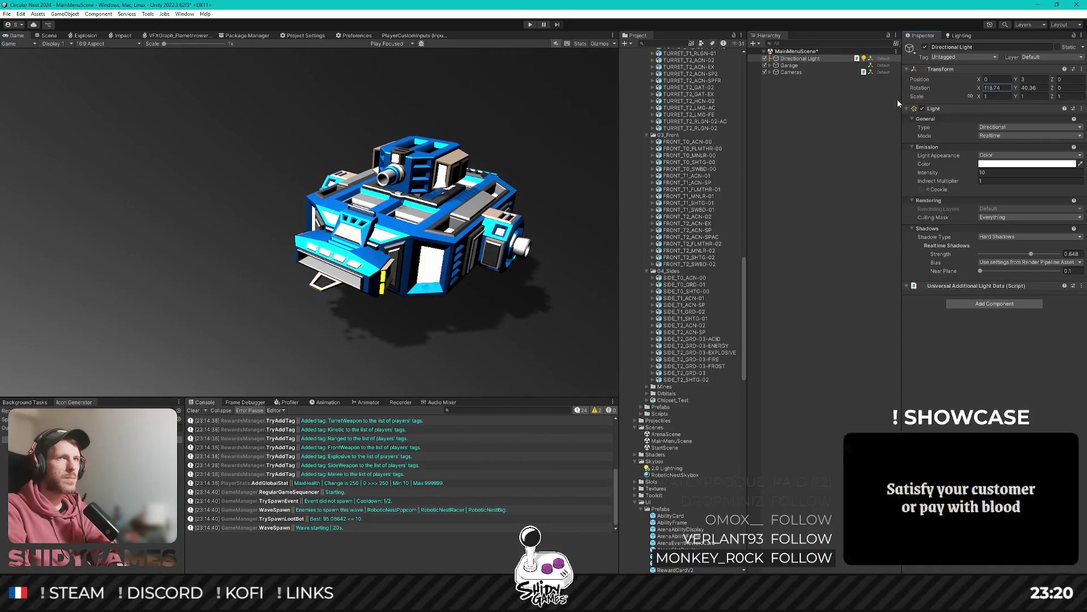
pyautogui.moveTo(1018, 91)
pyautogui.mouseDown()
pyautogui.moveTo(994, 92)
pyautogui.moveTo(1027, 107)
pyautogui.moveTo(988, 103)
pyautogui.mouseUp()
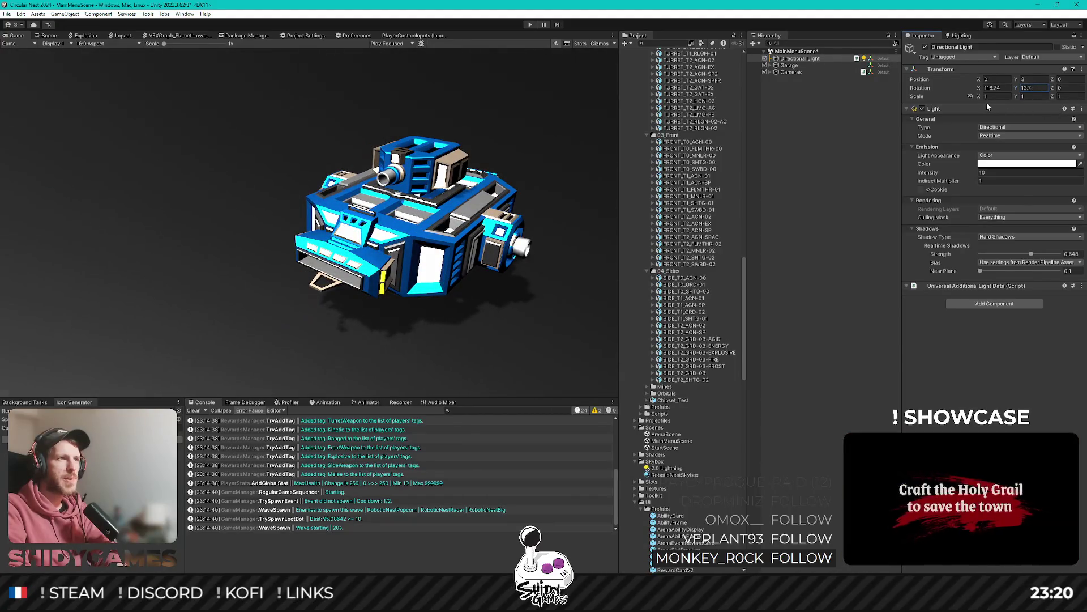
# Deselect the light, save MainMenuScene with Ctrl+S, and scroll the Project panel down to Scenes.
pyautogui.click(844, 250)
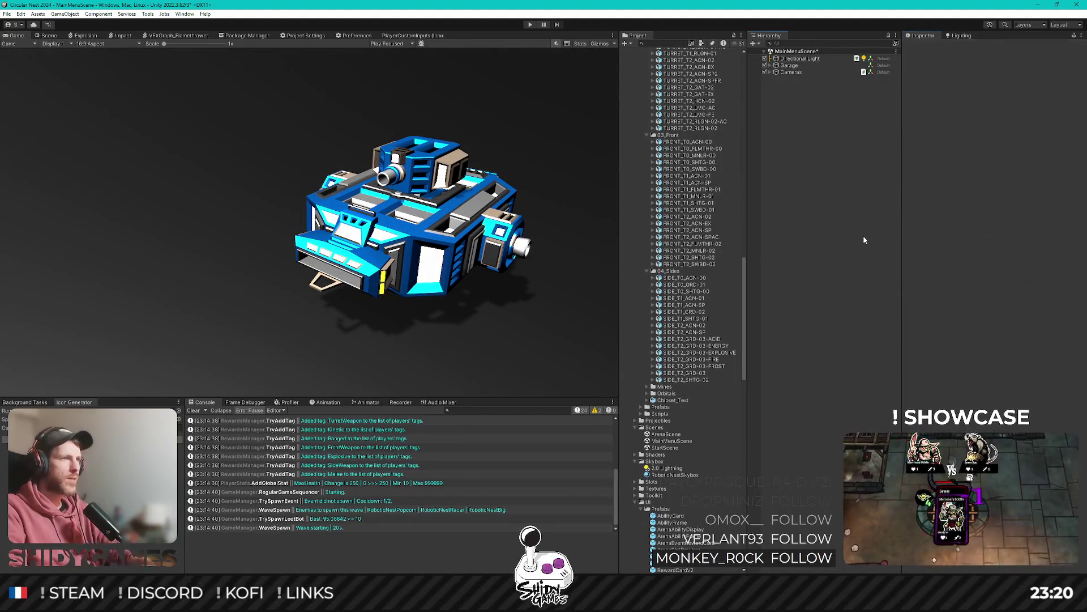
pyautogui.hotkey('ctrl', 's')
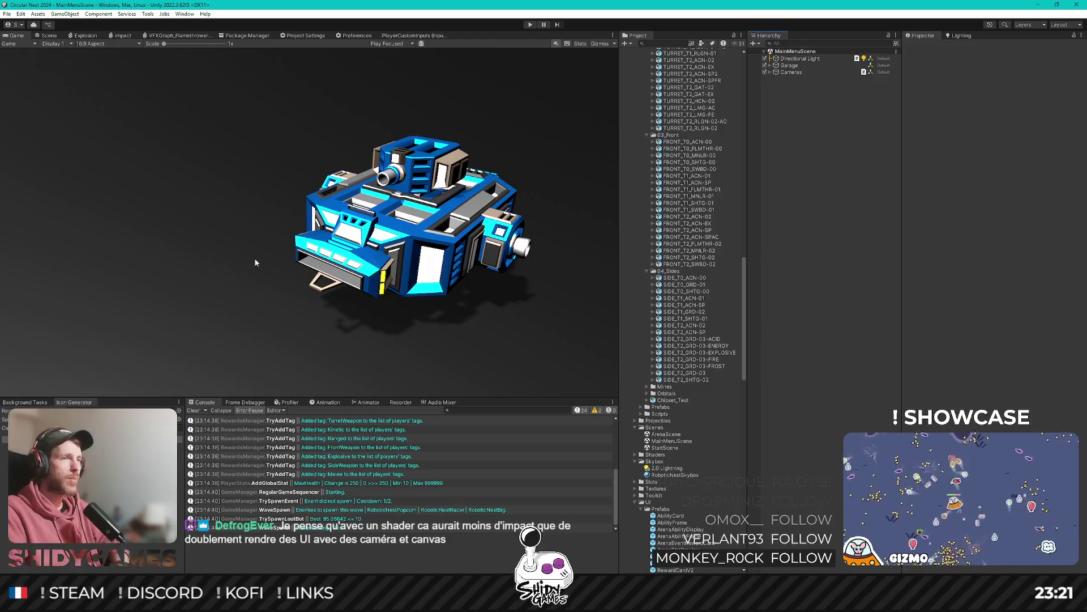
pyautogui.scroll(-2, 672, 258)
pyautogui.scroll(-5, 672, 258)
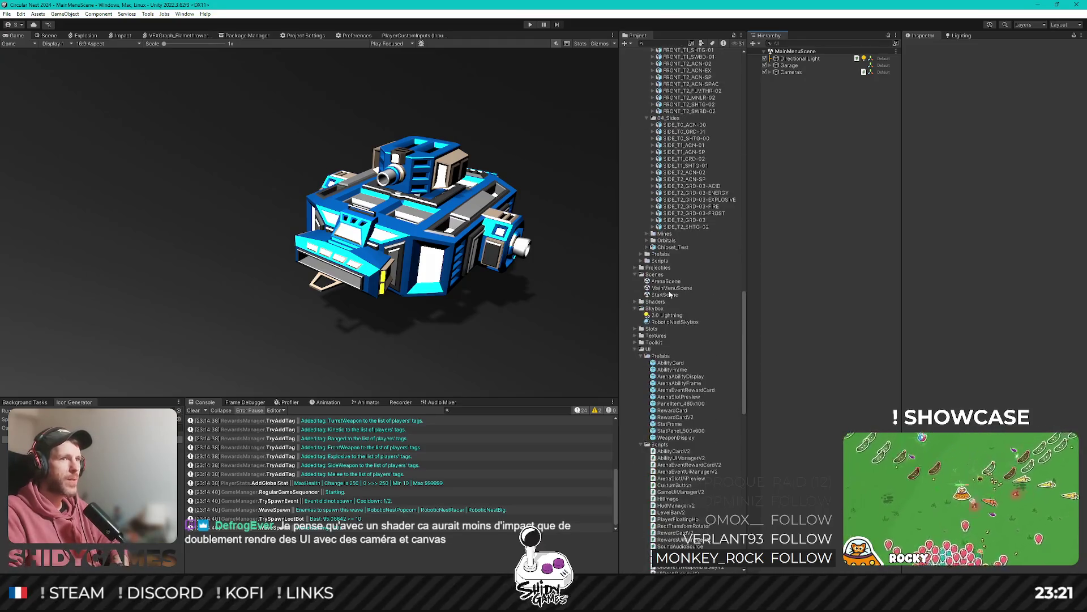
# Open ArenaScene and select the PostProcessing volume inside its SCENE group.
pyautogui.doubleClick(667, 282)
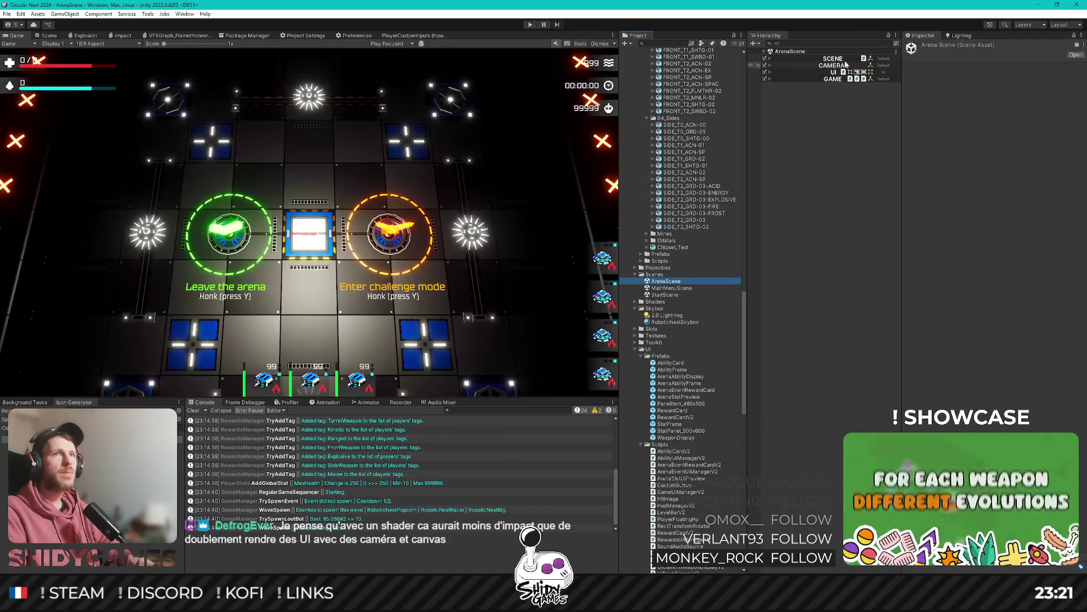
pyautogui.click(768, 61)
pyautogui.click(770, 59)
pyautogui.click(801, 66)
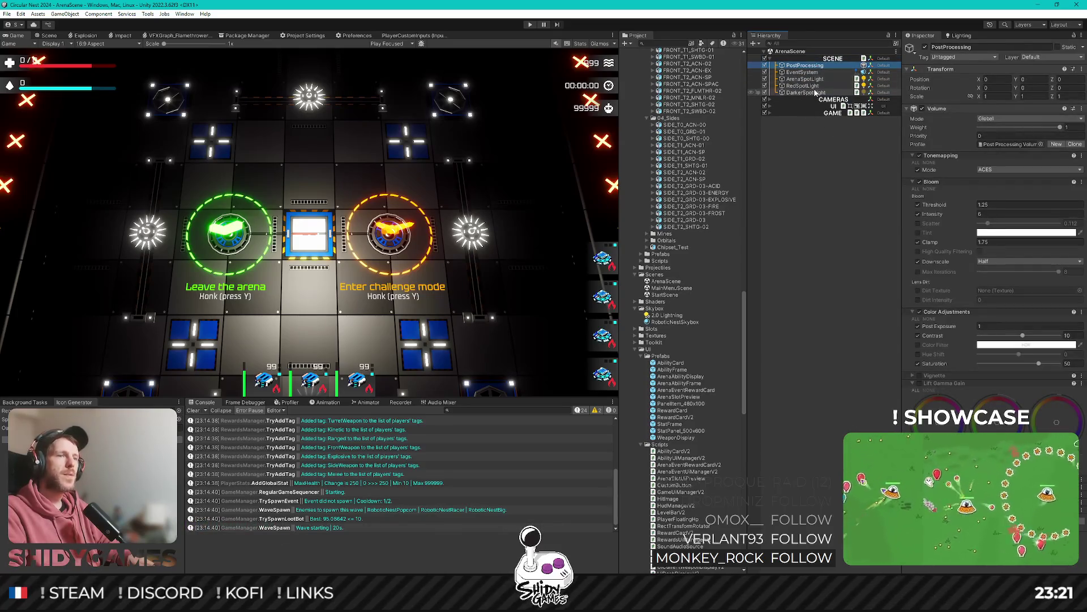
pyautogui.click(793, 198)
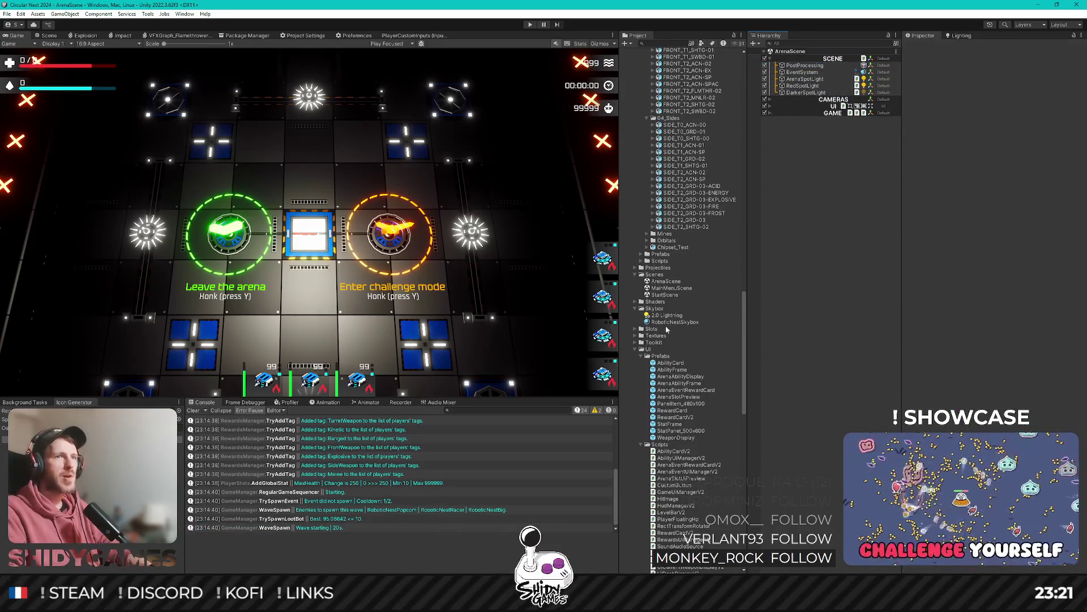
# Paste PostProcessing into MainMenuScene at the top and lower the light intensity to 5.1.
pyautogui.doubleClick(673, 287)
pyautogui.click(807, 183)
pyautogui.hotkey('ctrl', 'v')
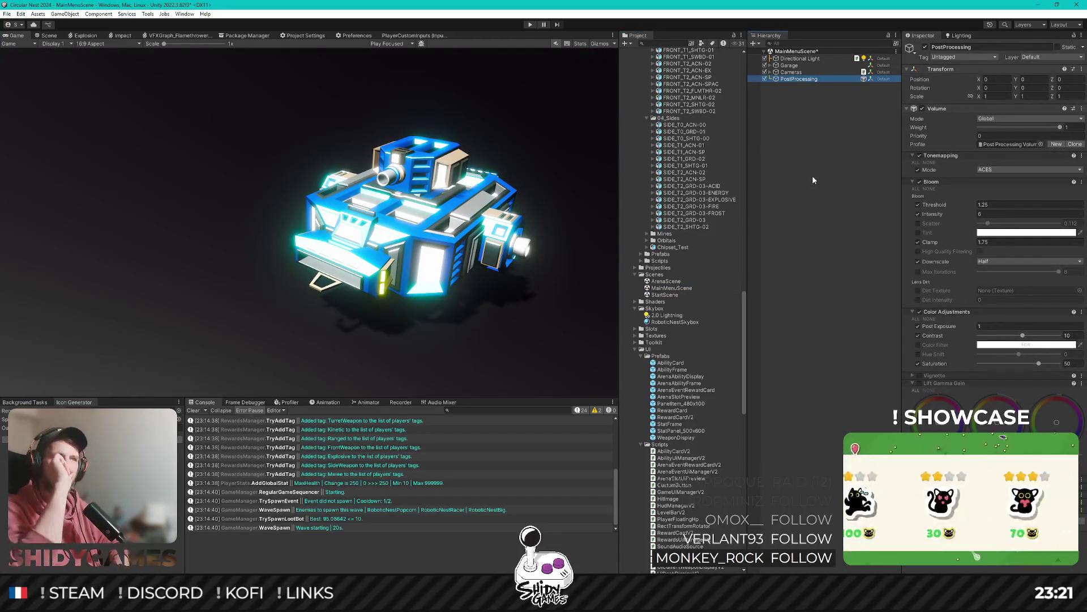
pyautogui.moveTo(799, 79); pyautogui.dragTo(798, 55)
pyautogui.click(801, 65)
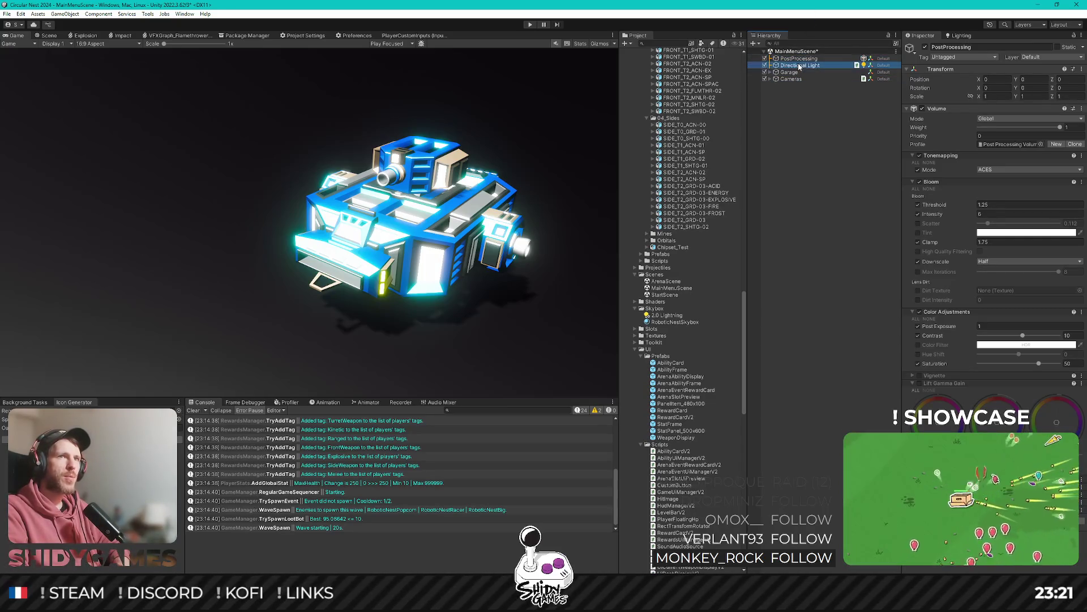
pyautogui.moveTo(965, 174); pyautogui.dragTo(952, 174)
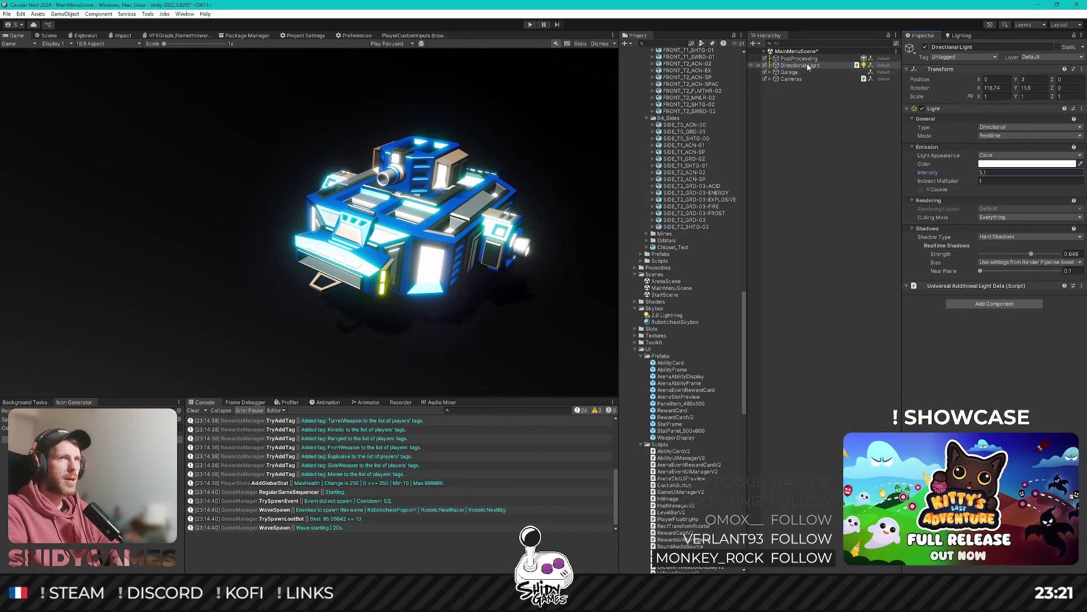
# Set MainCamera's Anti-aliasing to Temporal Anti-aliasing (TAA) at Very High quality.
pyautogui.click(773, 79)
pyautogui.click(770, 79)
pyautogui.click(802, 86)
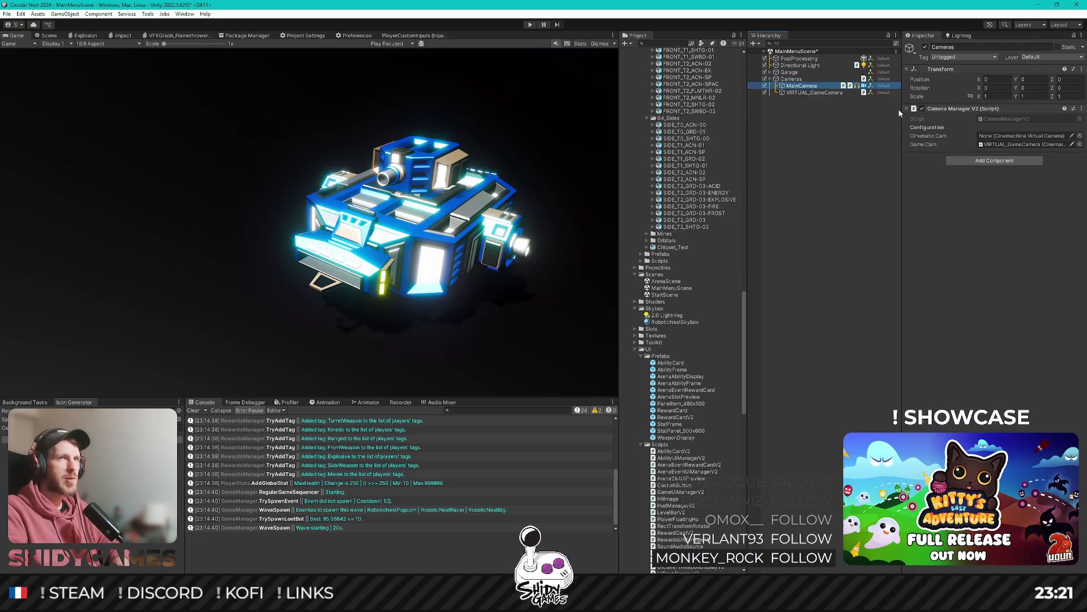
pyautogui.scroll(-2, 974, 245)
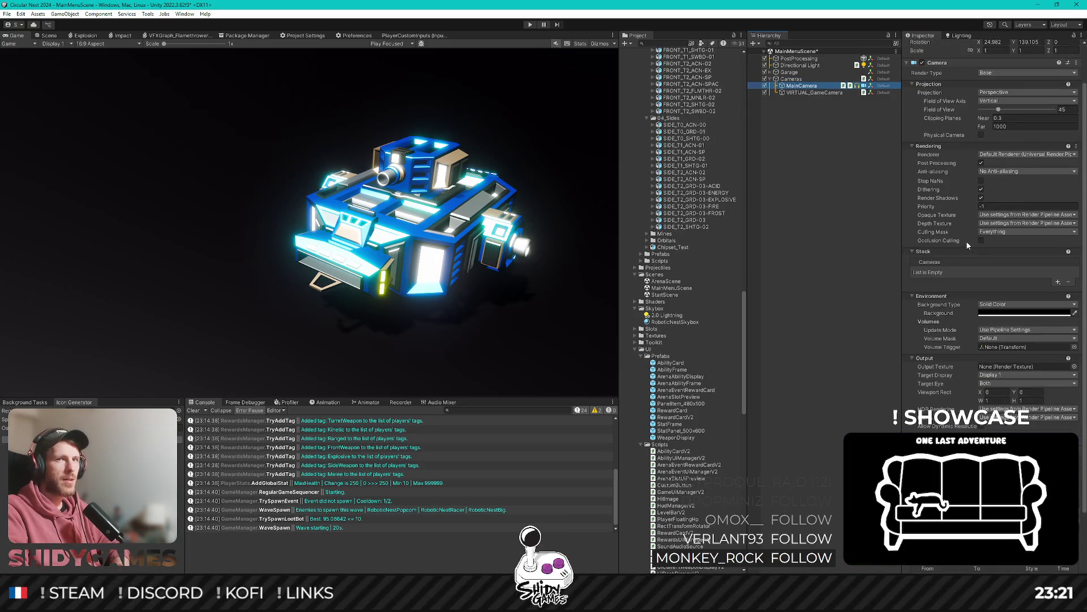
pyautogui.scroll(-1, 966, 284)
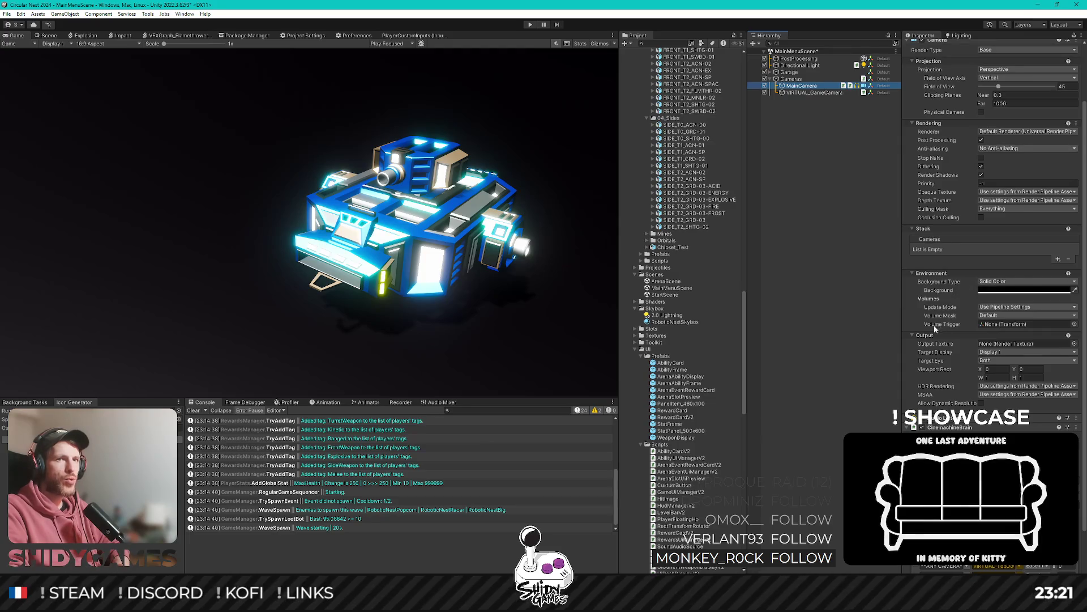
pyautogui.scroll(-2, 941, 335)
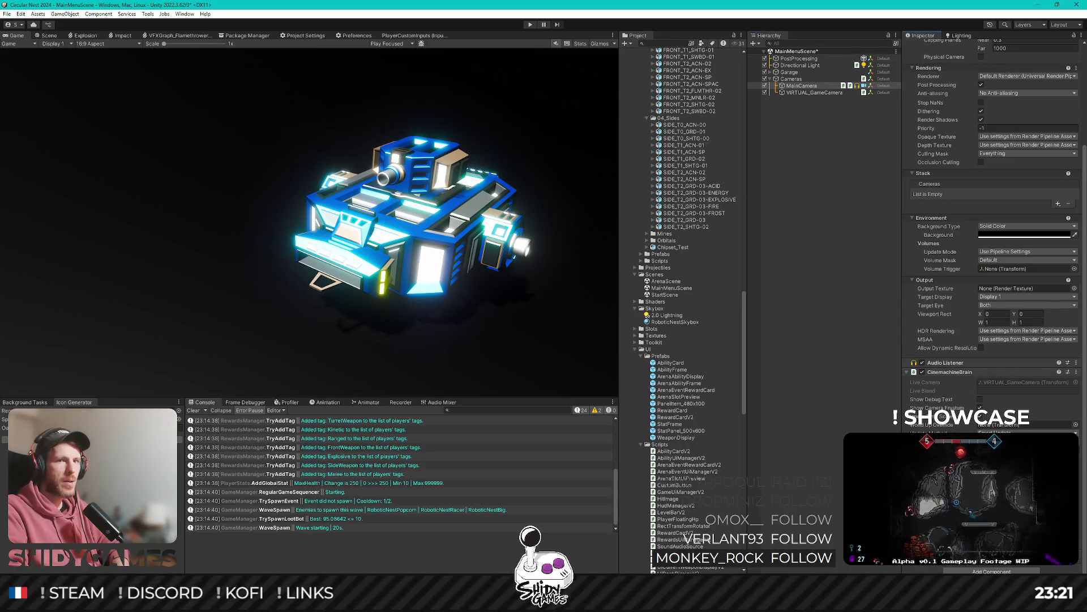
pyautogui.scroll(1, 995, 238)
pyautogui.scroll(4, 995, 238)
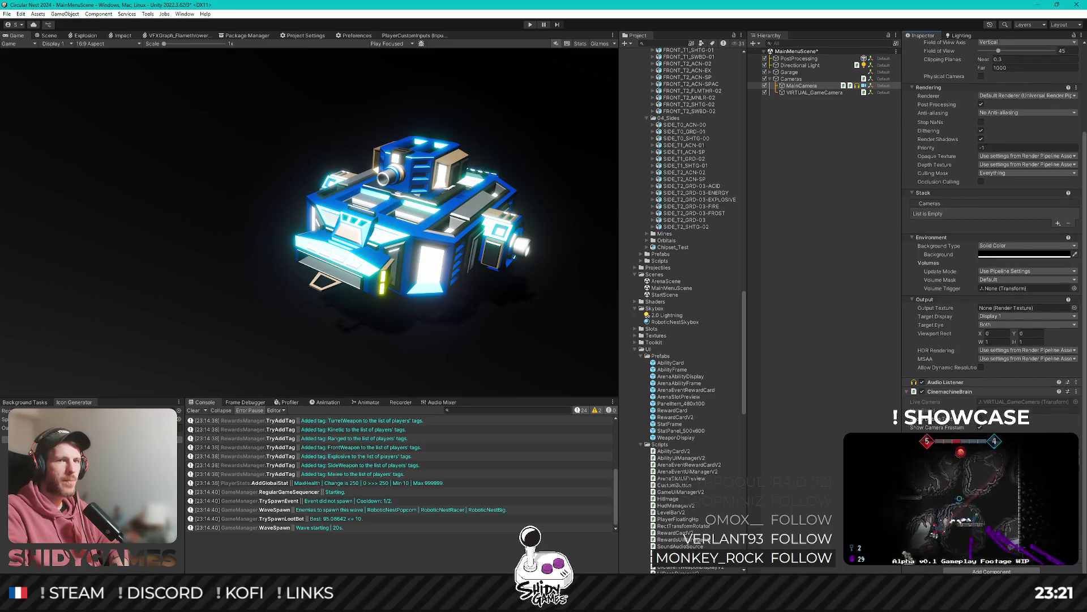
pyautogui.scroll(2, 1014, 425)
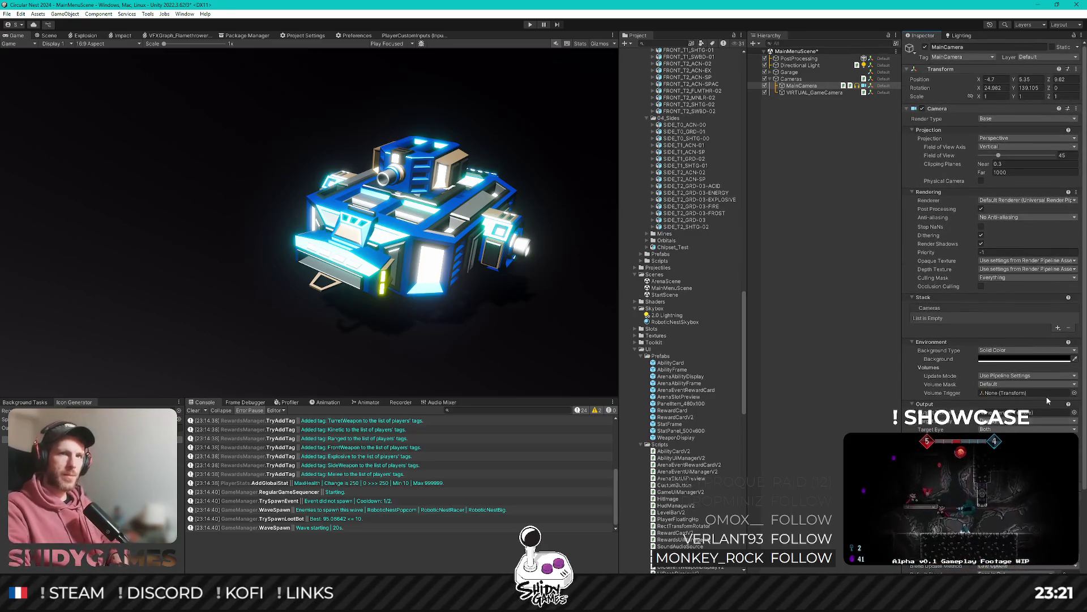
pyautogui.click(1017, 219)
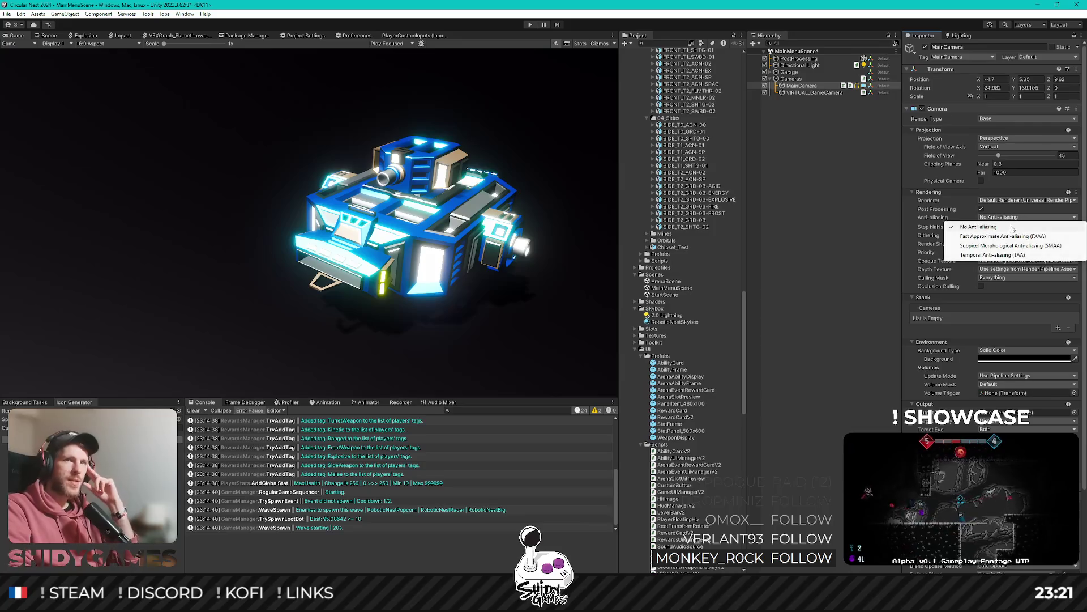
pyautogui.click(1019, 255)
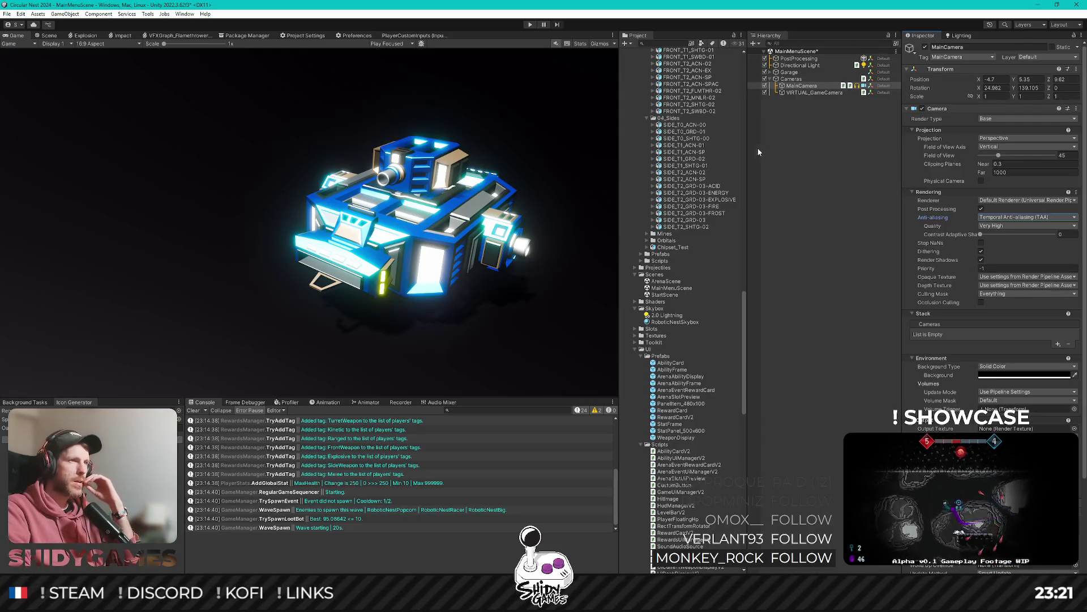
# Lower the Directional Light intensity to about 2.2 and maximize the Game view.
pyautogui.click(803, 66)
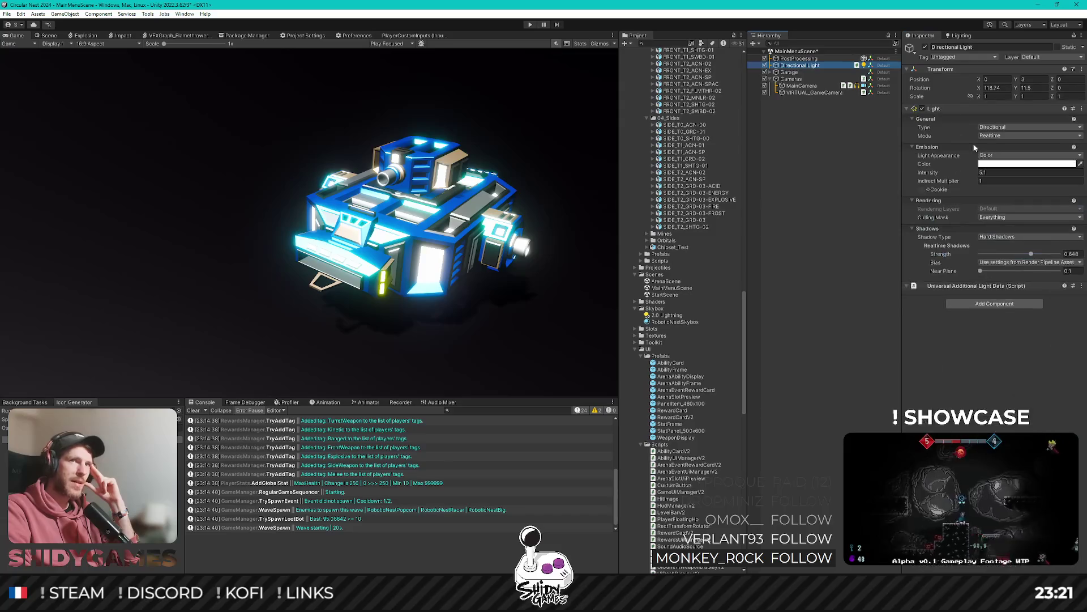
pyautogui.moveTo(971, 175); pyautogui.dragTo(953, 167)
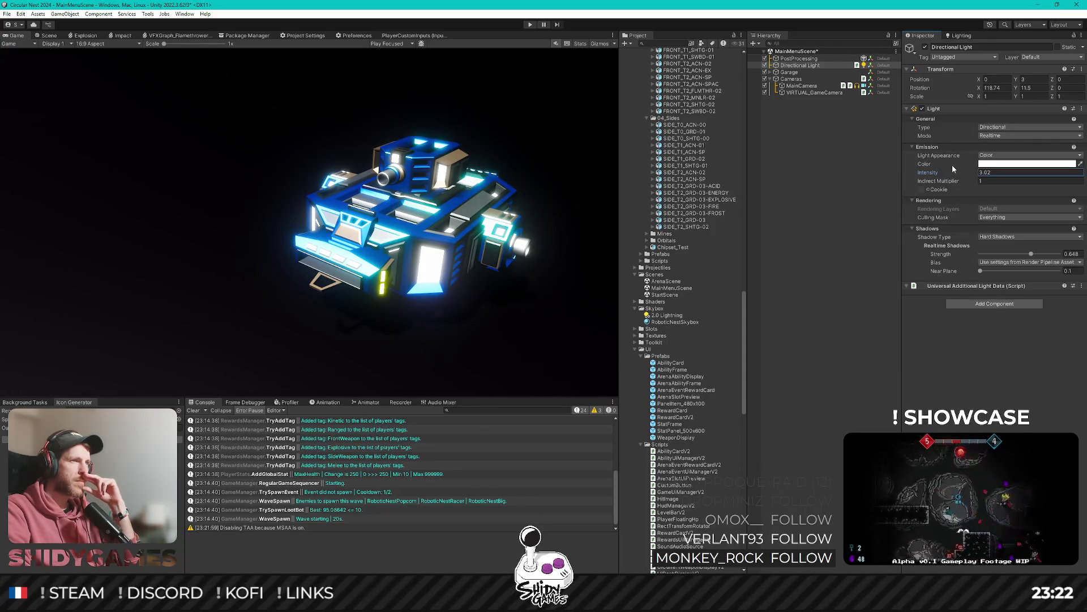
pyautogui.click(823, 196)
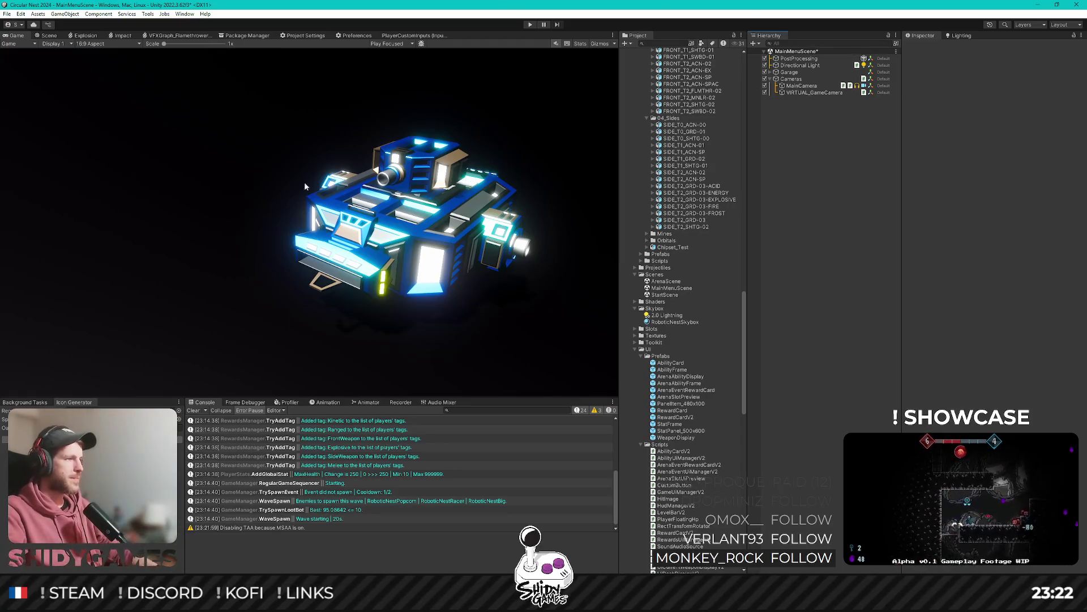
pyautogui.hotkey('shift', 'space')
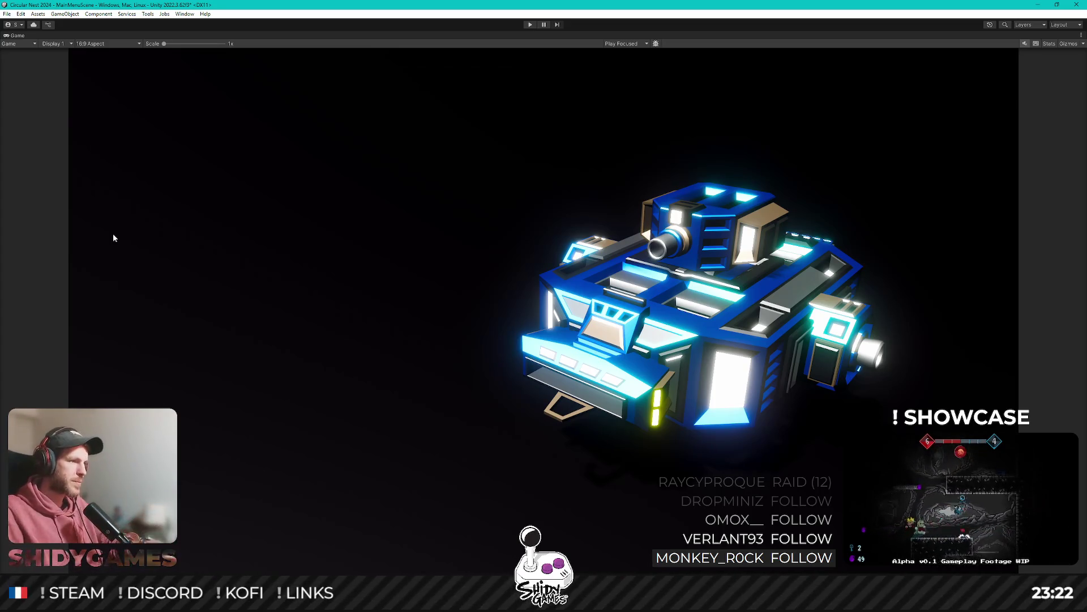
# Shrink the maximized Game view back into the normal editor layout.
pyautogui.hotkey('shift', 'space')
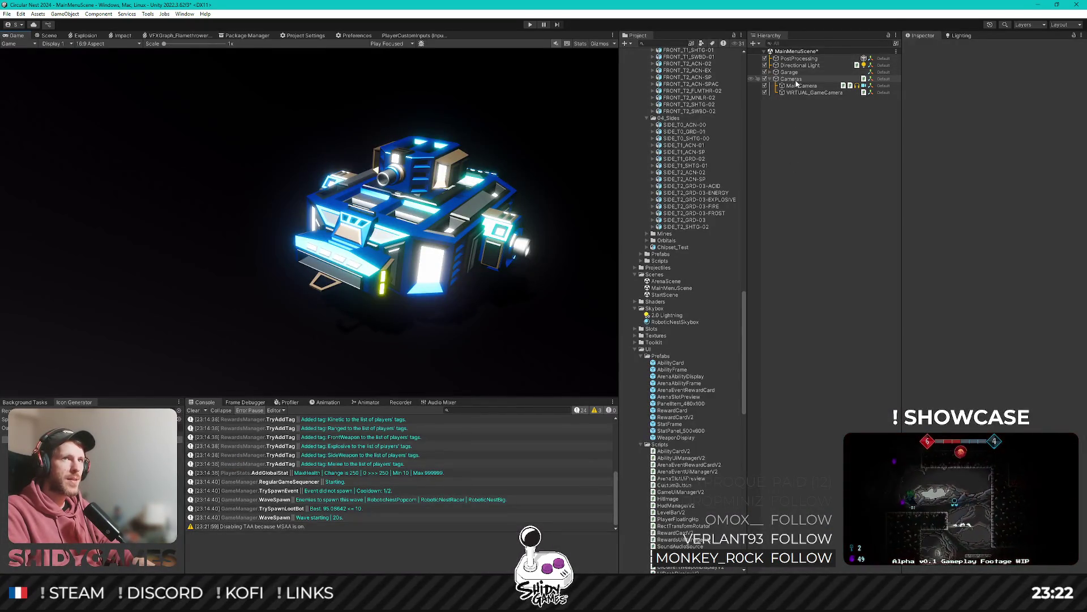
# Remove the Camera Manager V2 component from Cameras, then select VIRTUAL_GameCamera.
pyautogui.click(810, 67)
pyautogui.click(800, 58)
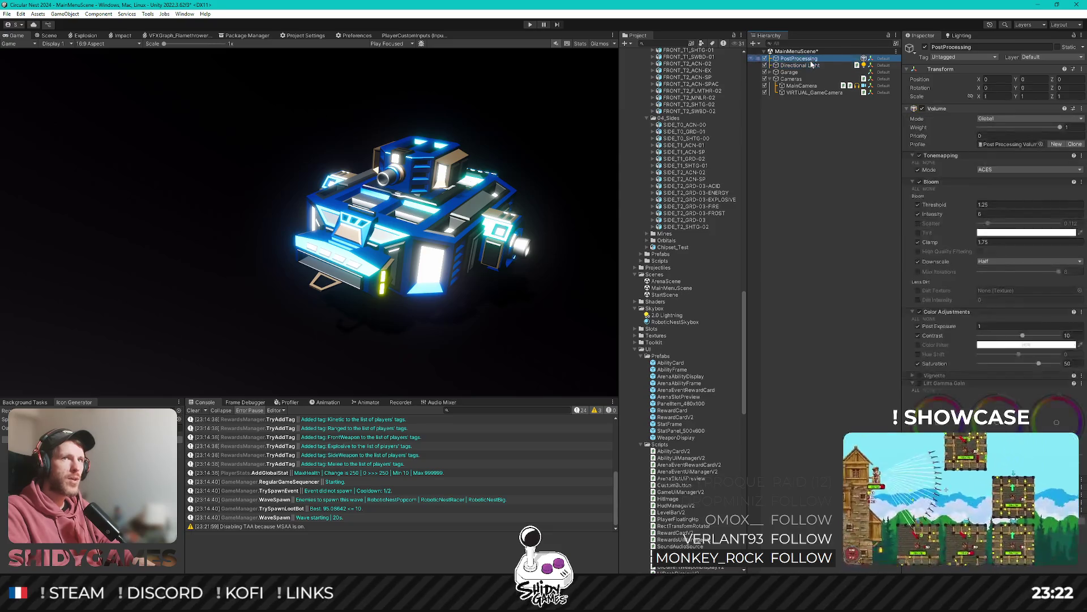
pyautogui.click(793, 79)
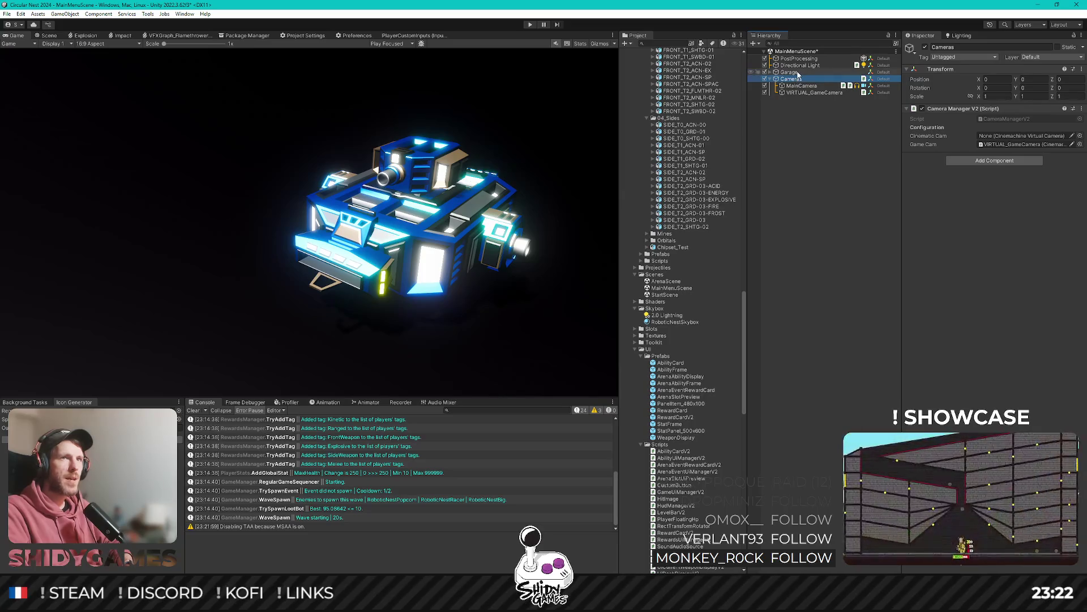
pyautogui.click(1081, 108)
pyautogui.click(1014, 123)
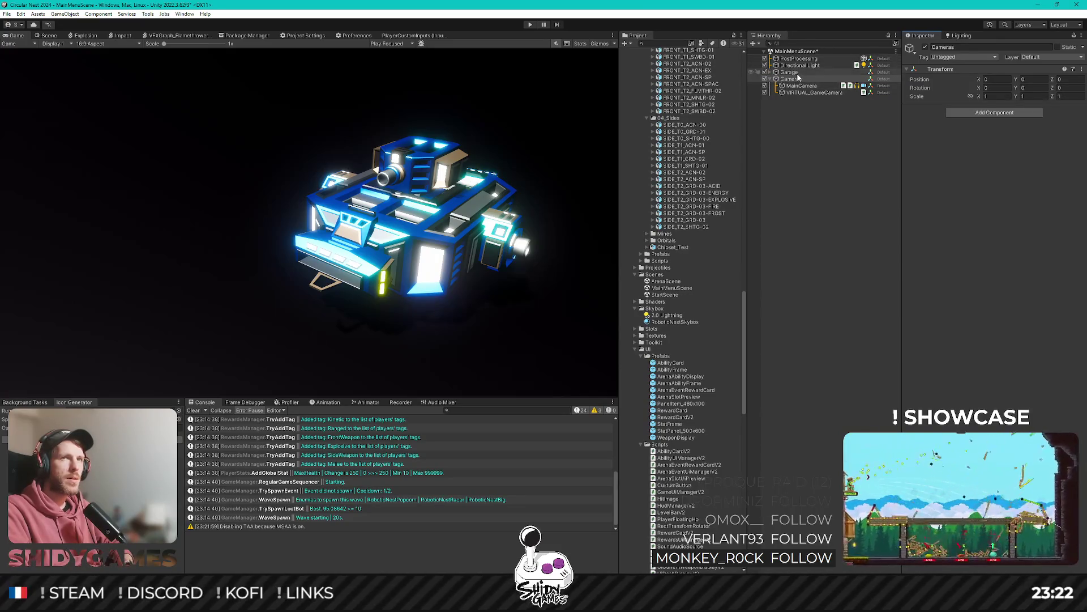
pyautogui.click(804, 93)
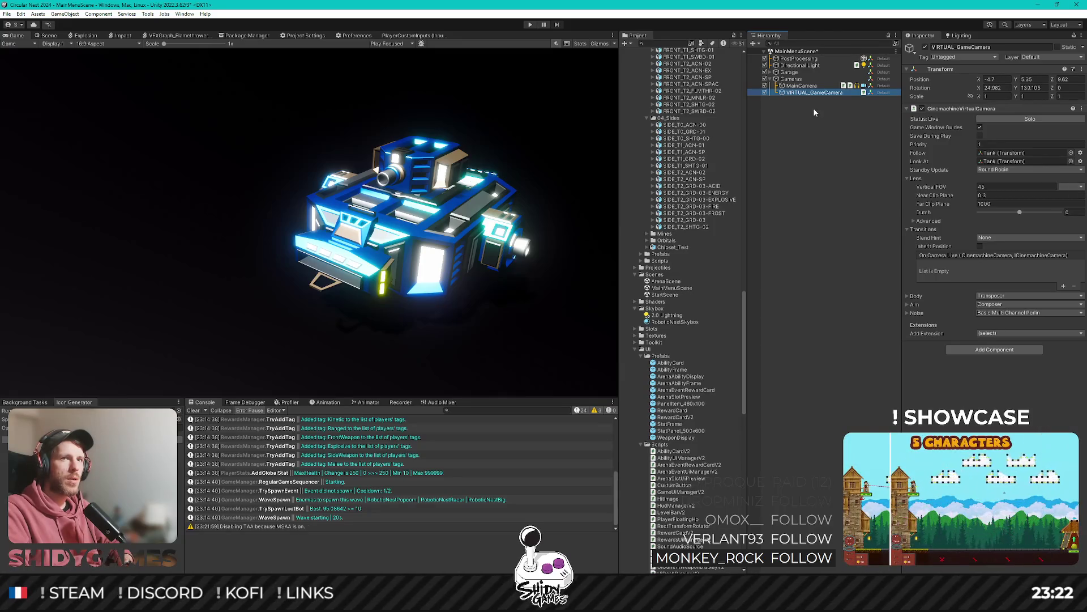
pyautogui.click(801, 86)
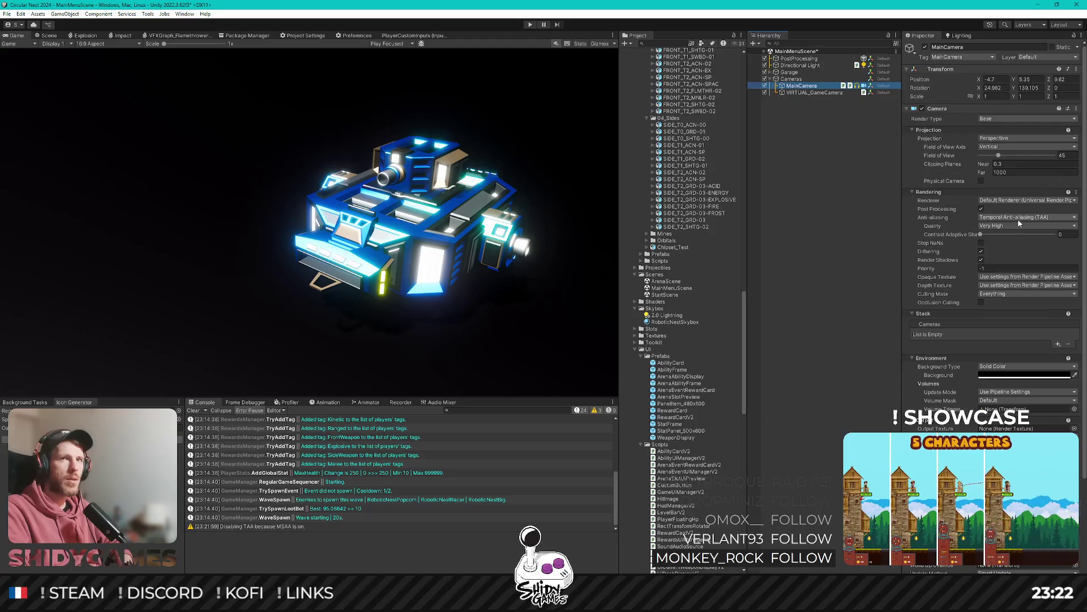
pyautogui.click(1019, 217)
pyautogui.click(1011, 245)
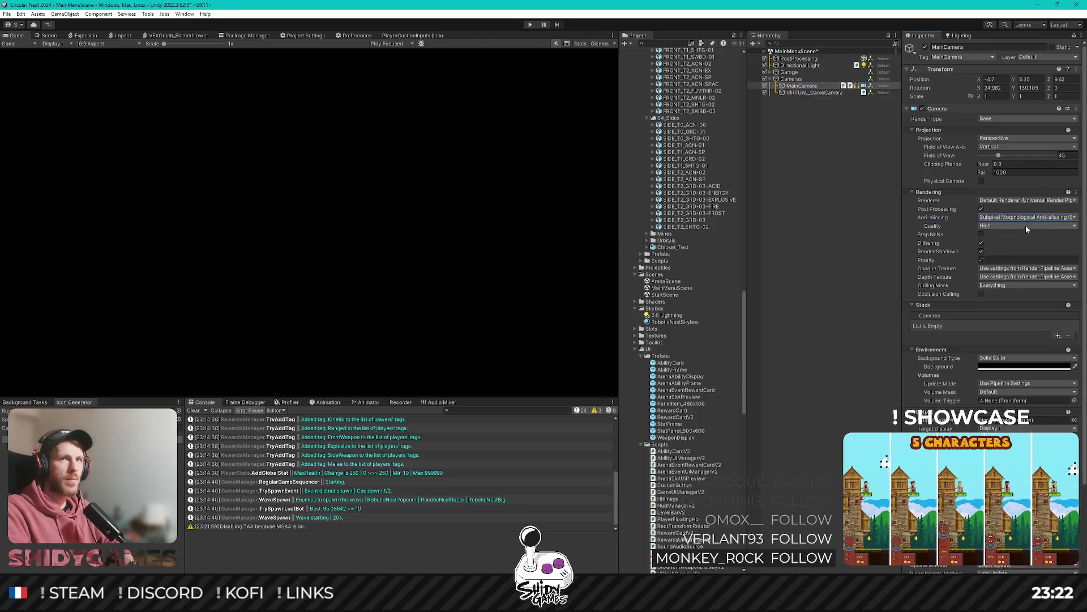
pyautogui.click(1031, 220)
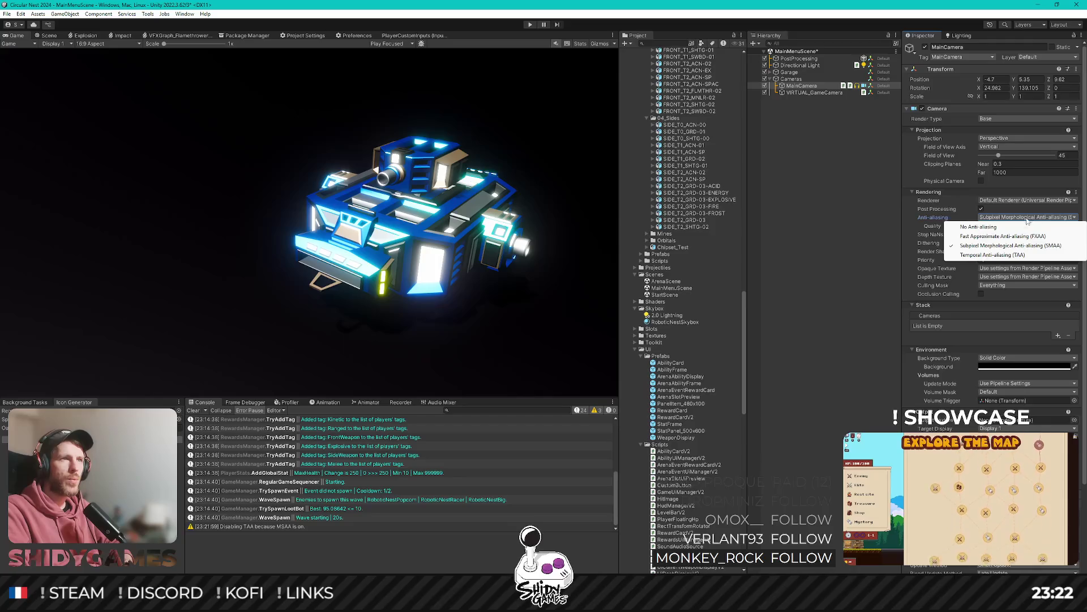
pyautogui.click(1006, 254)
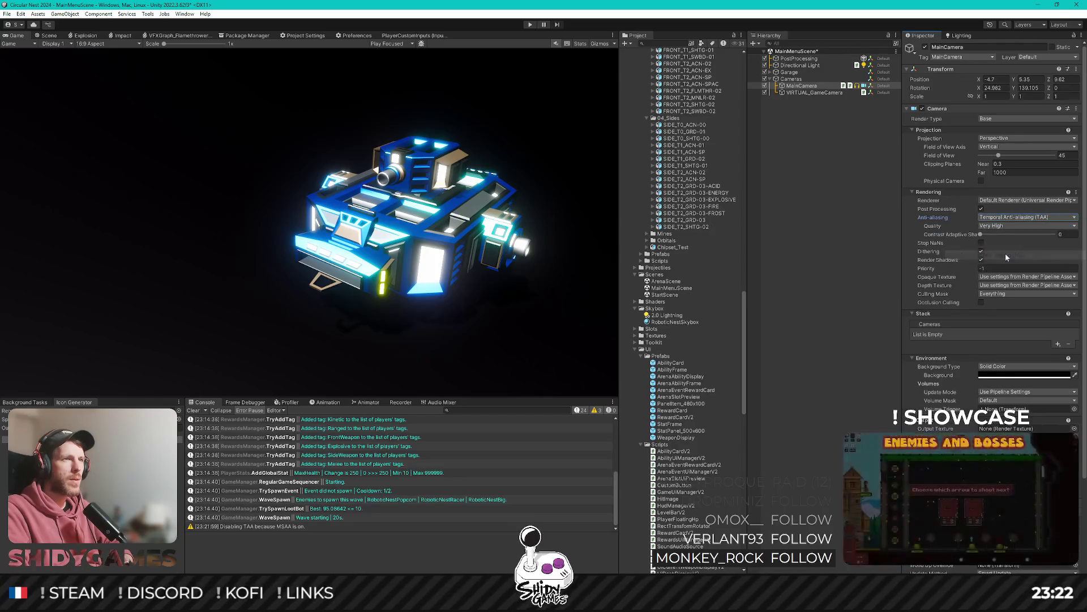
pyautogui.click(1009, 217)
pyautogui.click(1004, 234)
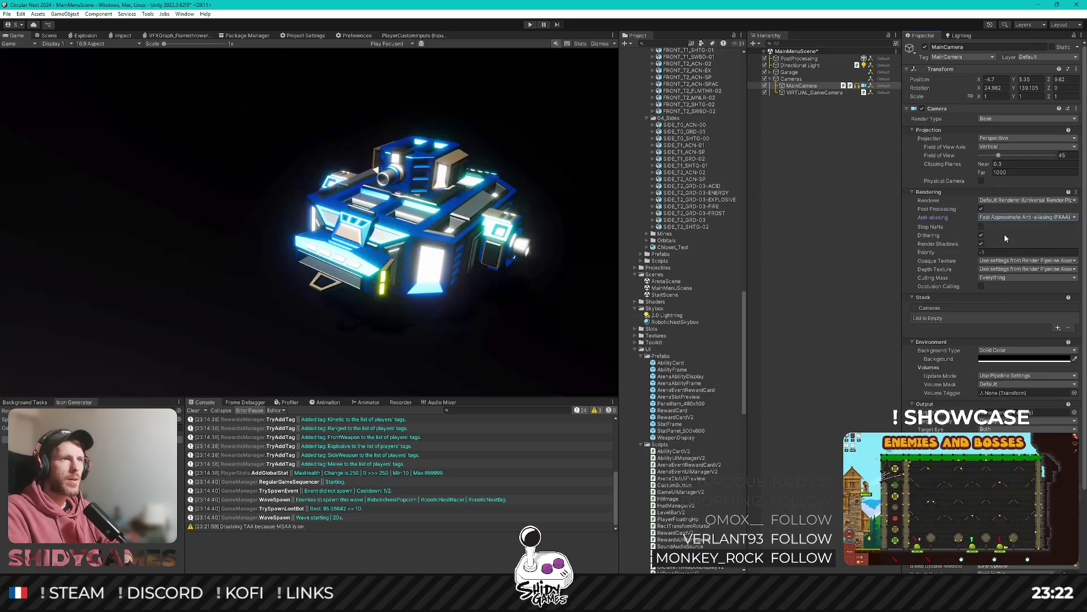
pyautogui.click(1007, 217)
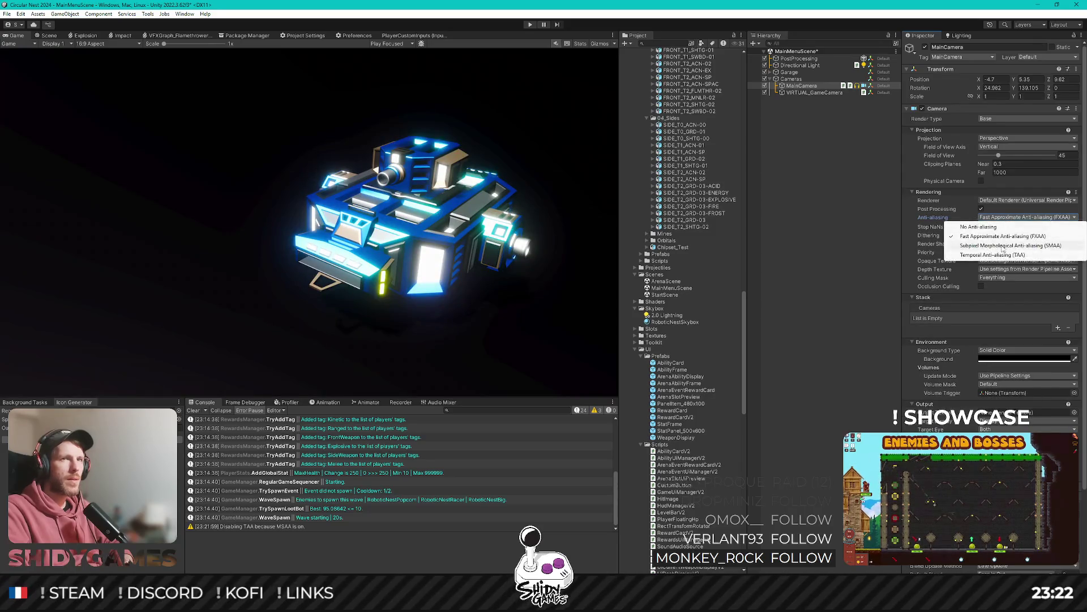
pyautogui.click(1001, 253)
pyautogui.click(1007, 217)
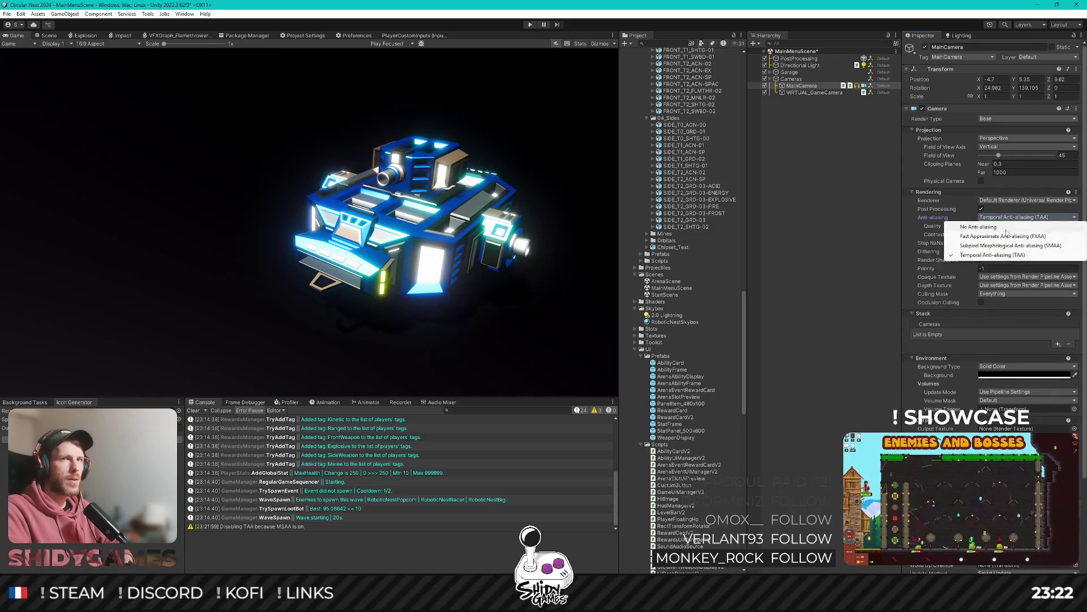
pyautogui.click(1004, 234)
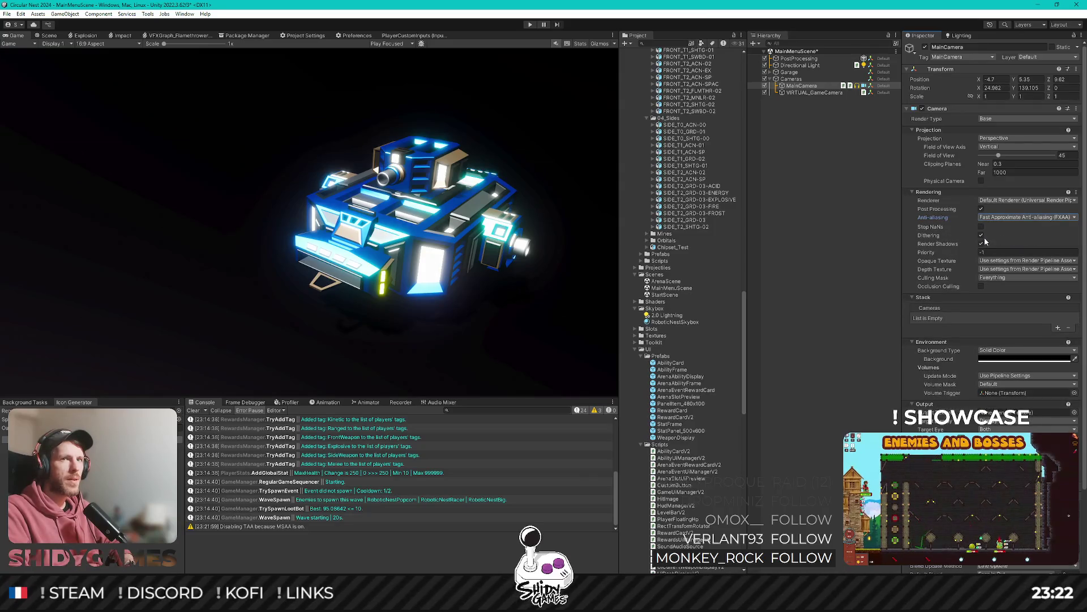
pyautogui.click(981, 236)
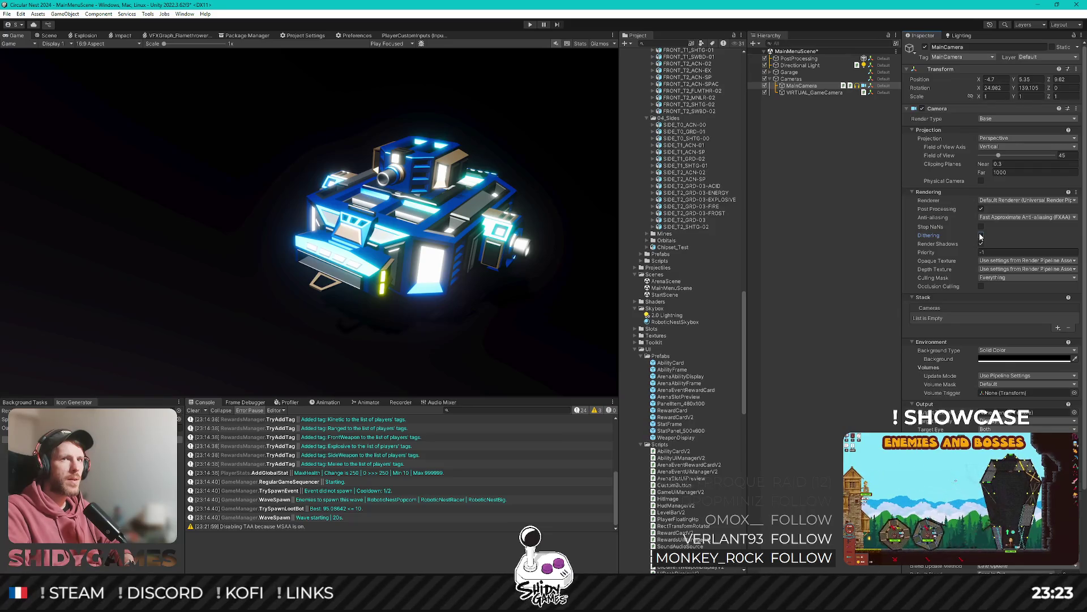
pyautogui.click(982, 244)
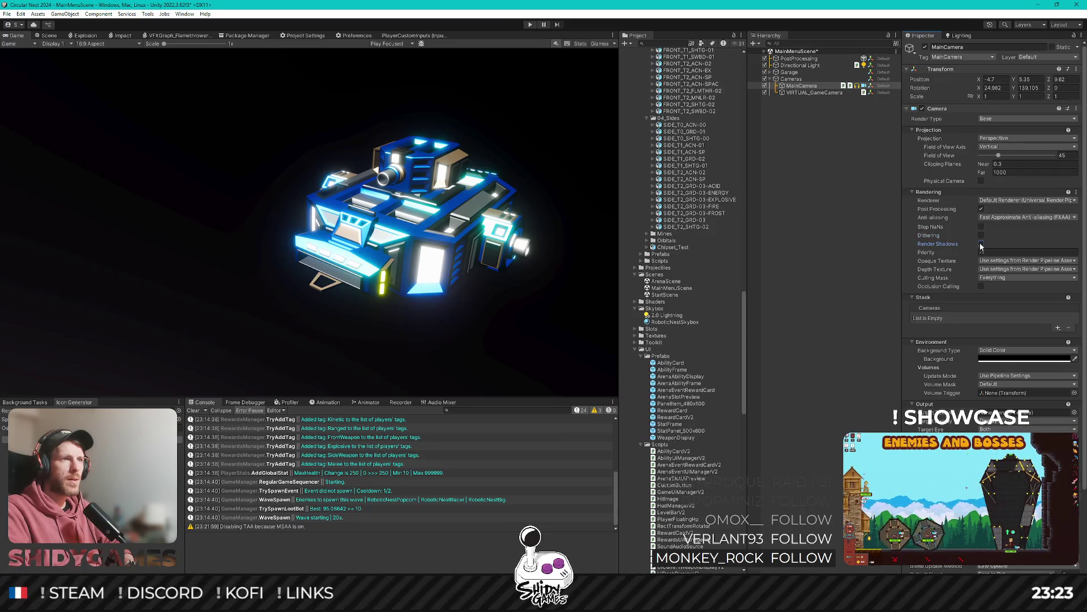
pyautogui.click(982, 244)
pyautogui.click(981, 245)
pyautogui.click(982, 244)
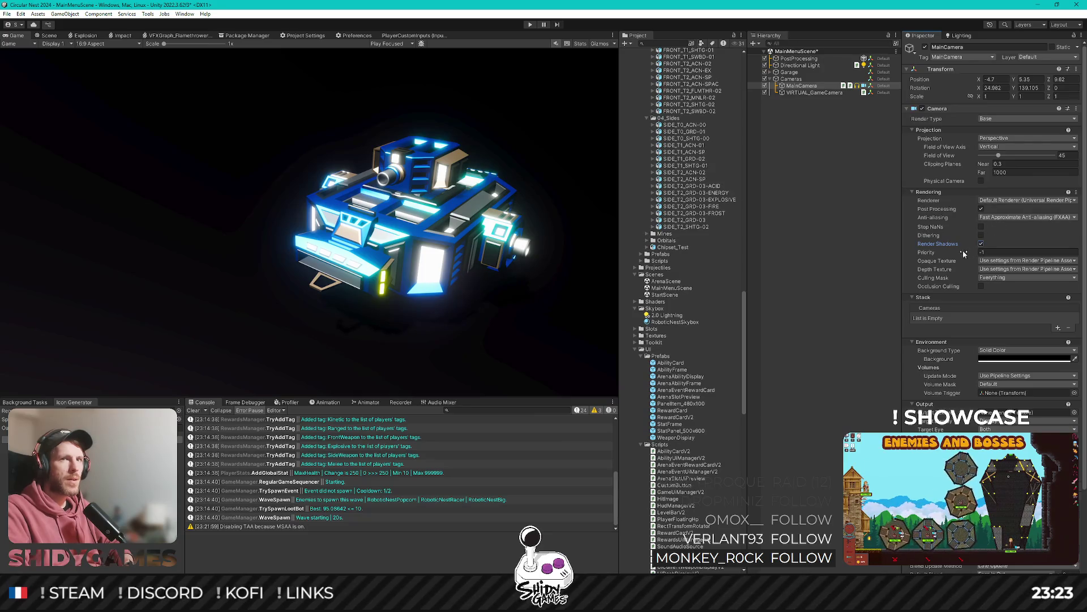
pyautogui.click(981, 287)
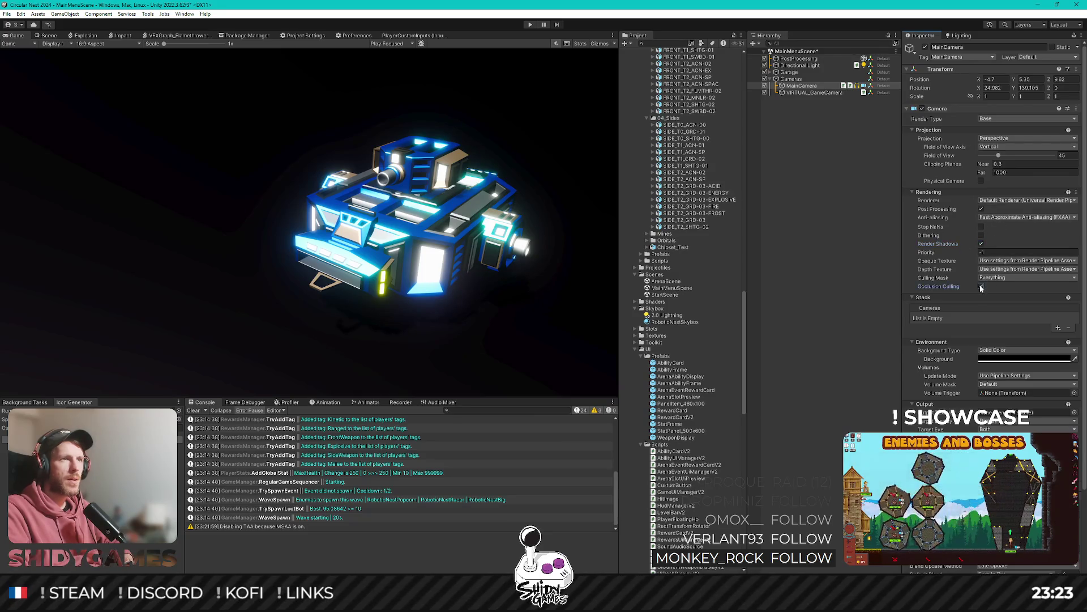
pyautogui.scroll(-3, 910, 290)
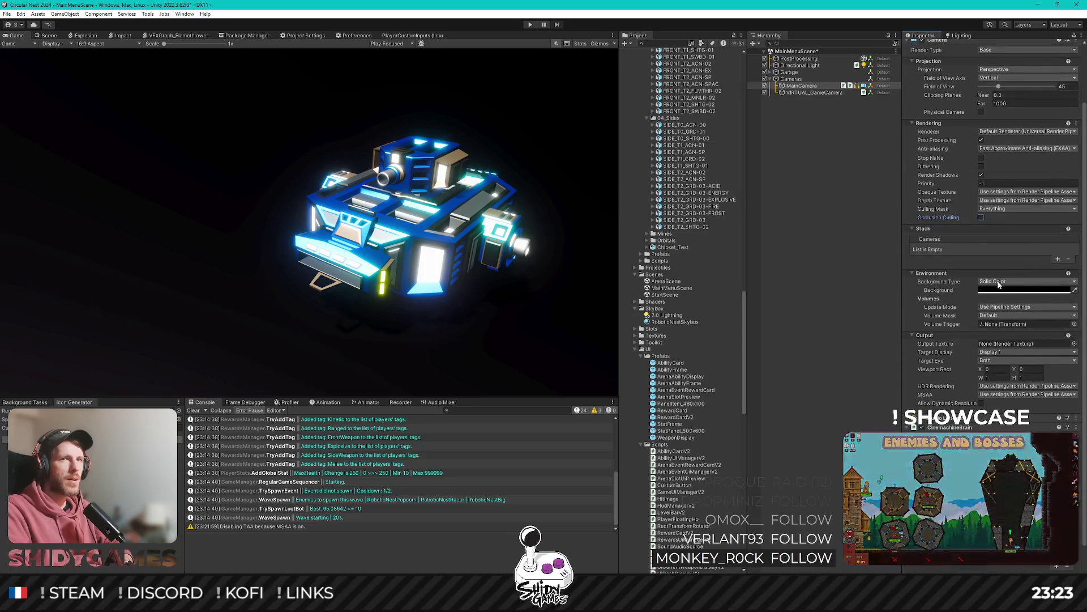
pyautogui.click(1057, 258)
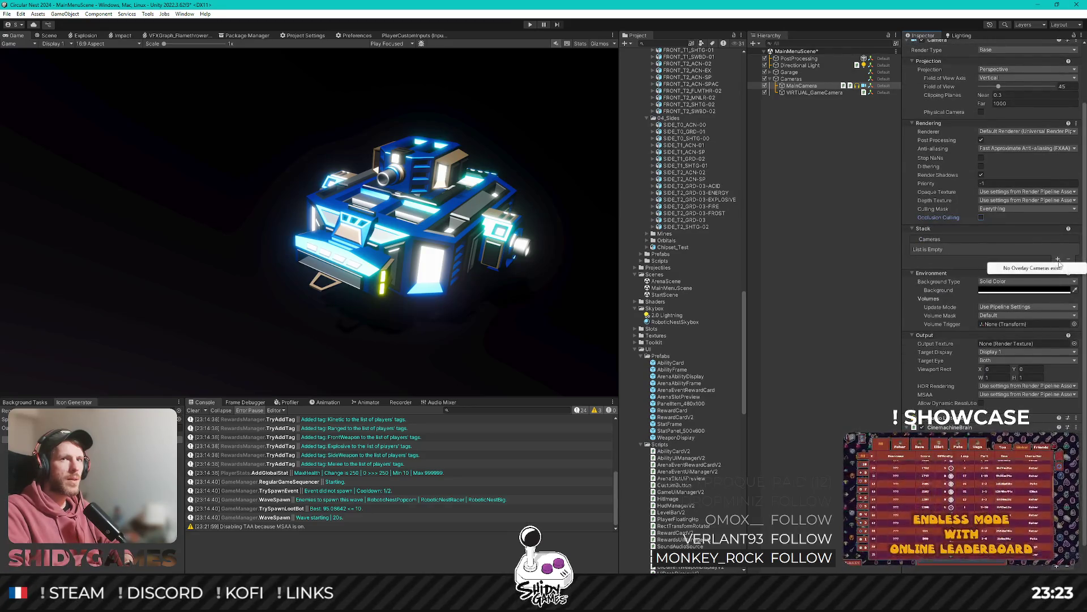
pyautogui.click(930, 261)
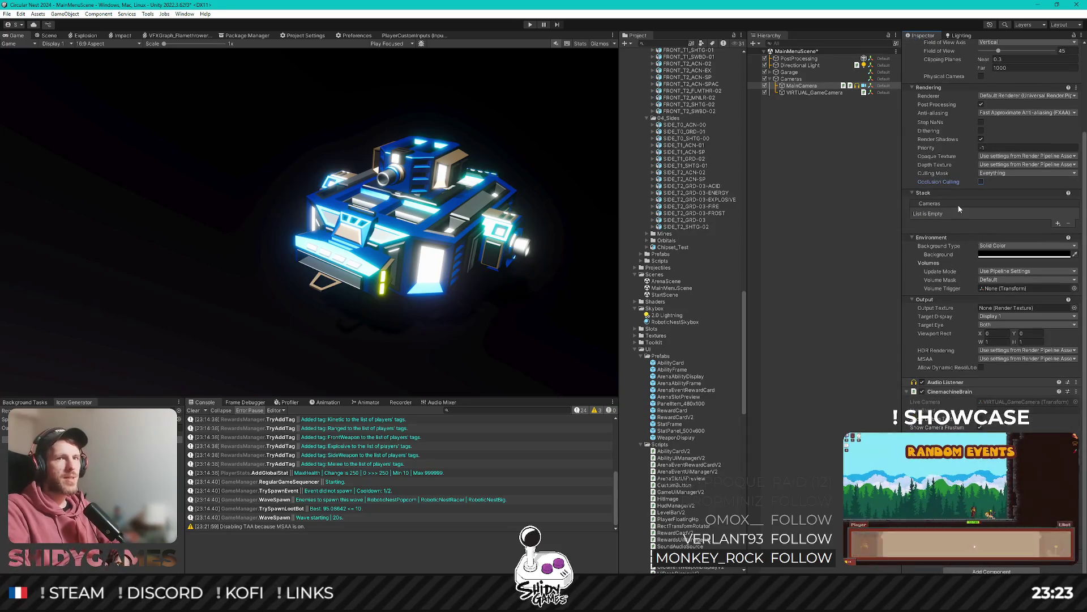
pyautogui.scroll(2, 969, 291)
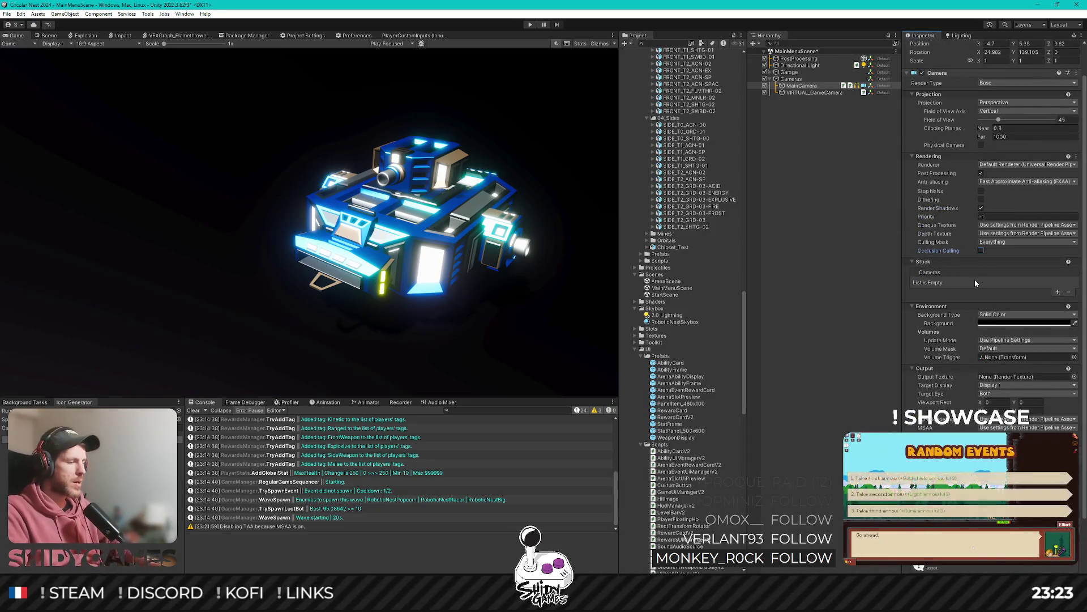
# Save the main menu scene, preview the tank in a maximized Game view, and select PostProcessing.
pyautogui.hotkey('ctrl', 's')
pyautogui.click(827, 224)
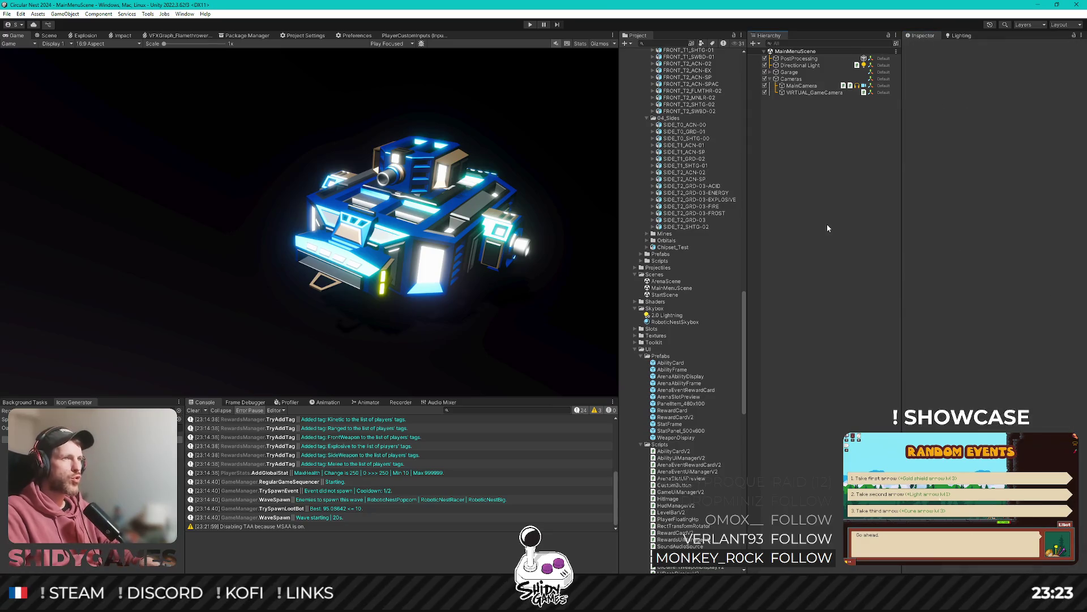
pyautogui.hotkey('shift', 'space')
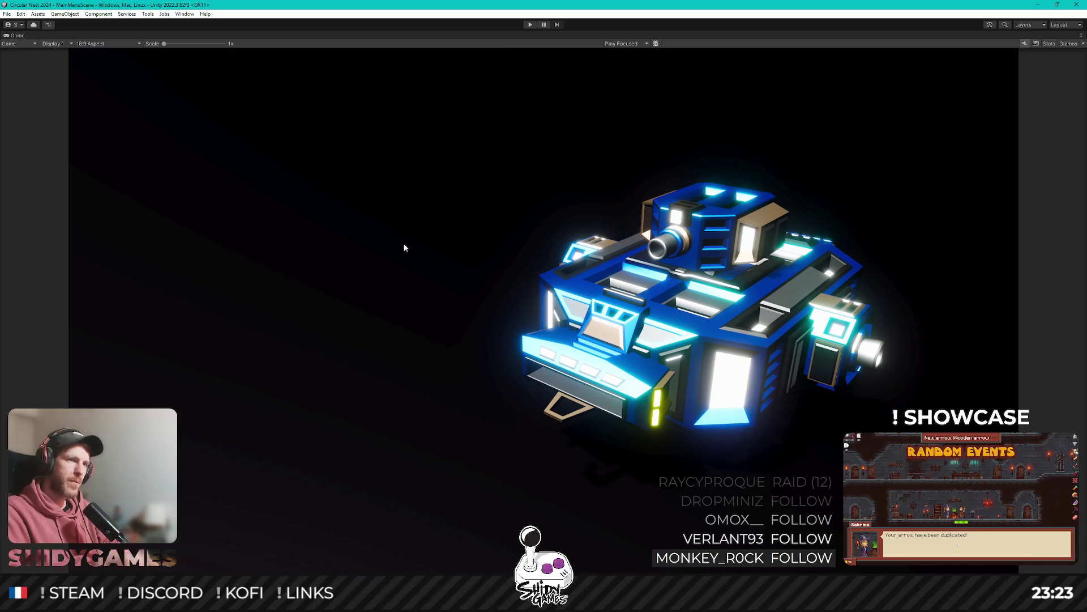
pyautogui.hotkey('shift', 'space')
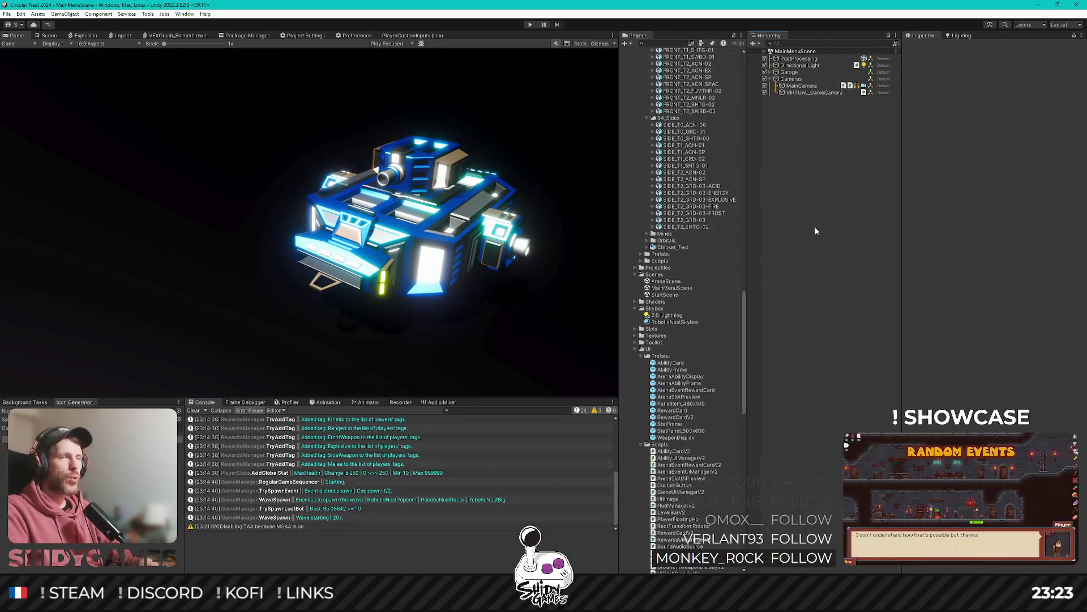
pyautogui.click(799, 58)
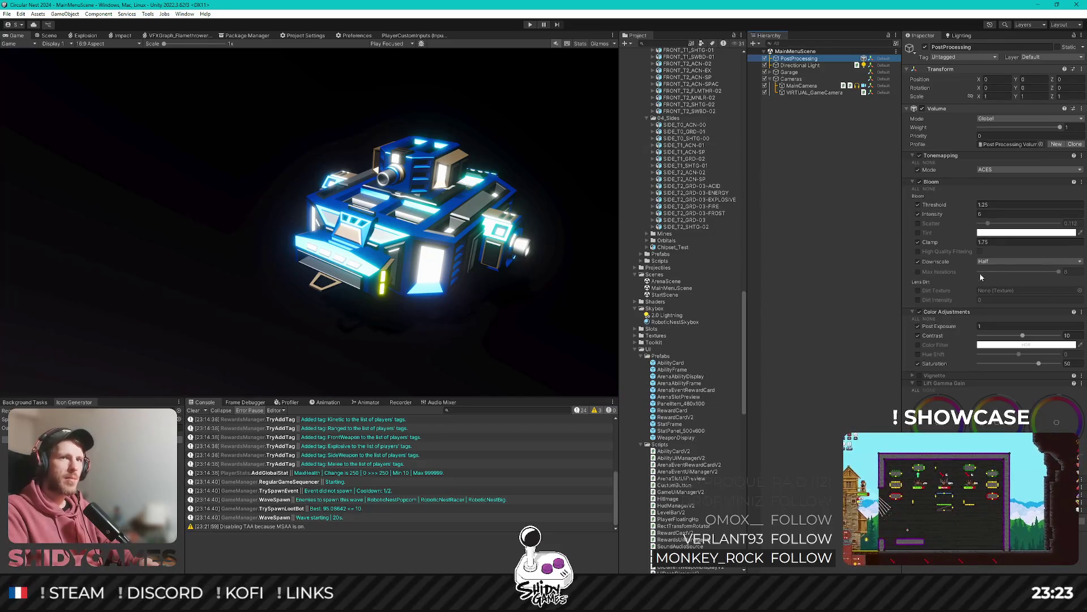
# Enable Bloom Max Iterations, settle it around 4, and try Downscale Quarter before returning to Half.
pyautogui.click(1070, 272)
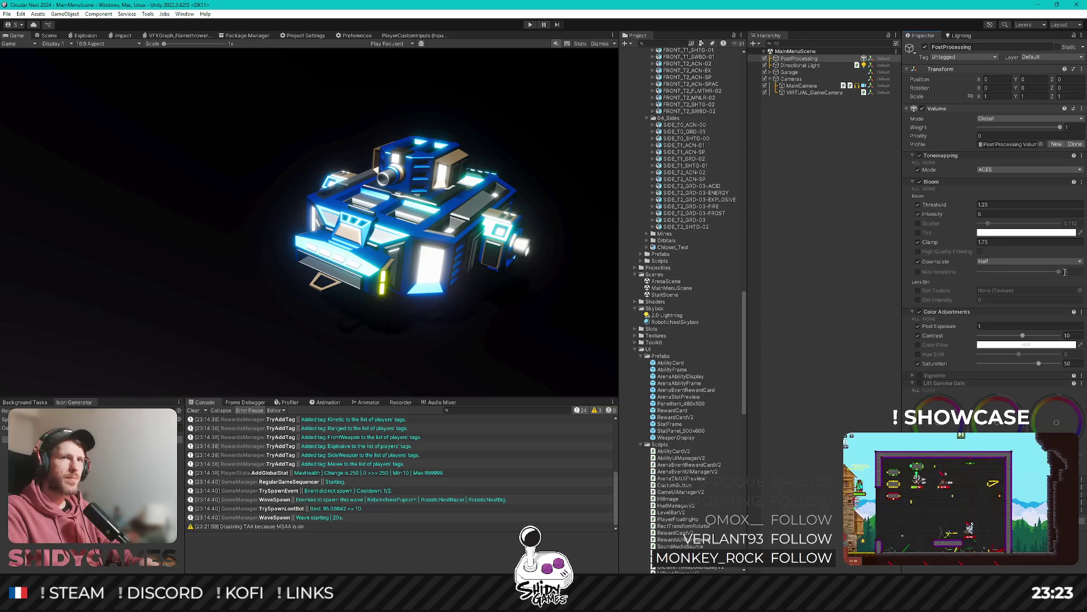
pyautogui.click(918, 272)
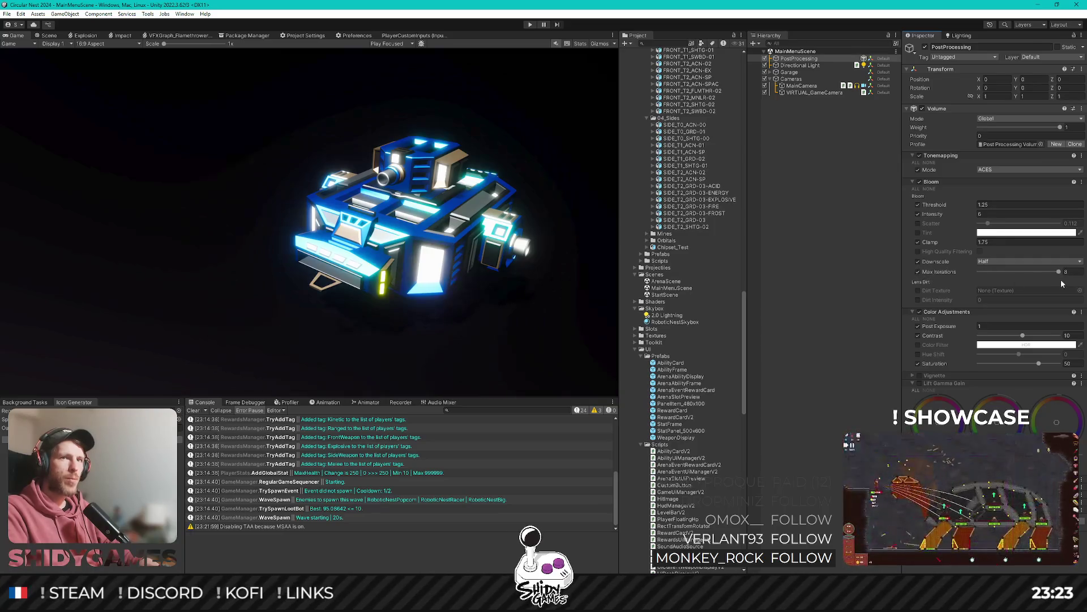
pyautogui.moveTo(1042, 273)
pyautogui.mouseDown()
pyautogui.moveTo(961, 281)
pyautogui.moveTo(1069, 289)
pyautogui.mouseUp()
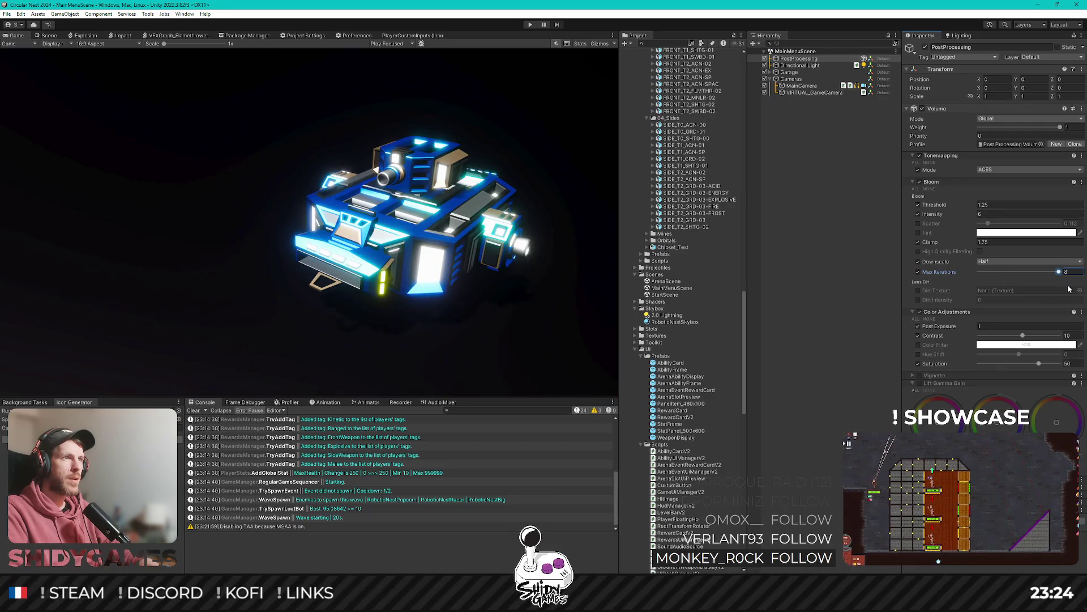
pyautogui.click(1028, 262)
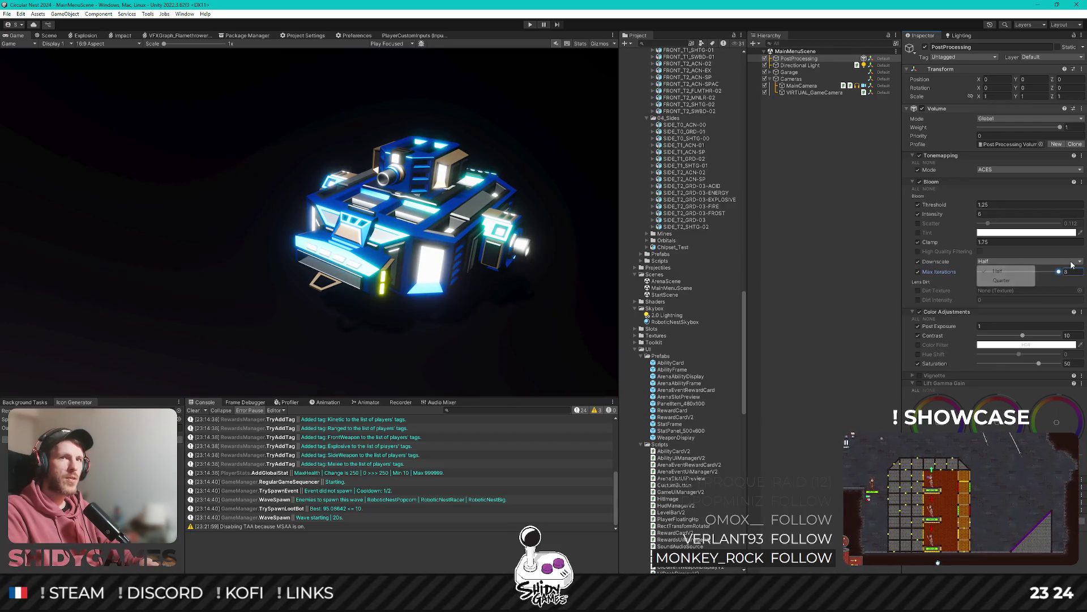
pyautogui.click(1008, 281)
pyautogui.moveTo(1060, 272)
pyautogui.mouseDown()
pyautogui.moveTo(961, 283)
pyautogui.moveTo(1072, 284)
pyautogui.mouseUp()
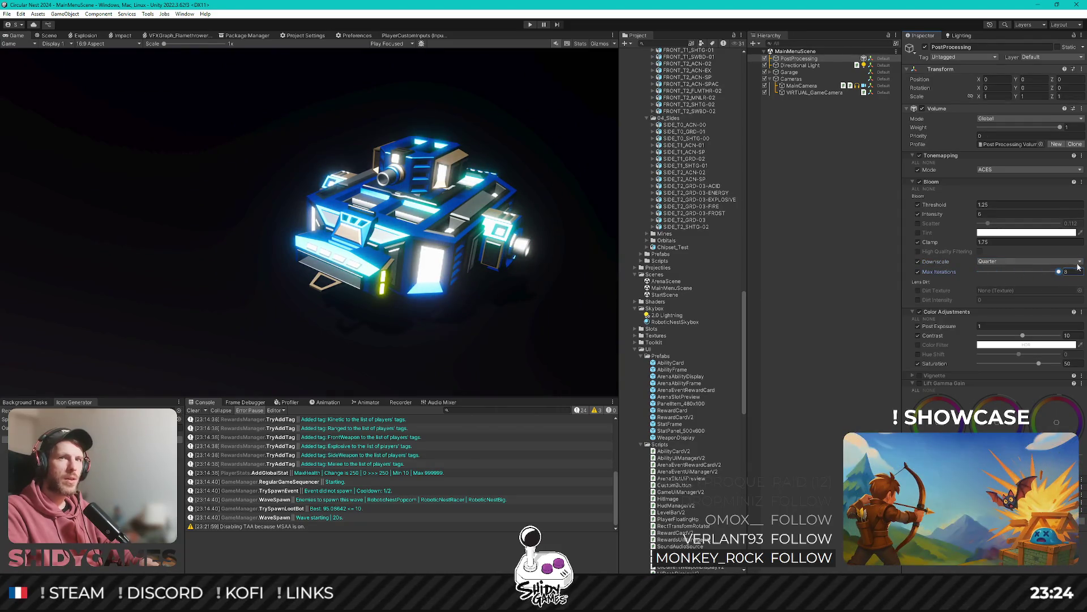
pyautogui.click(1078, 262)
pyautogui.click(1008, 272)
pyautogui.click(868, 274)
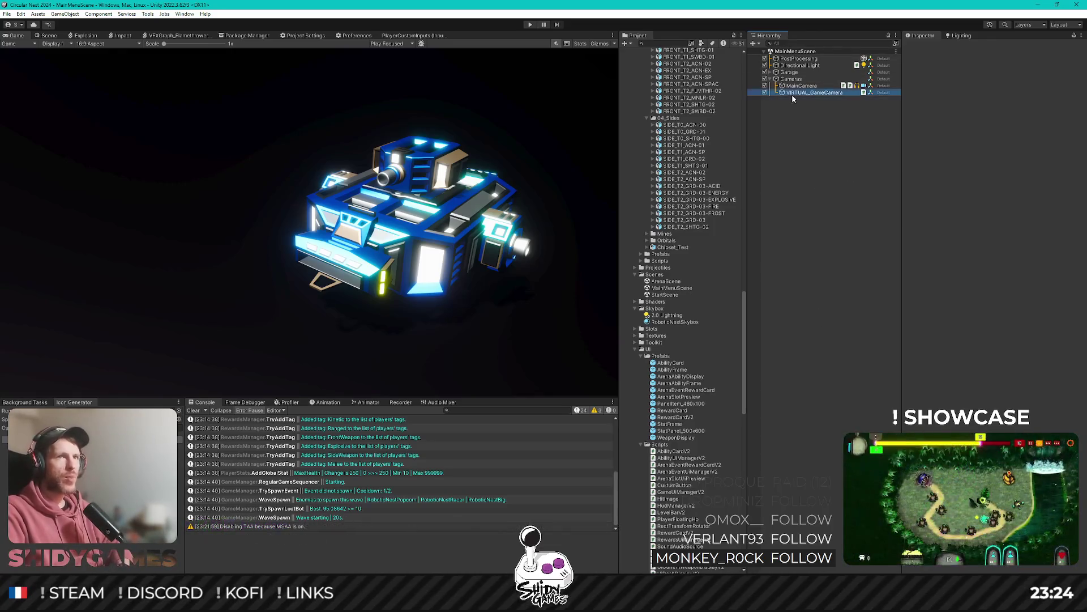
# Inspect the VIRTUAL_GameCamera and MainCamera settings, then reselect the PostProcessing volume.
pyautogui.click(811, 92)
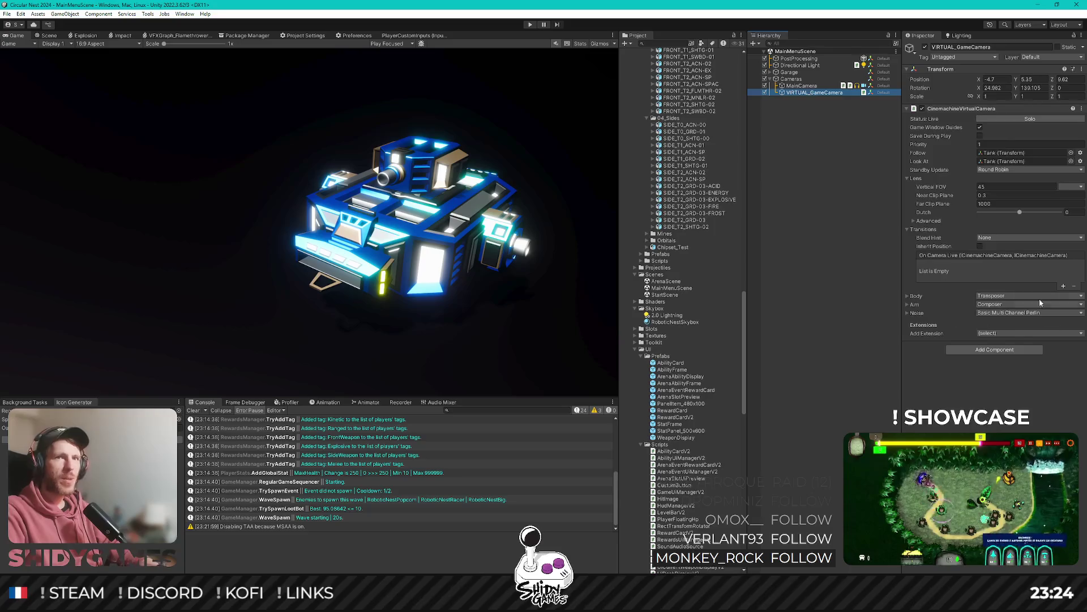
pyautogui.click(802, 85)
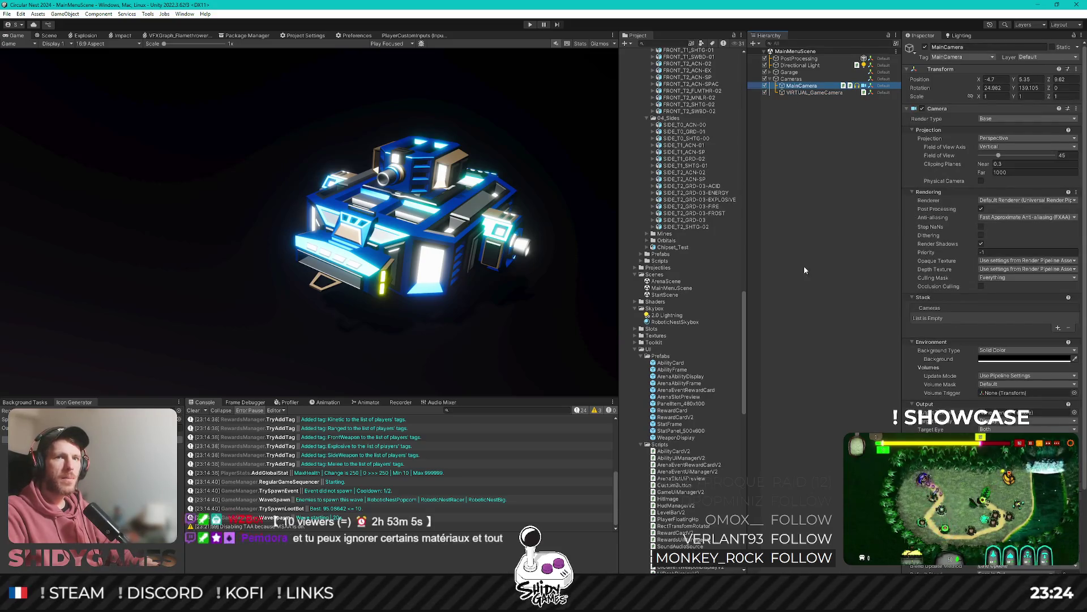
pyautogui.scroll(-4, 986, 283)
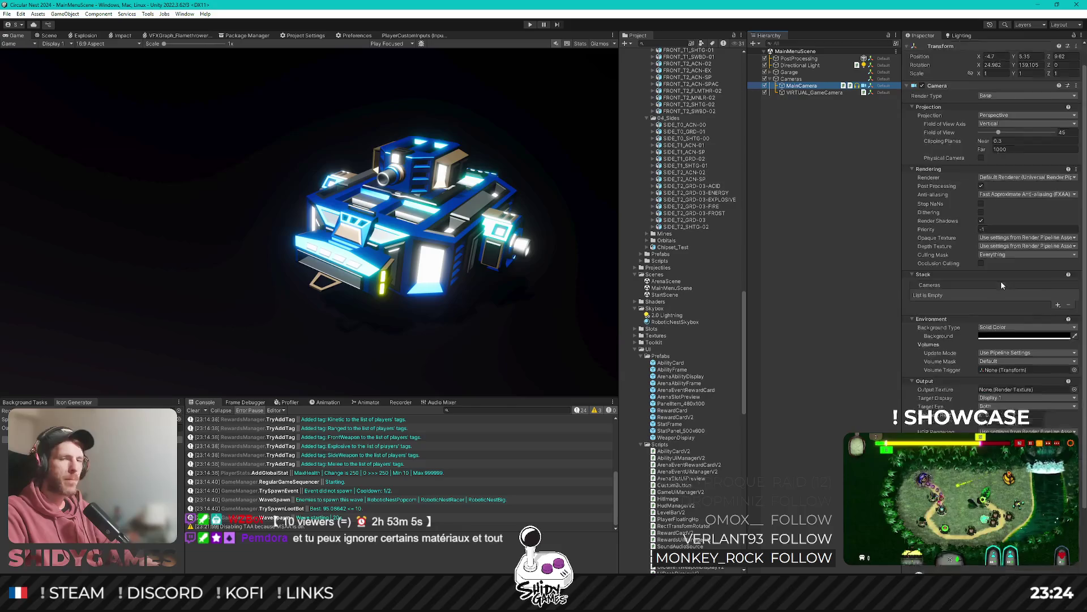
pyautogui.scroll(4, 1005, 260)
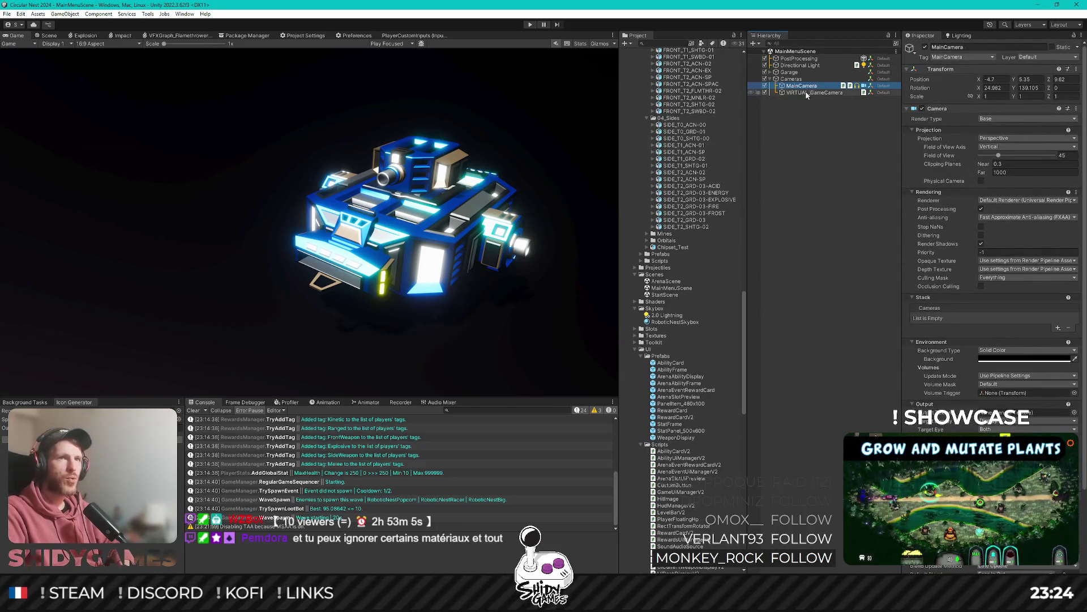
pyautogui.click(799, 58)
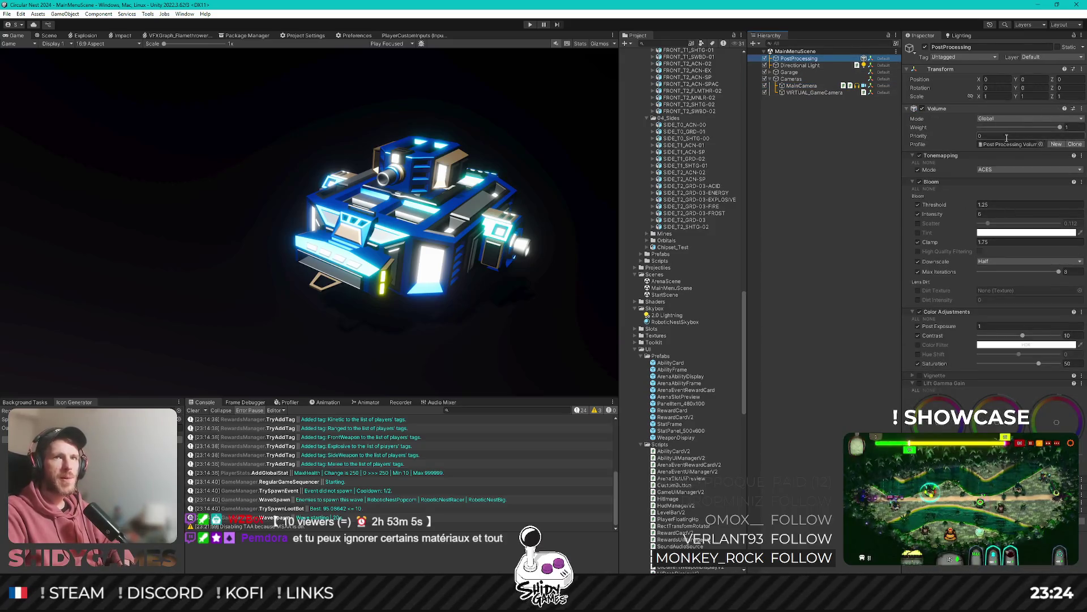
# Search the project for the URP Asset and keep its MSAA anti-aliasing at 8x.
pyautogui.click(818, 243)
pyautogui.scroll(-10, 670, 207)
pyautogui.click(679, 43)
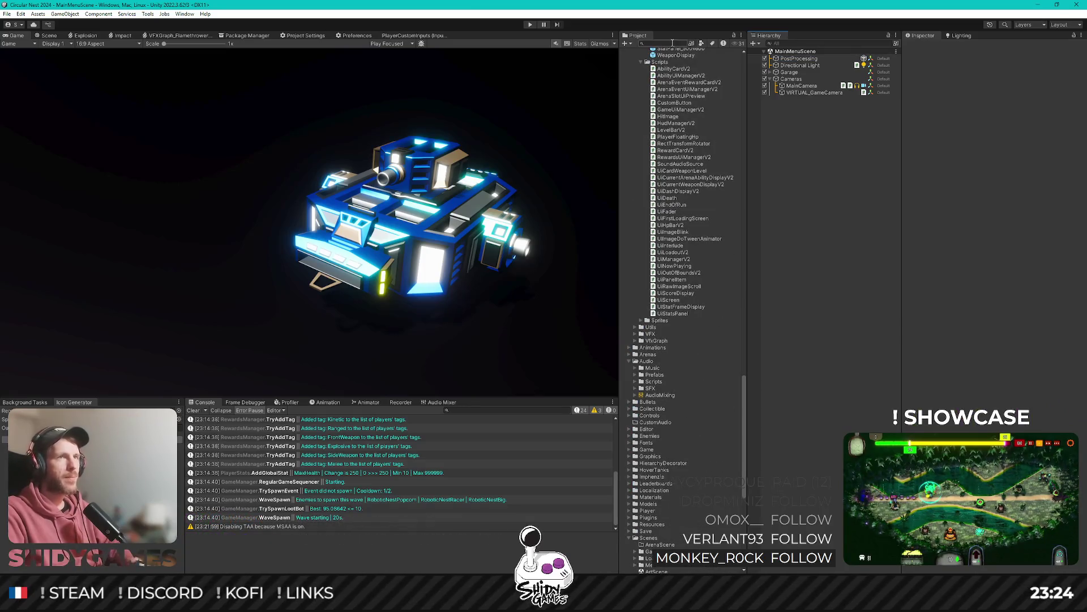
pyautogui.write('urp')
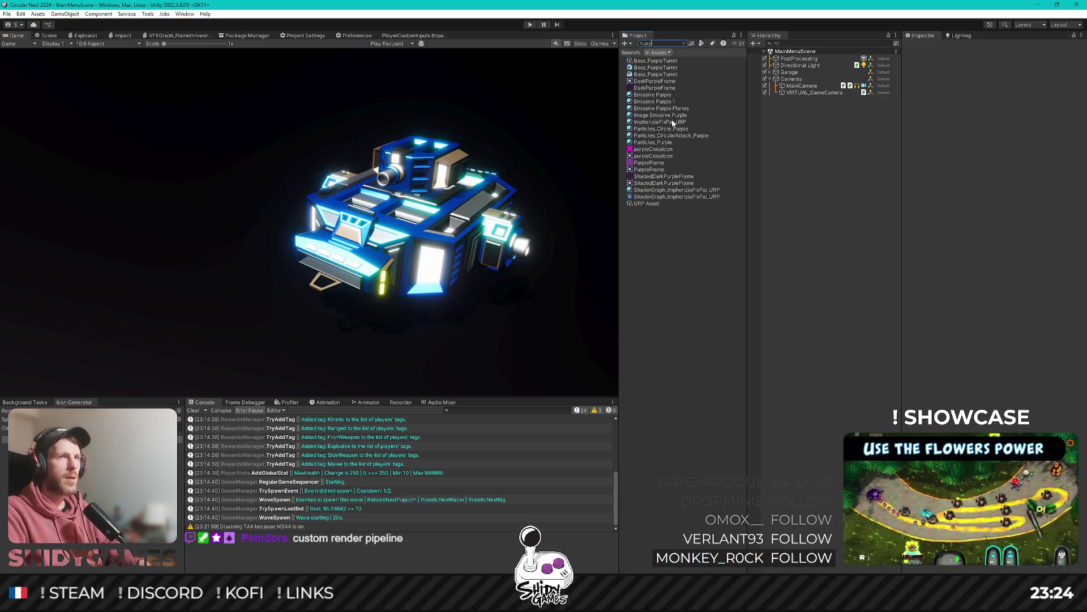
pyautogui.click(651, 204)
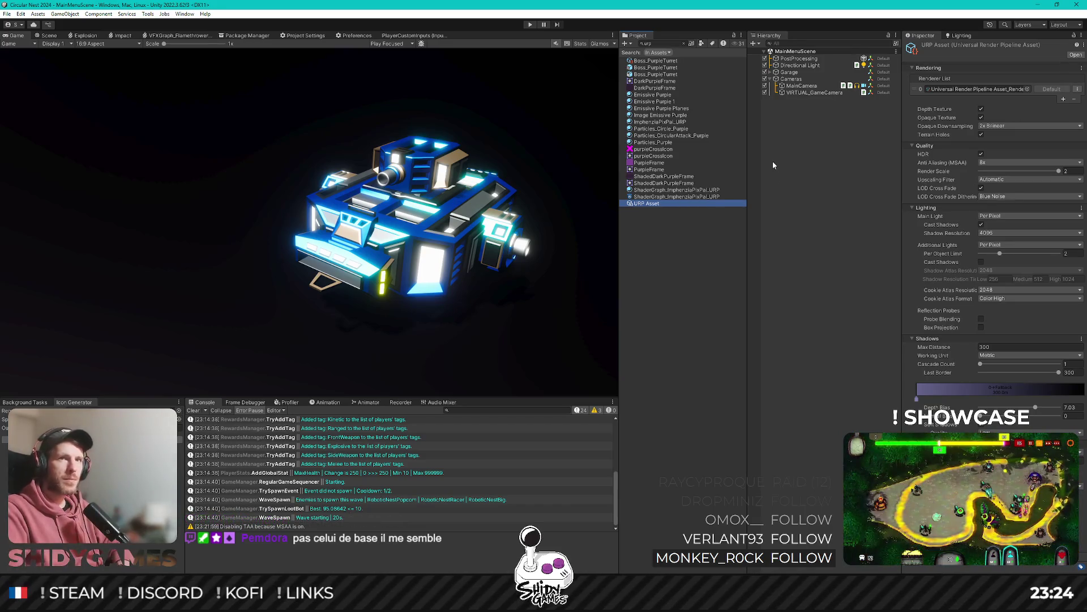
pyautogui.click(1000, 164)
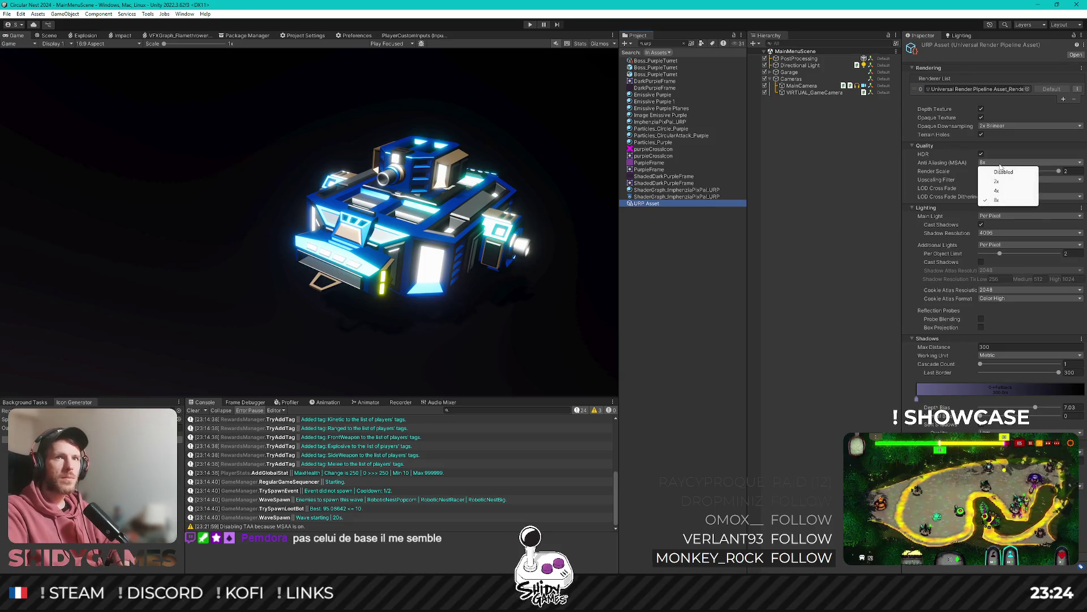
pyautogui.click(1000, 164)
pyautogui.click(997, 164)
pyautogui.click(952, 173)
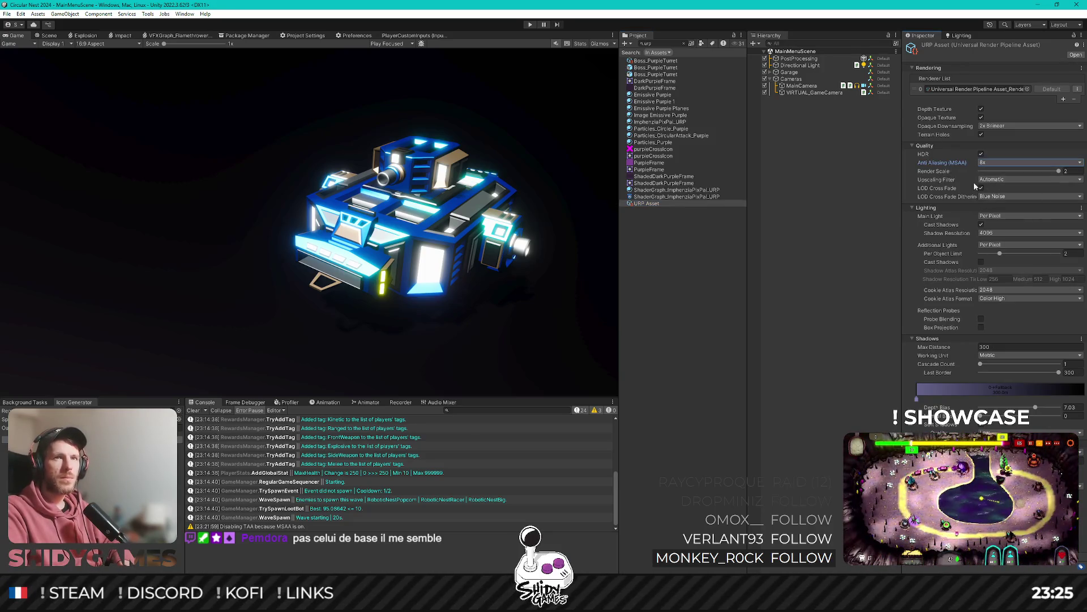
# Set main-light shadow resolution to 1024 and soft shadow quality to Medium, then select the Asset_Renderer.
pyautogui.click(996, 233)
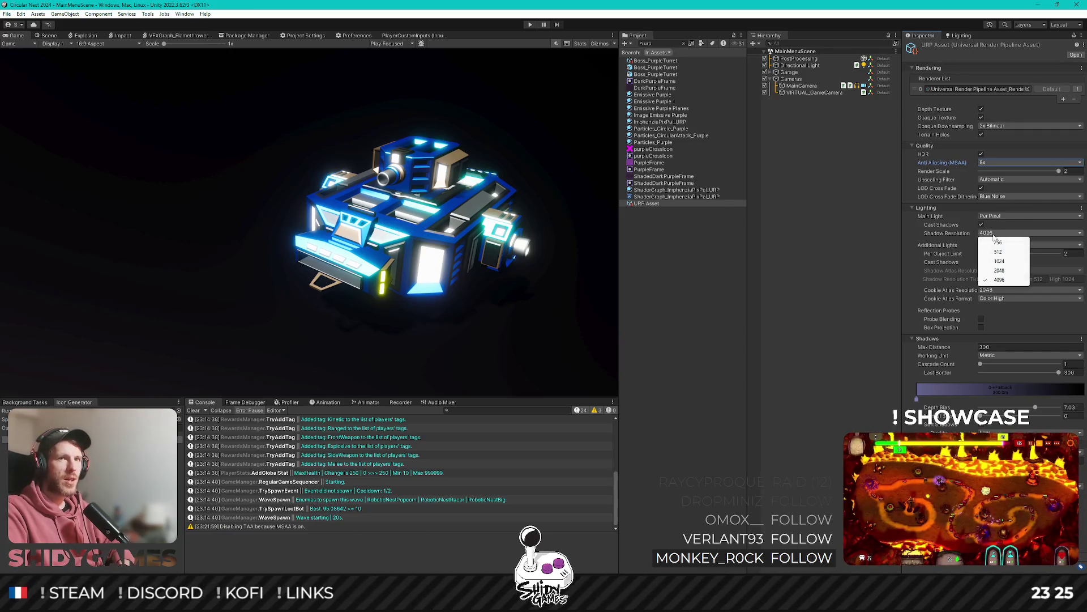
pyautogui.click(997, 264)
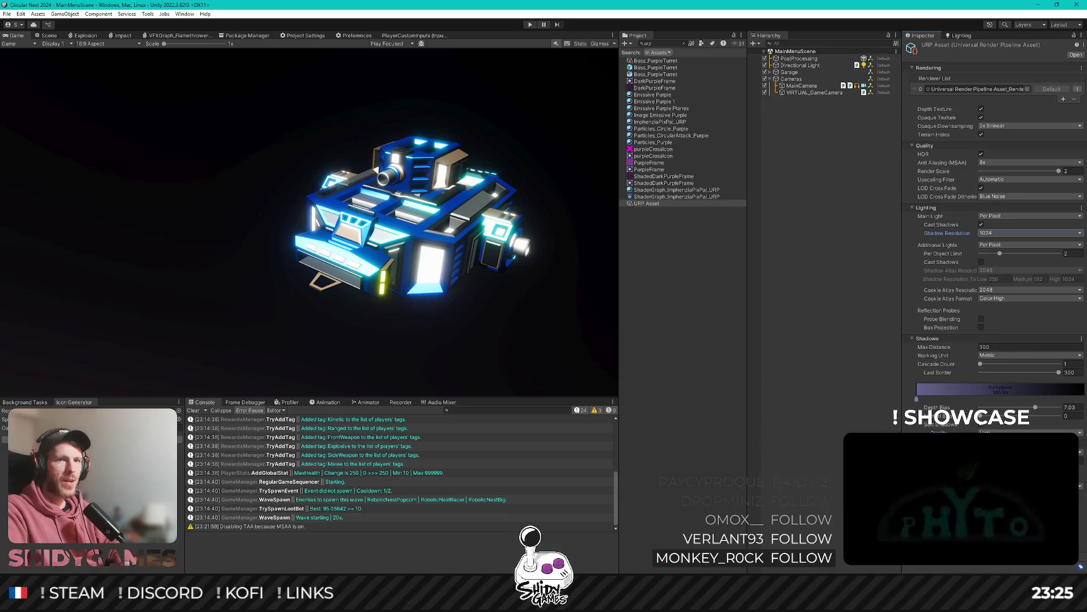
pyautogui.click(1031, 432)
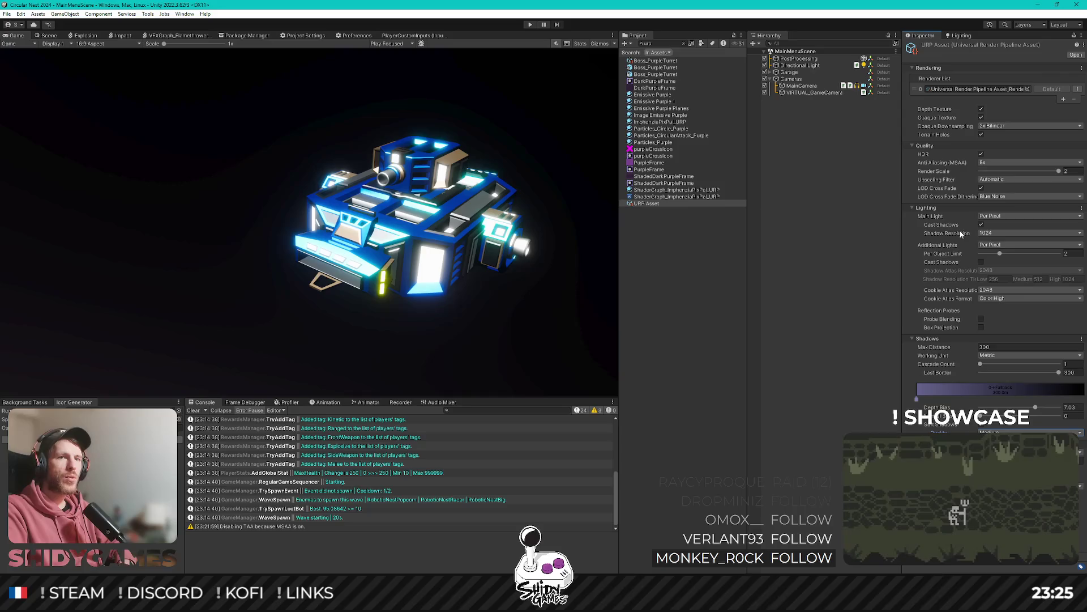
pyautogui.click(964, 89)
pyautogui.click(724, 477)
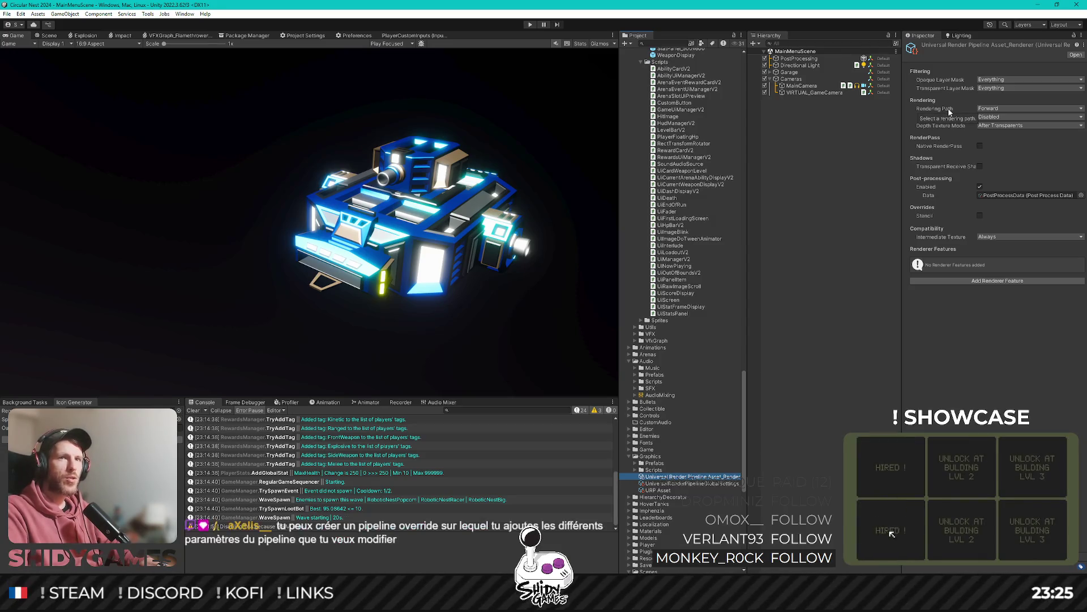
# Inspect the Universal RP PostProcessData, UniversalRendererData and XRSystemData assets, then scroll back to Assets/Graphics.
pyautogui.click(1014, 195)
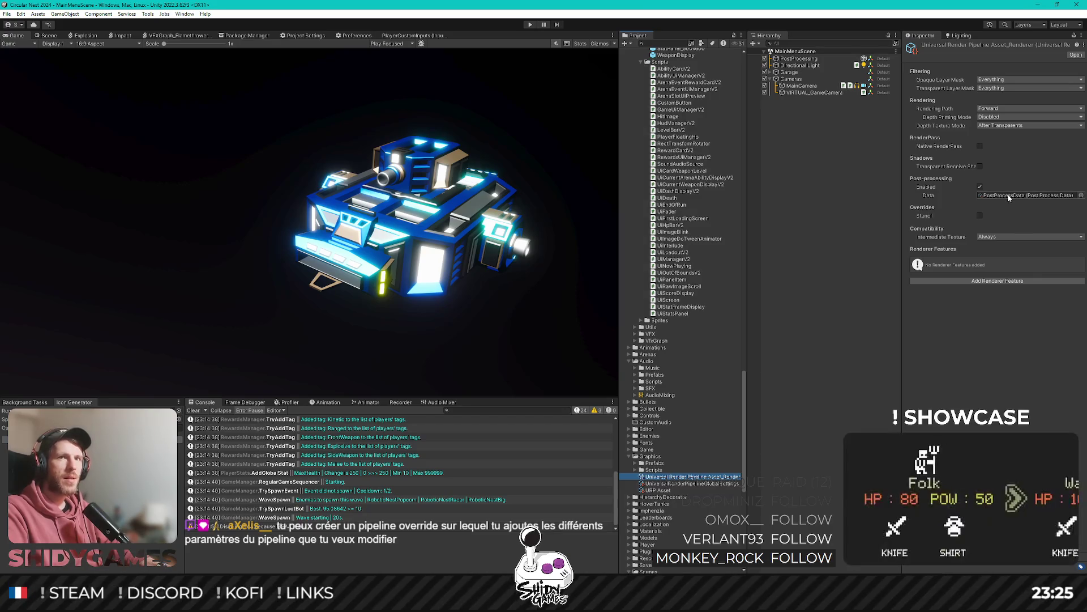
pyautogui.click(677, 494)
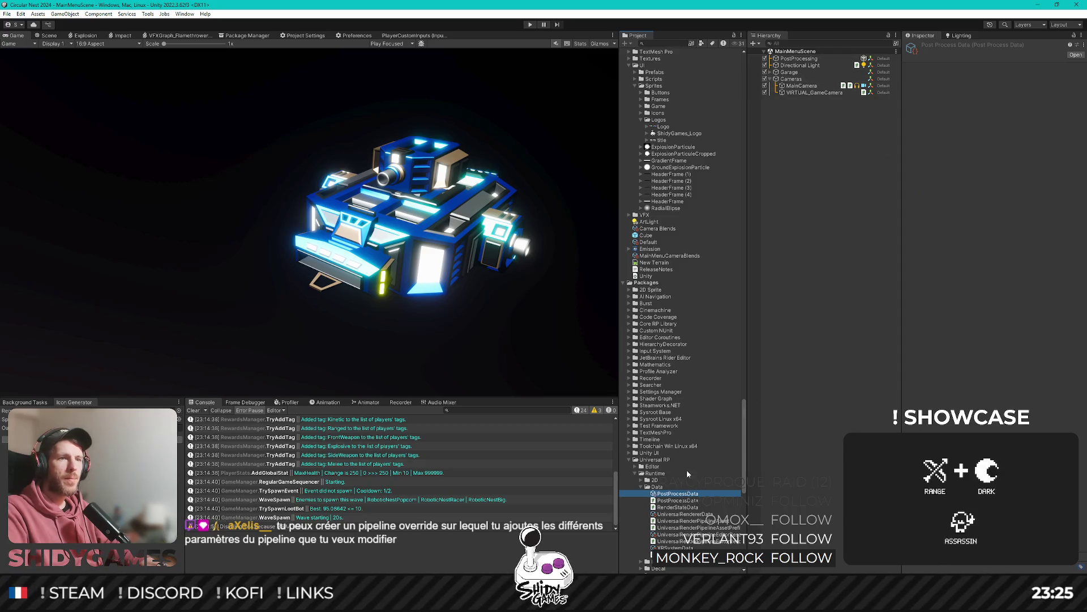
pyautogui.click(683, 514)
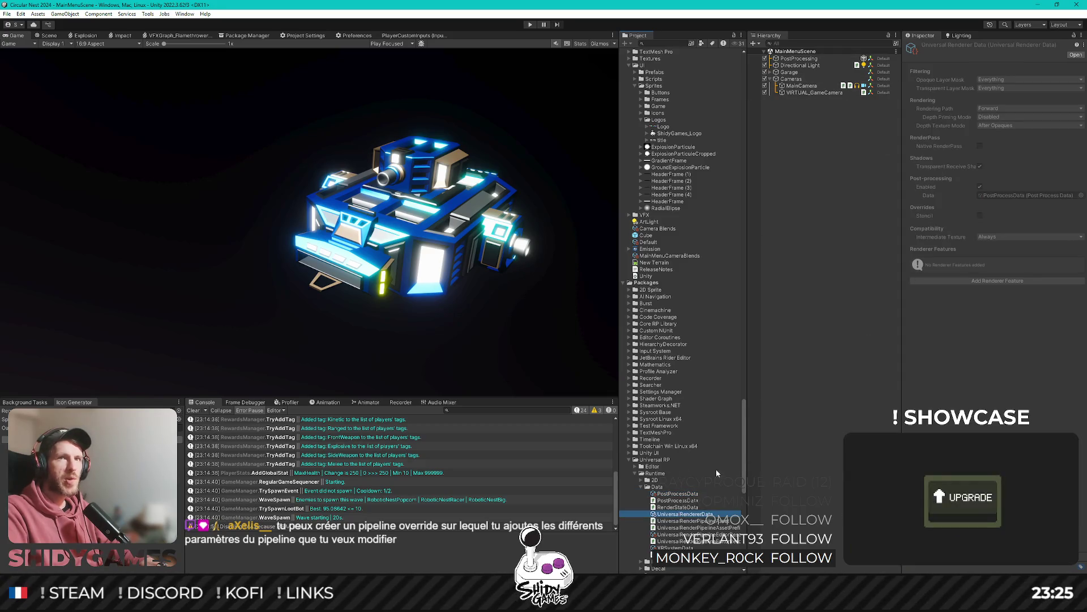
pyautogui.scroll(-3, 697, 501)
pyautogui.click(707, 483)
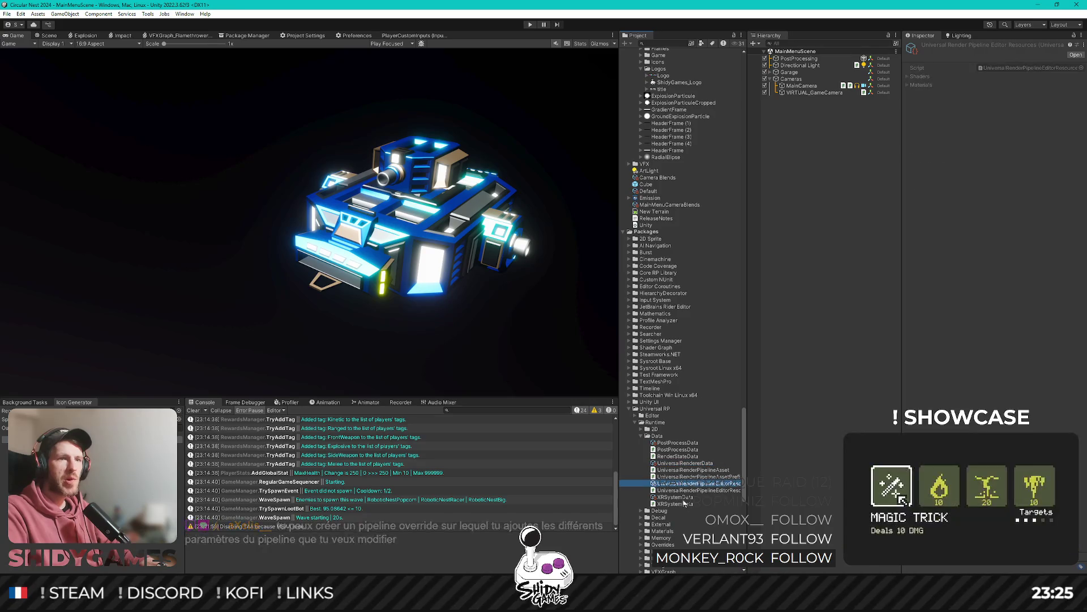
pyautogui.click(677, 497)
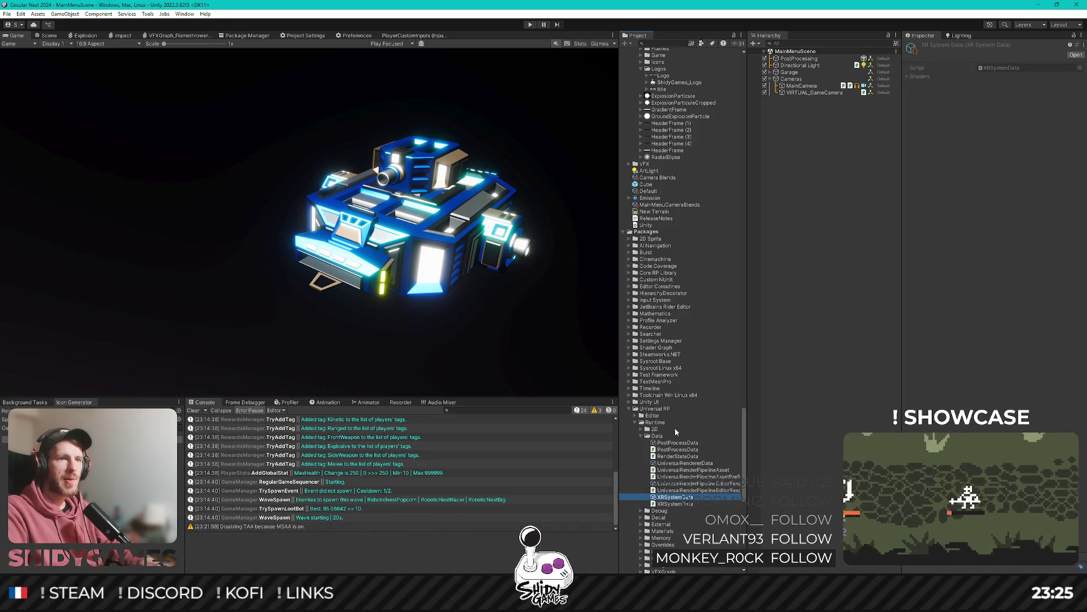
pyautogui.scroll(-15, 663, 431)
pyautogui.scroll(-5, 662, 430)
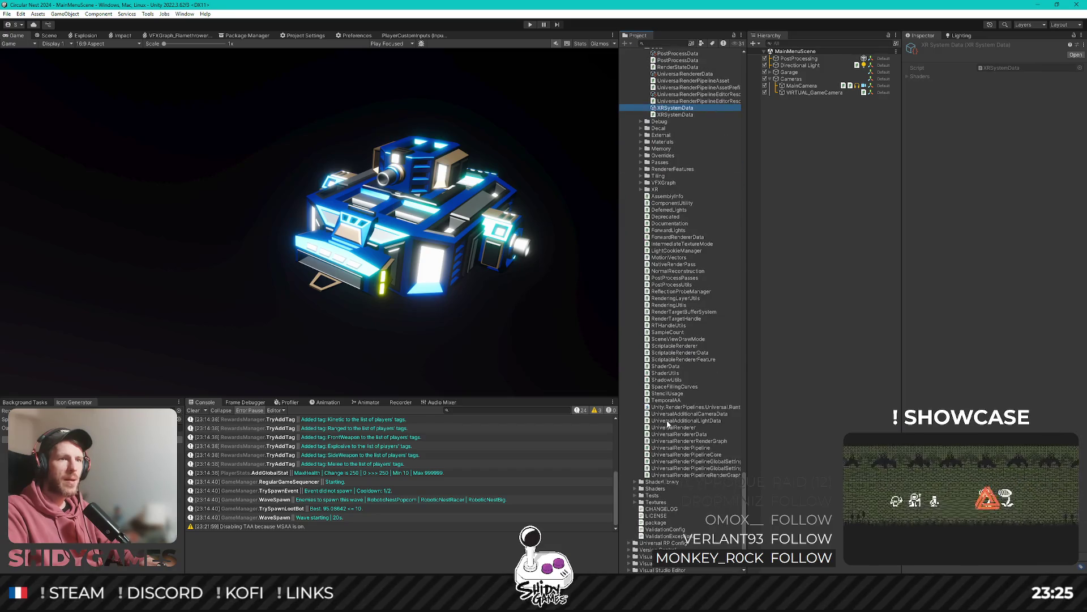
pyautogui.scroll(16, 687, 401)
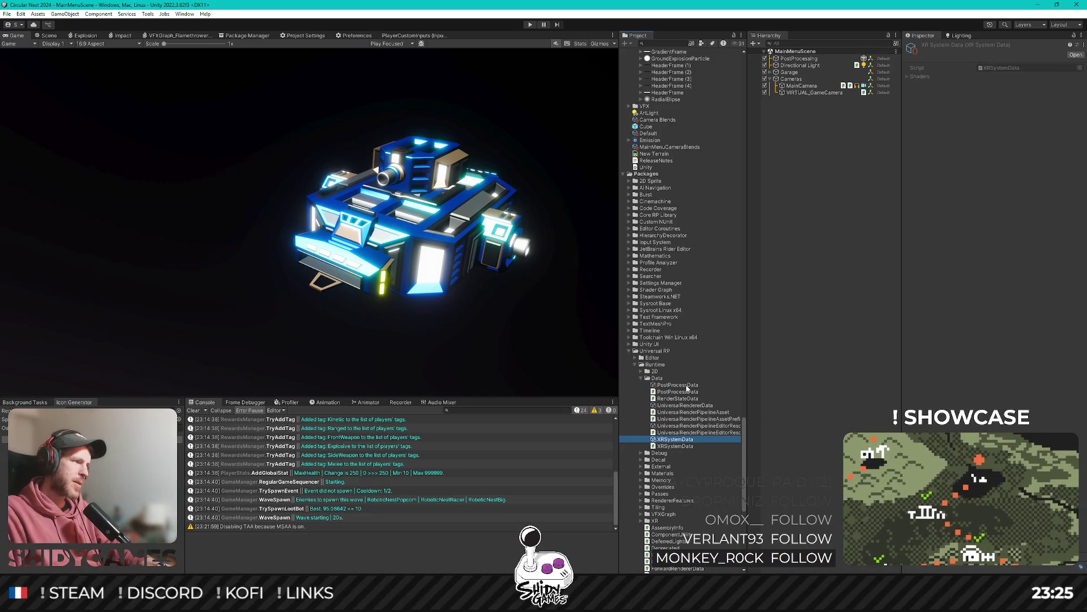
pyautogui.click(813, 237)
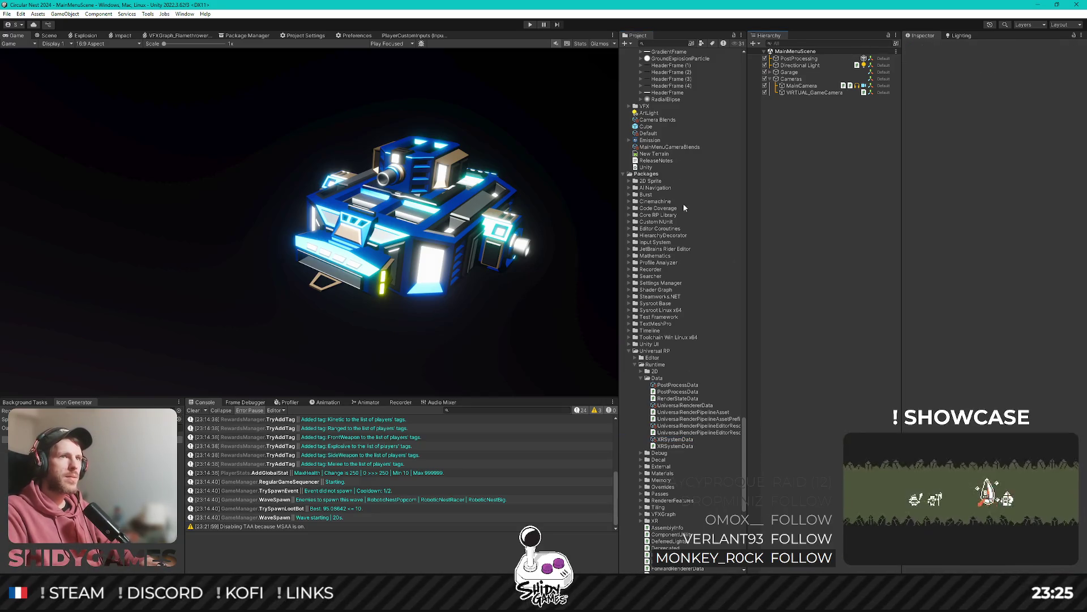
pyautogui.scroll(15, 685, 226)
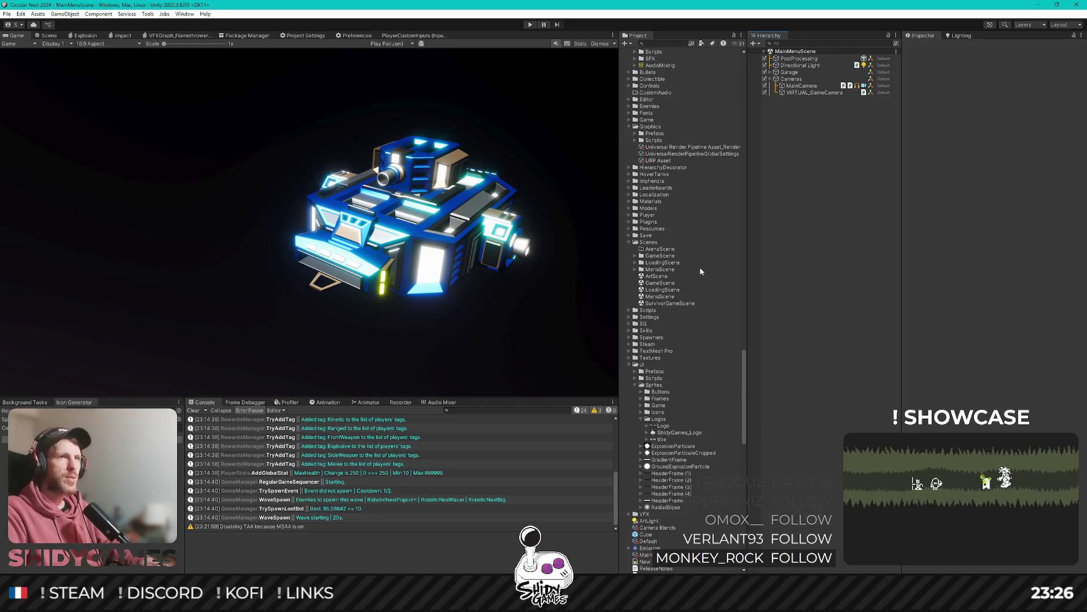
# View the Asset_Renderer's available renderer features without adding one, then check Global Settings and the URP Asset.
pyautogui.click(694, 148)
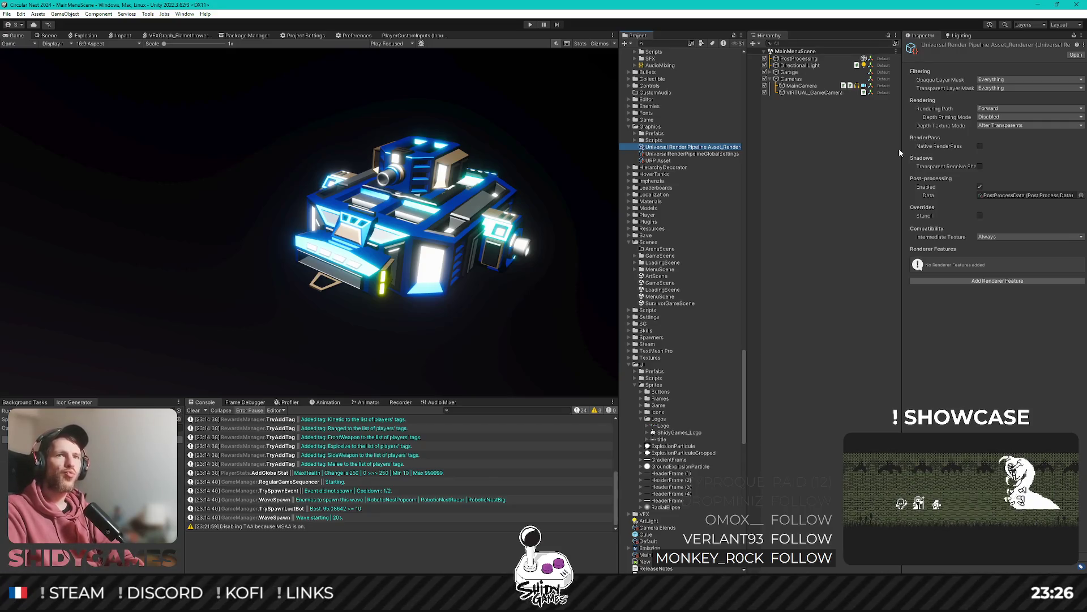
pyautogui.click(993, 281)
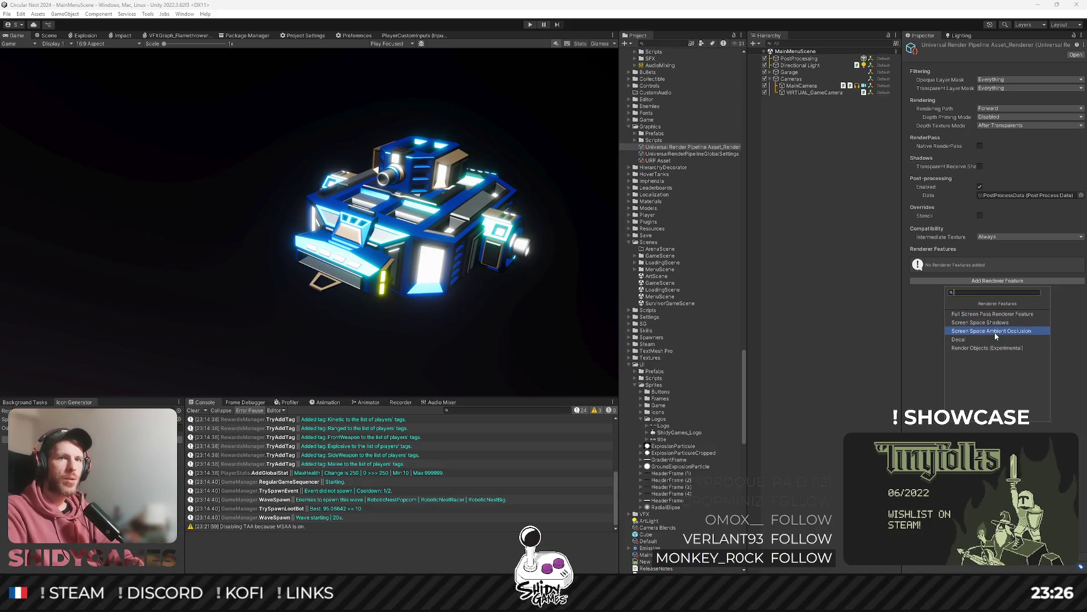
pyautogui.press('Escape')
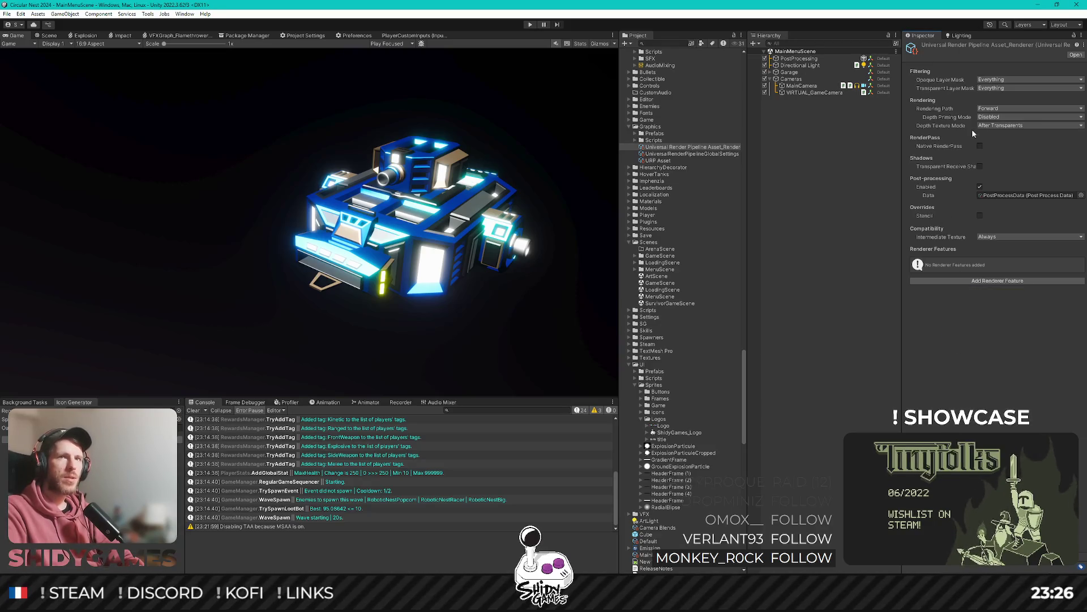
pyautogui.click(694, 154)
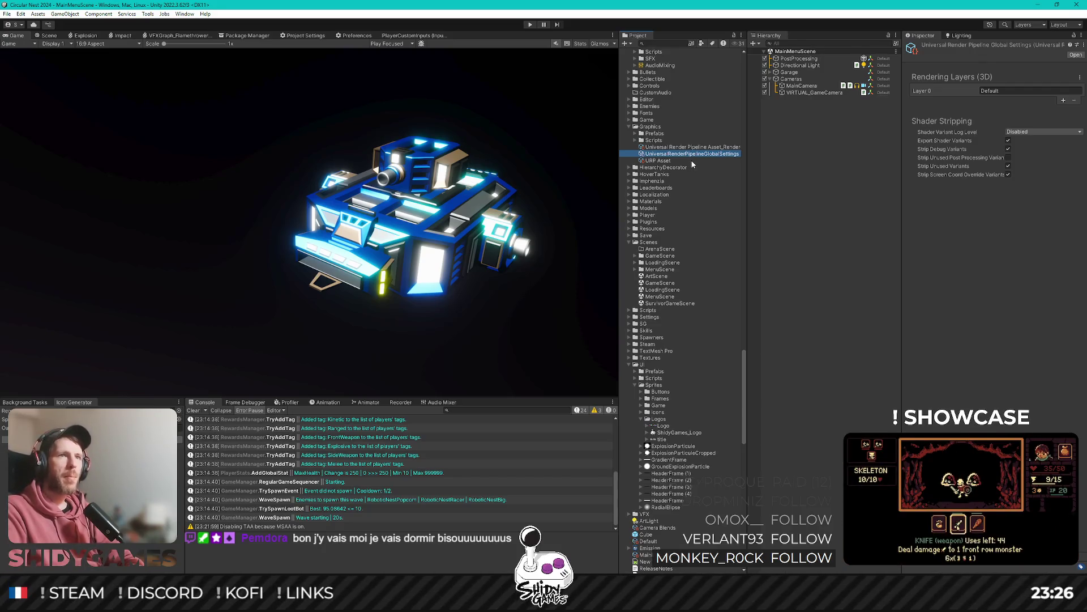
pyautogui.click(704, 159)
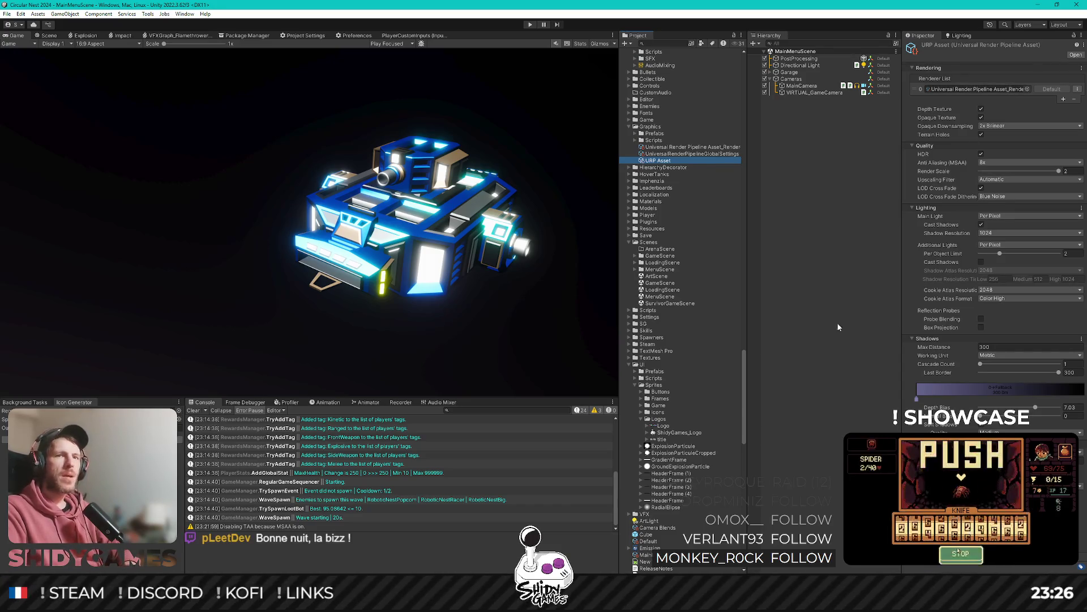
# Click empty Hierarchy space to deselect the URP Asset.
pyautogui.click(834, 225)
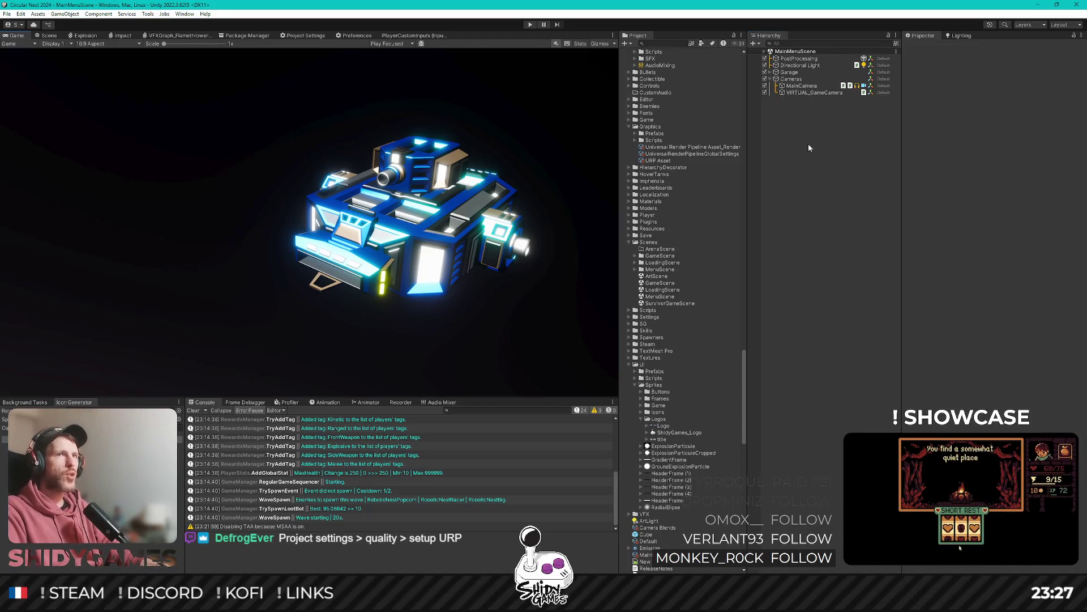
# Expand Garage, open the 01_Ground prefab folder, and drag 01_01_00_StartPanel under Garage.
pyautogui.click(771, 72)
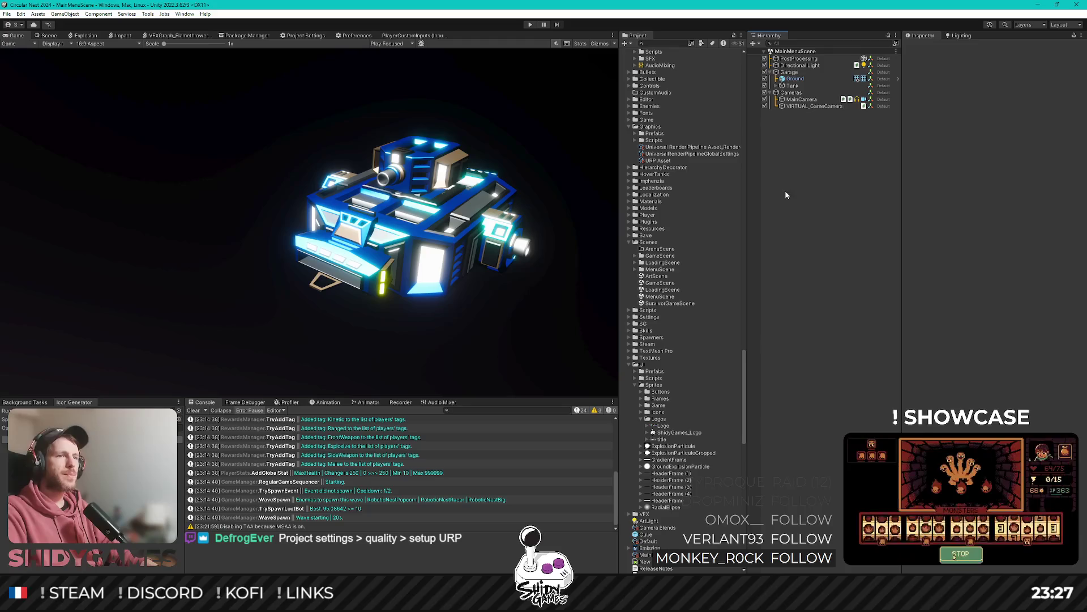
pyautogui.scroll(10, 668, 280)
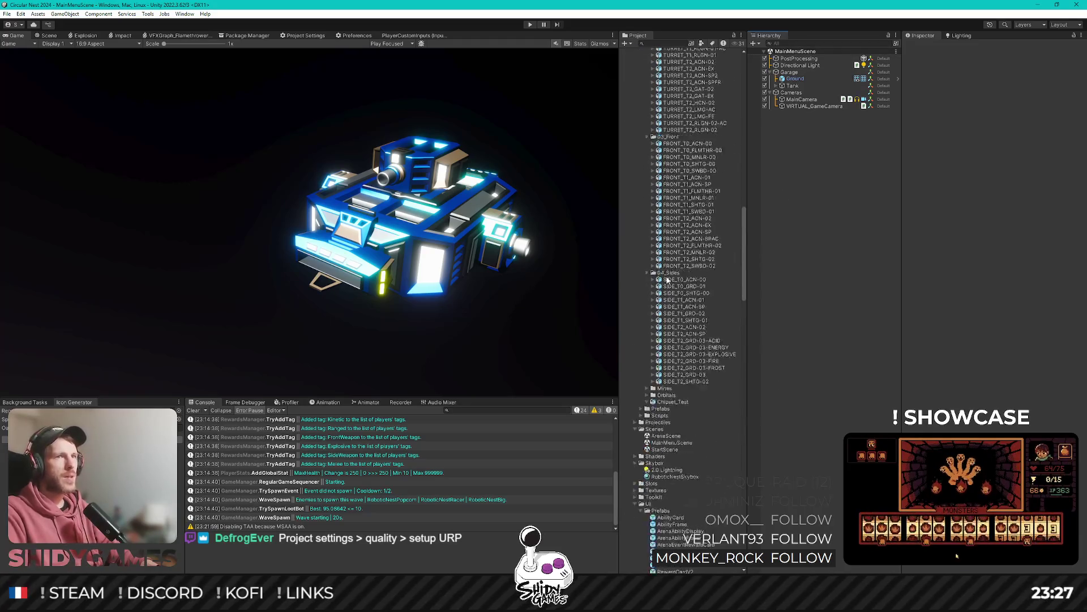
pyautogui.scroll(15, 668, 280)
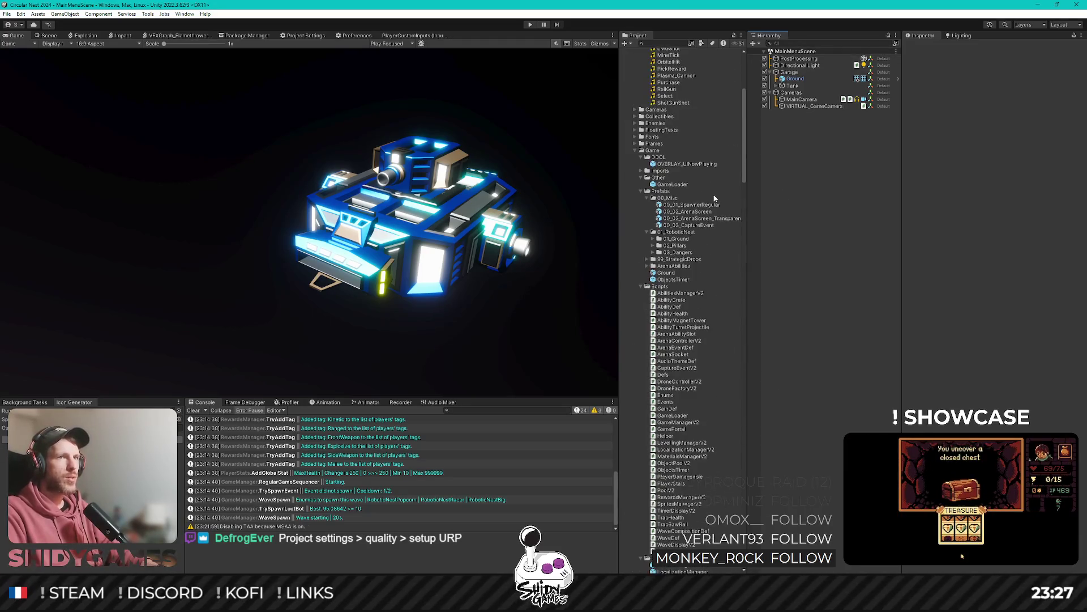
pyautogui.scroll(-2, 682, 172)
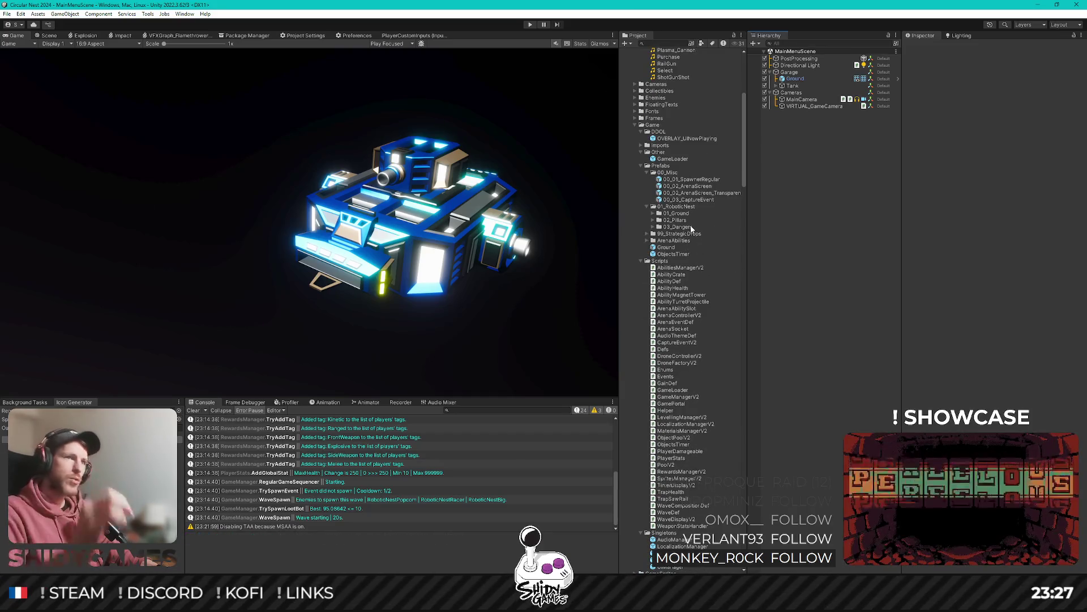
pyautogui.scroll(10, 706, 283)
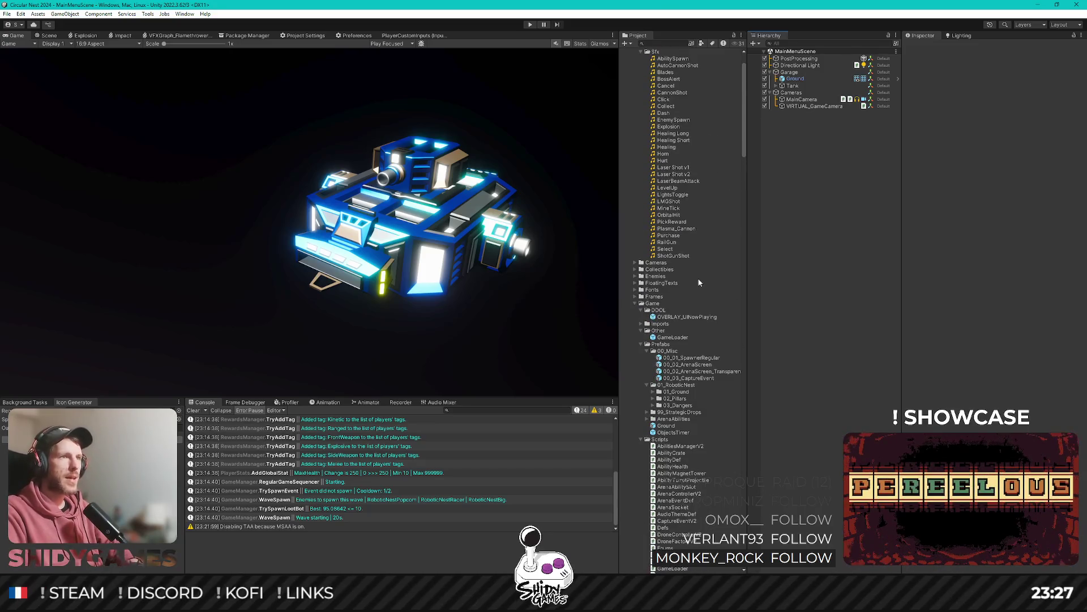
pyautogui.scroll(-2, 711, 294)
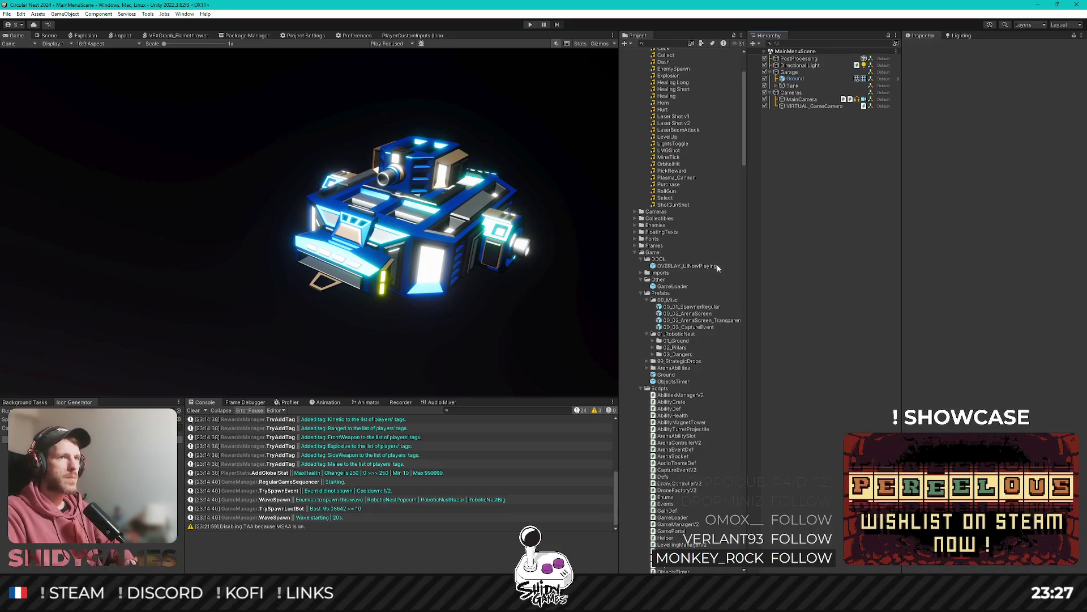
pyautogui.scroll(-15, 699, 292)
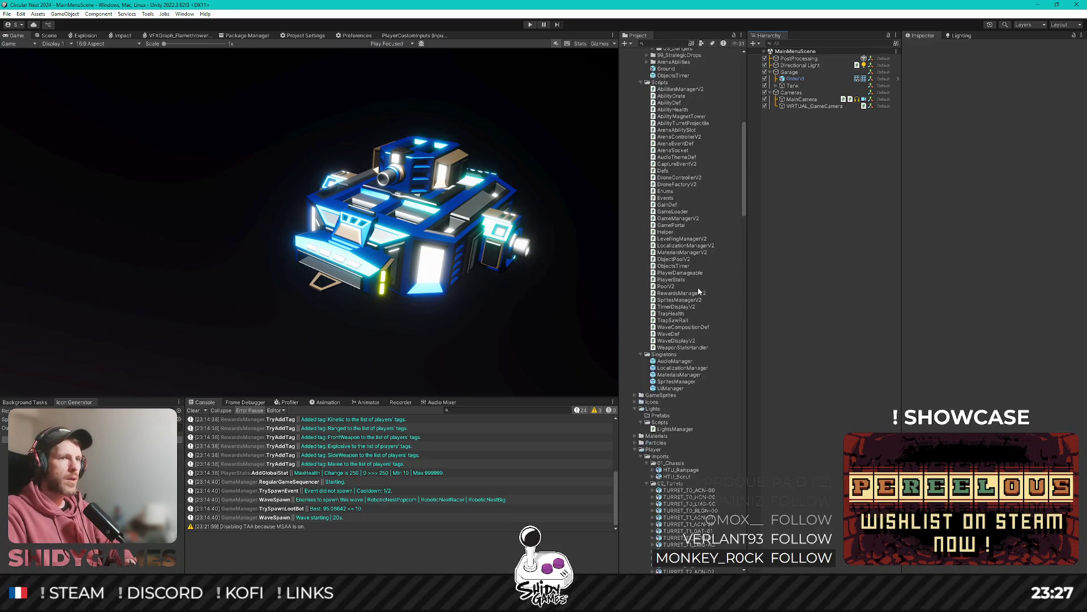
pyautogui.scroll(20, 698, 286)
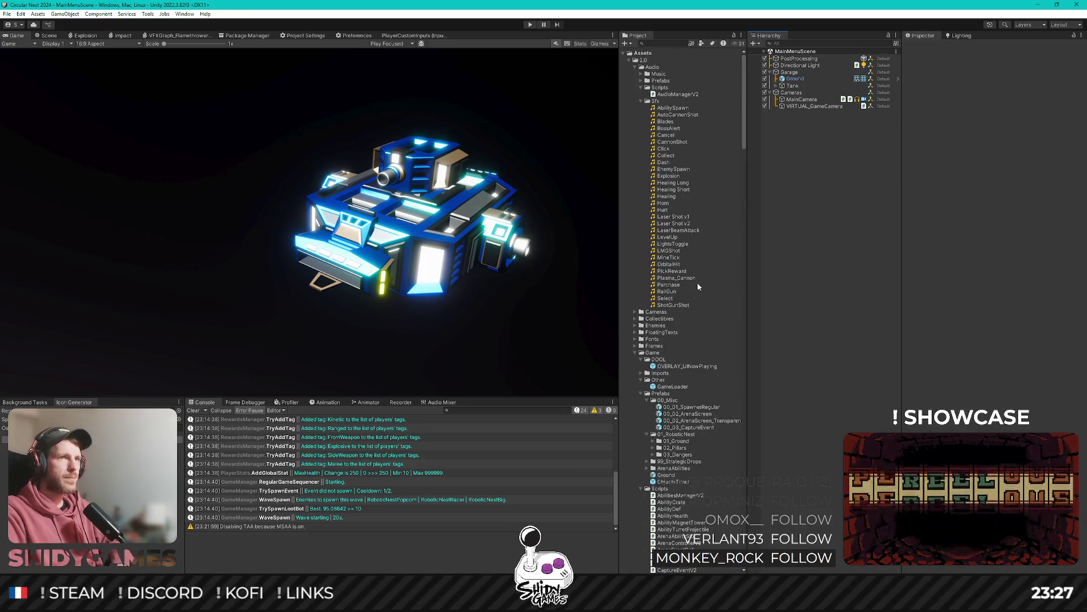
pyautogui.scroll(-5, 699, 282)
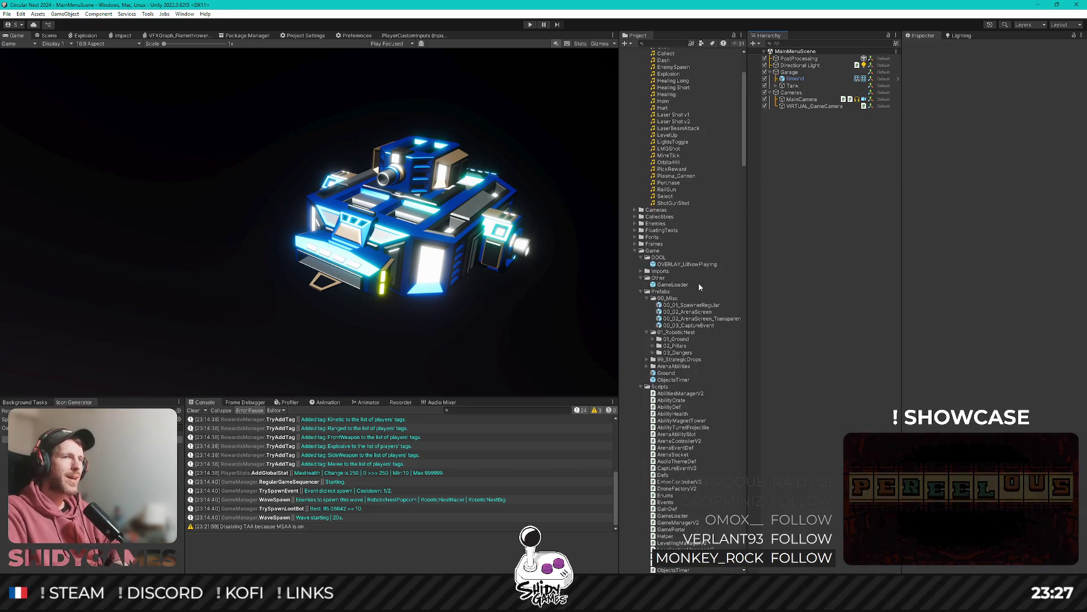
pyautogui.scroll(-1, 705, 306)
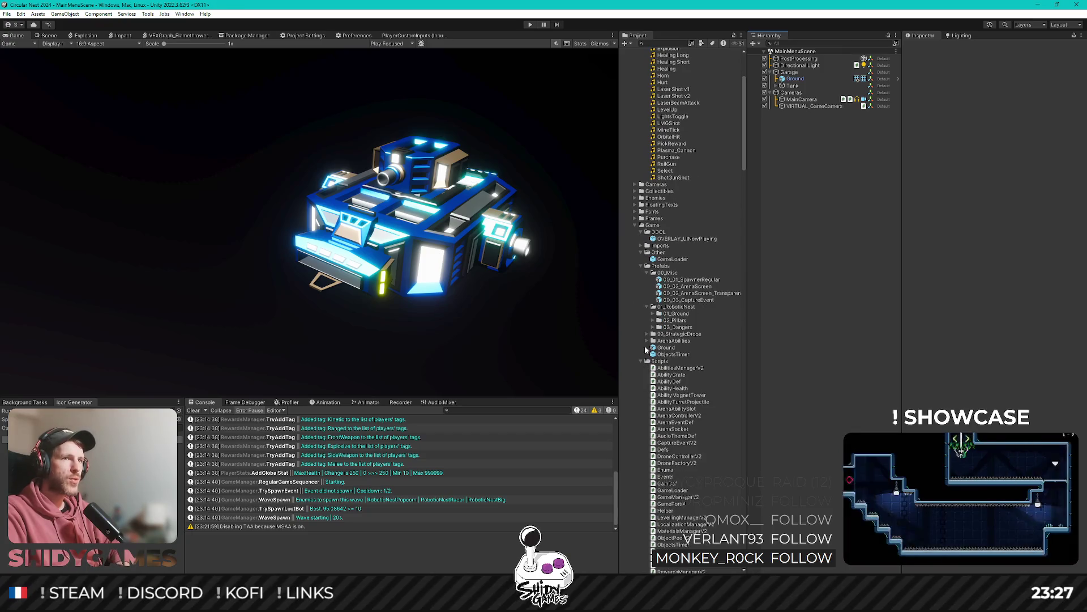
pyautogui.click(653, 313)
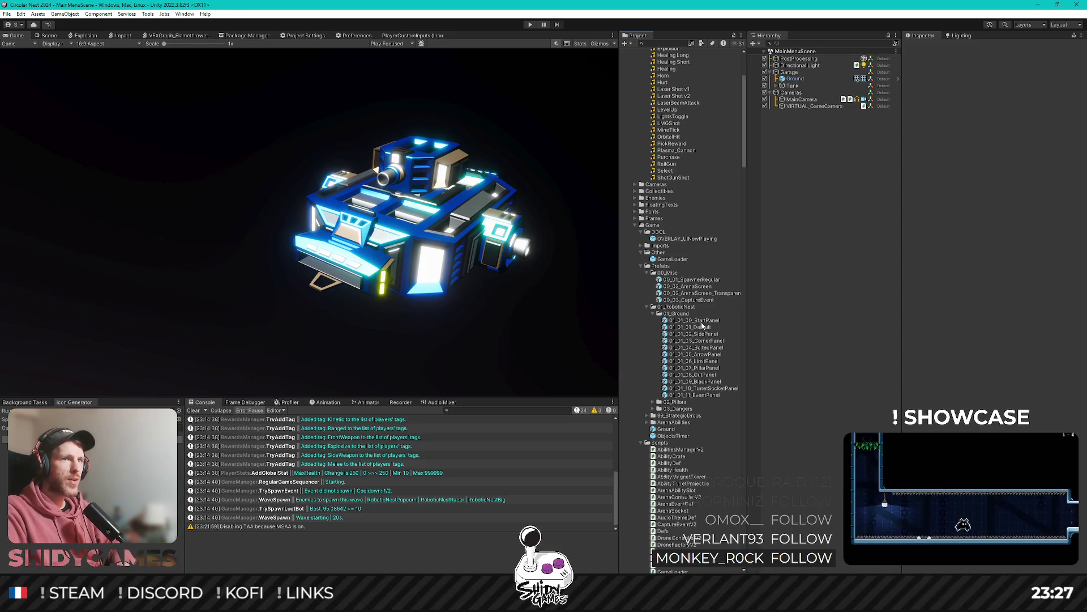
pyautogui.moveTo(701, 320)
pyautogui.mouseDown()
pyautogui.moveTo(804, 78)
pyautogui.moveTo(804, 89)
pyautogui.mouseUp()
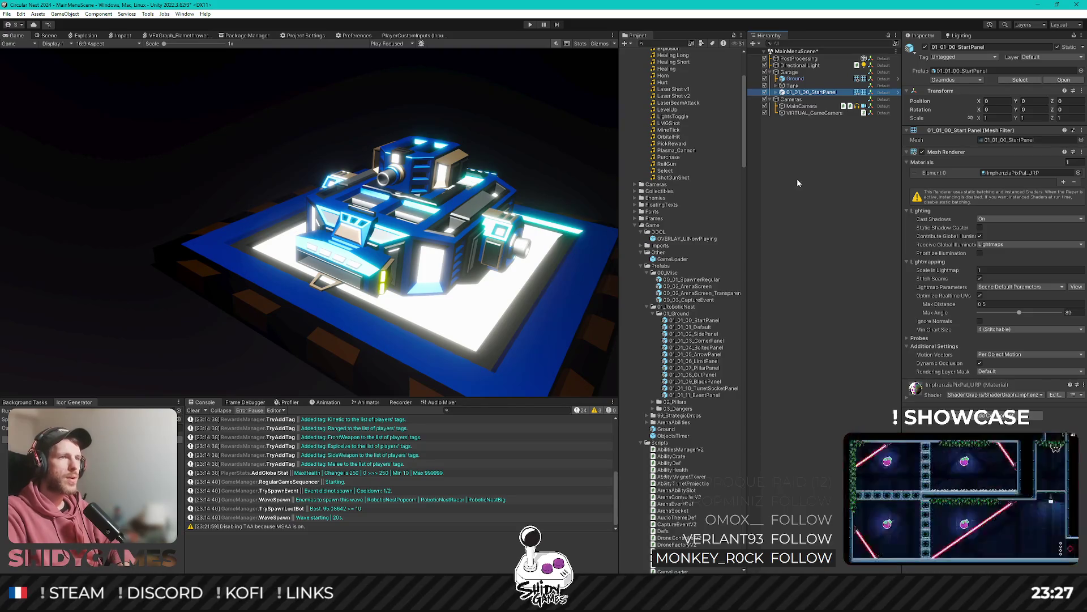
# Try the Default, PillarPanel and OutPanel floor prefabs under Garage, deleting each in turn.
pyautogui.press('Delete')
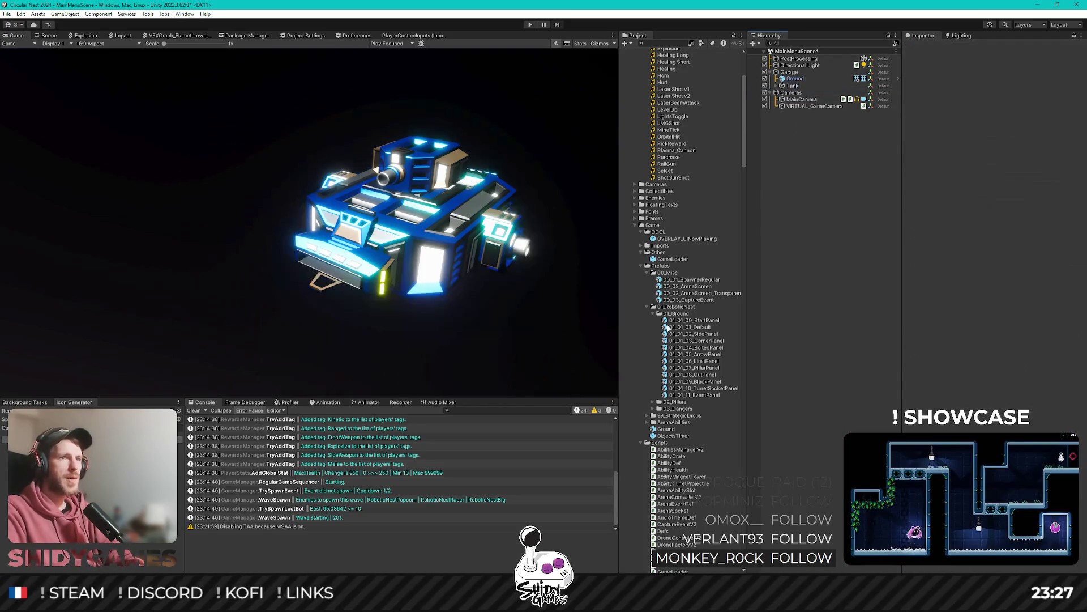
pyautogui.moveTo(802, 80); pyautogui.dragTo(802, 81)
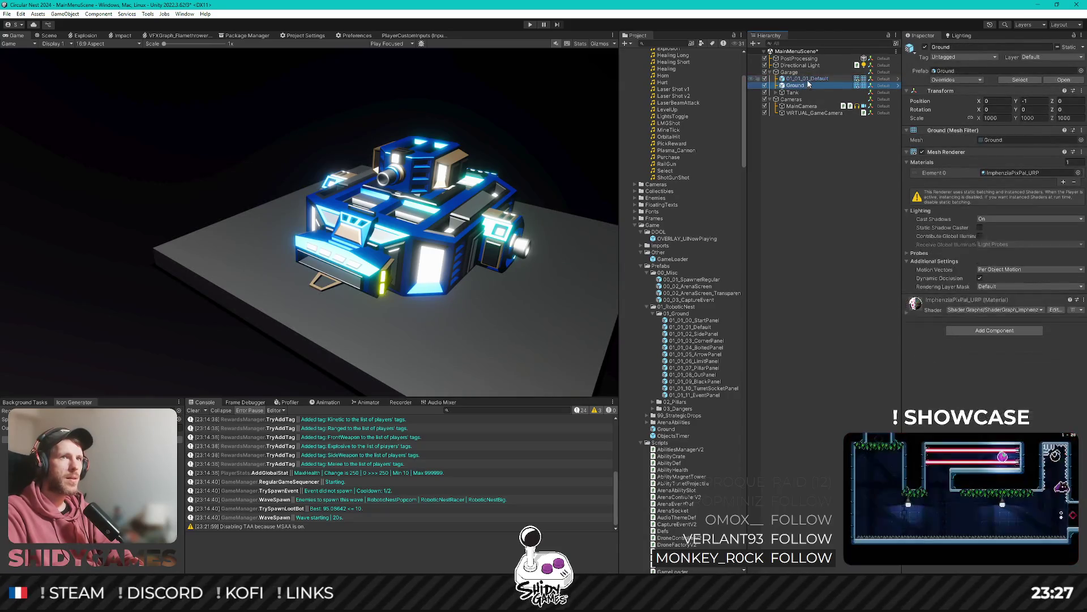
pyautogui.press('Delete')
pyautogui.moveTo(777, 133); pyautogui.dragTo(796, 78)
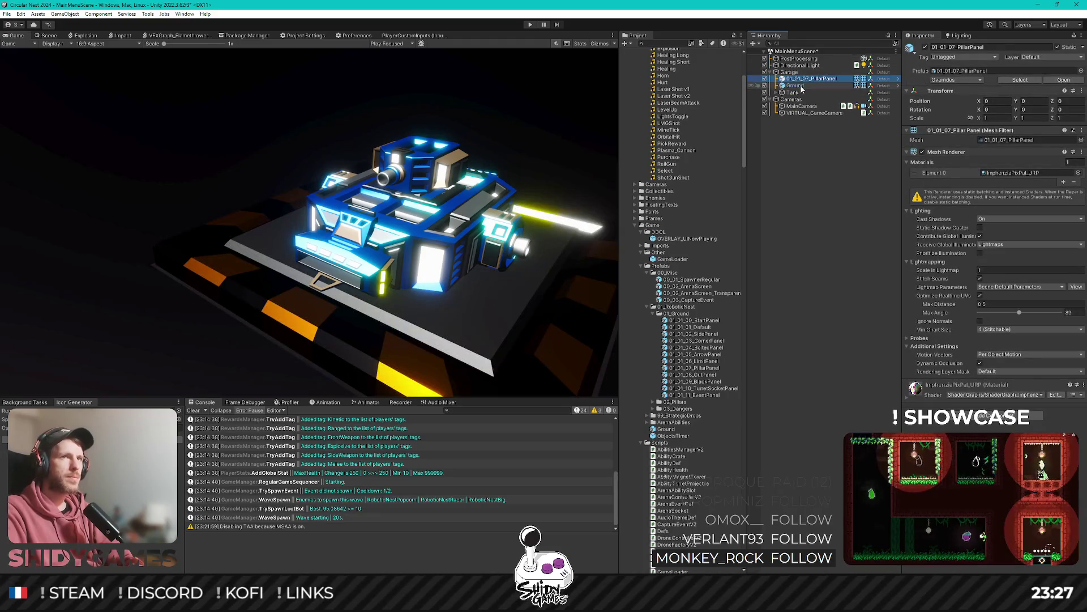
pyautogui.click(810, 82)
pyautogui.click(811, 79)
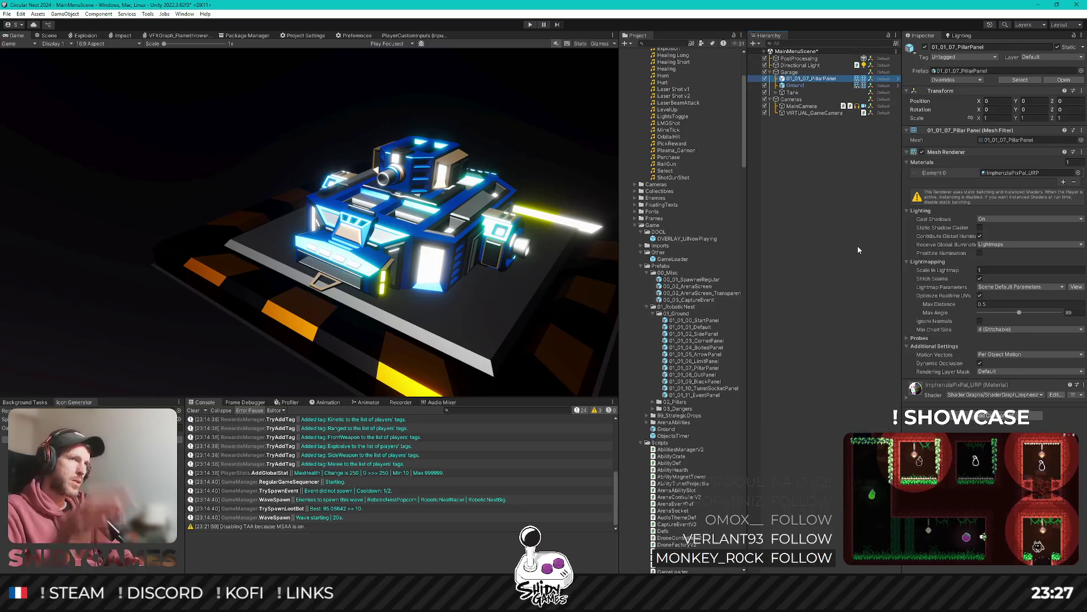
pyautogui.press('Delete')
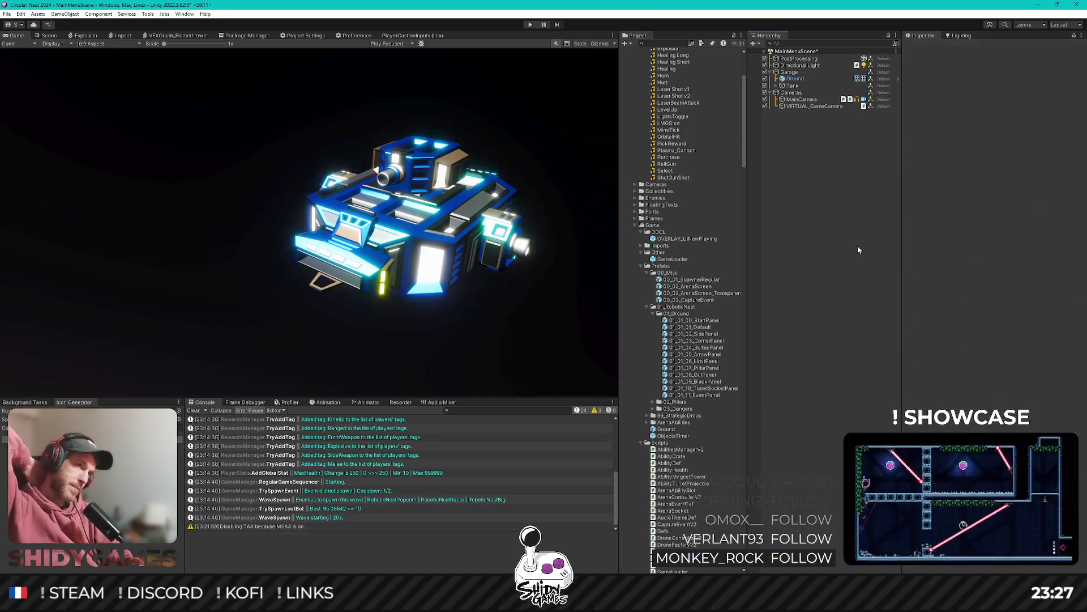
pyautogui.moveTo(698, 375)
pyautogui.mouseDown()
pyautogui.moveTo(813, 170)
pyautogui.moveTo(795, 74)
pyautogui.mouseUp()
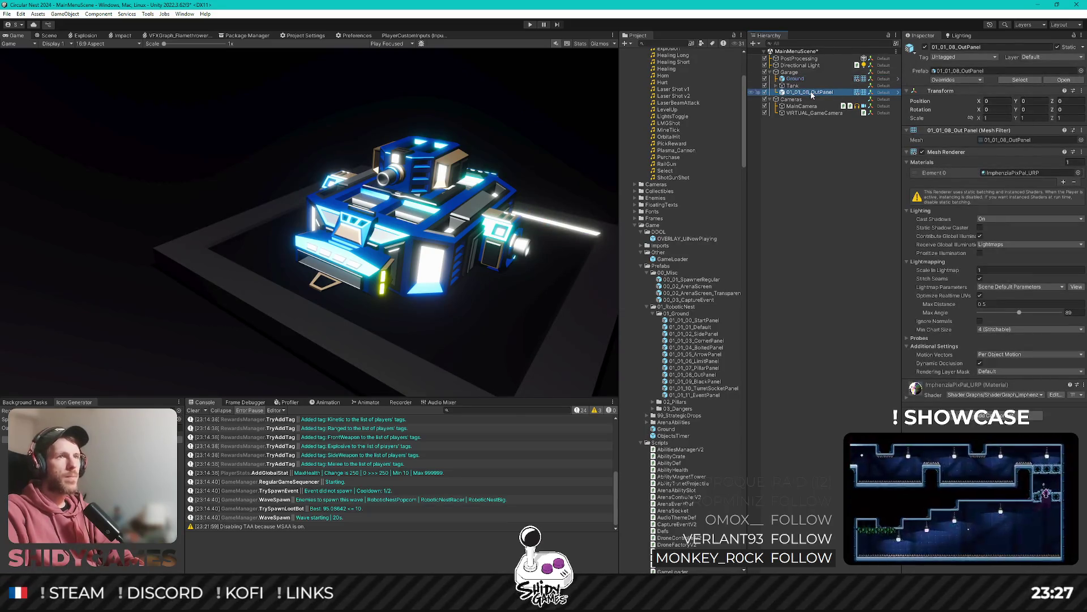
pyautogui.press('Delete')
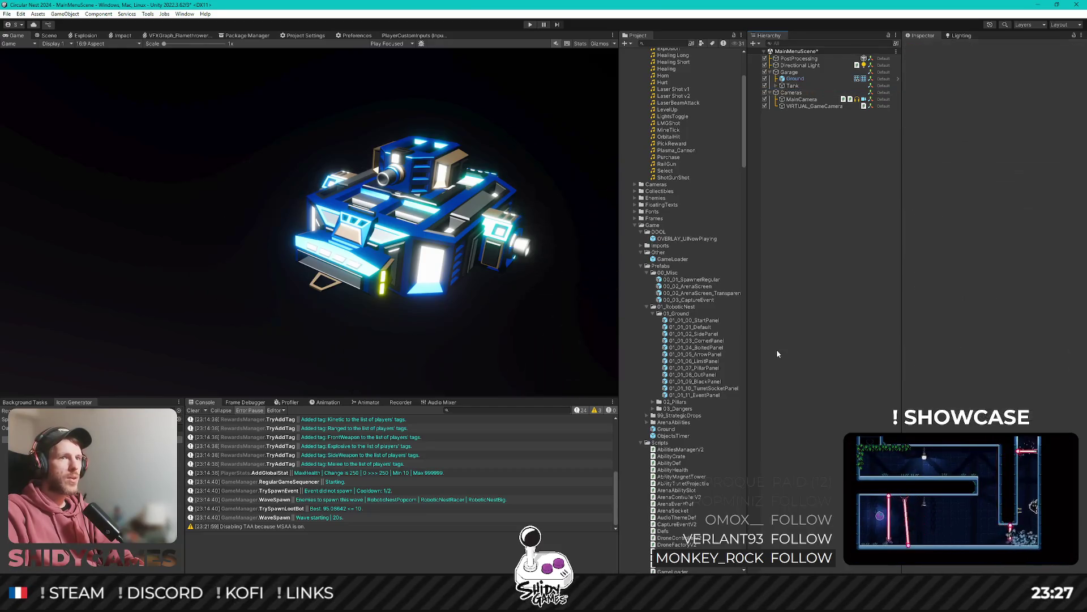
# Place 01_01_03_CornerPanel under Garage, preview it in the maximized Game view, then open Project Settings.
pyautogui.click(688, 334)
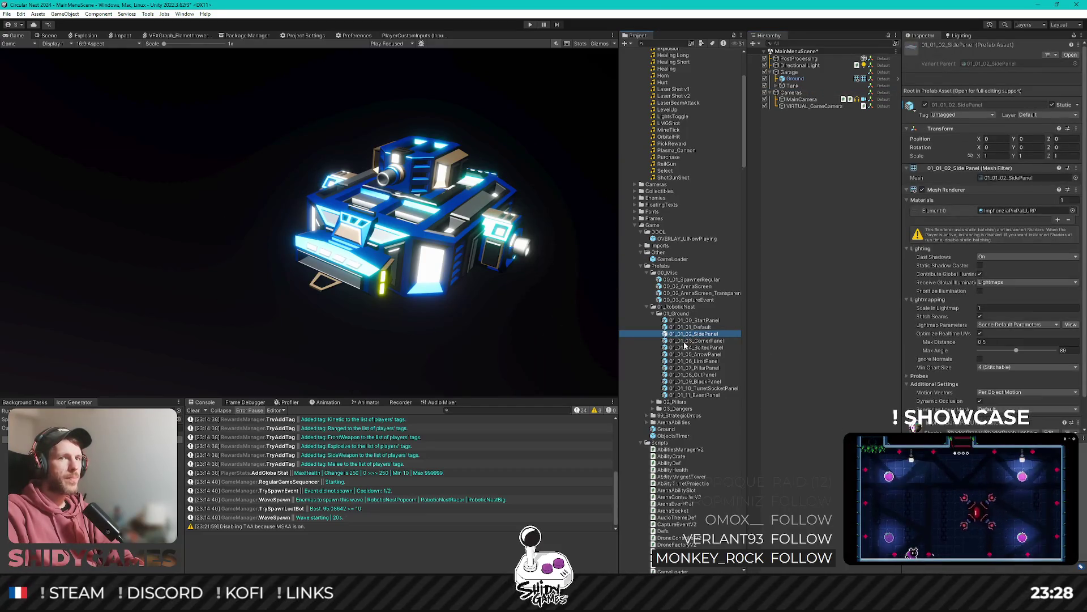
pyautogui.click(686, 338)
pyautogui.moveTo(686, 341); pyautogui.dragTo(793, 72)
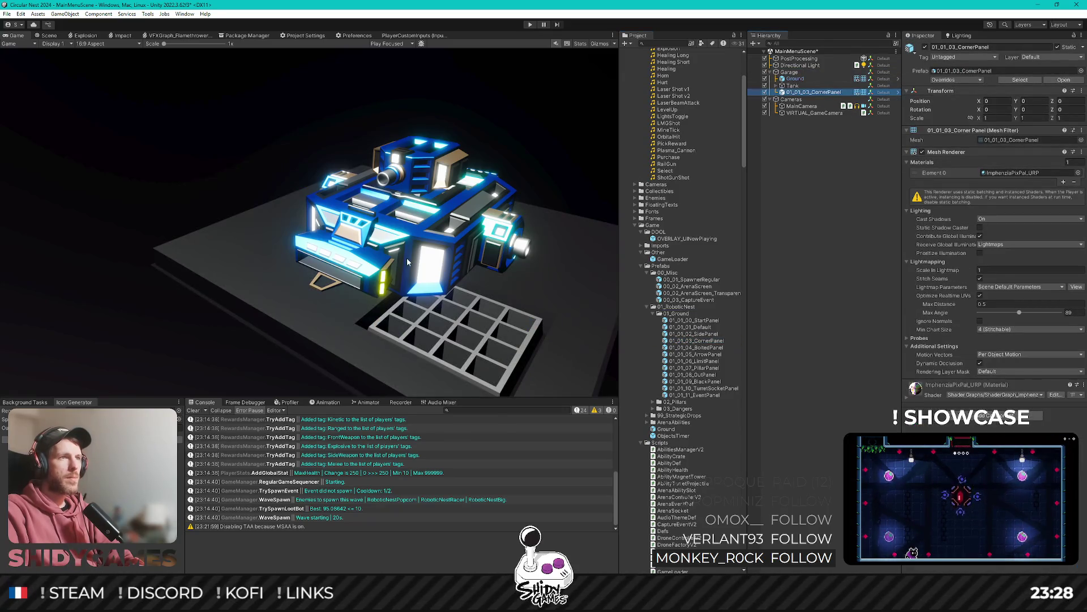
pyautogui.hotkey('shift', 'space')
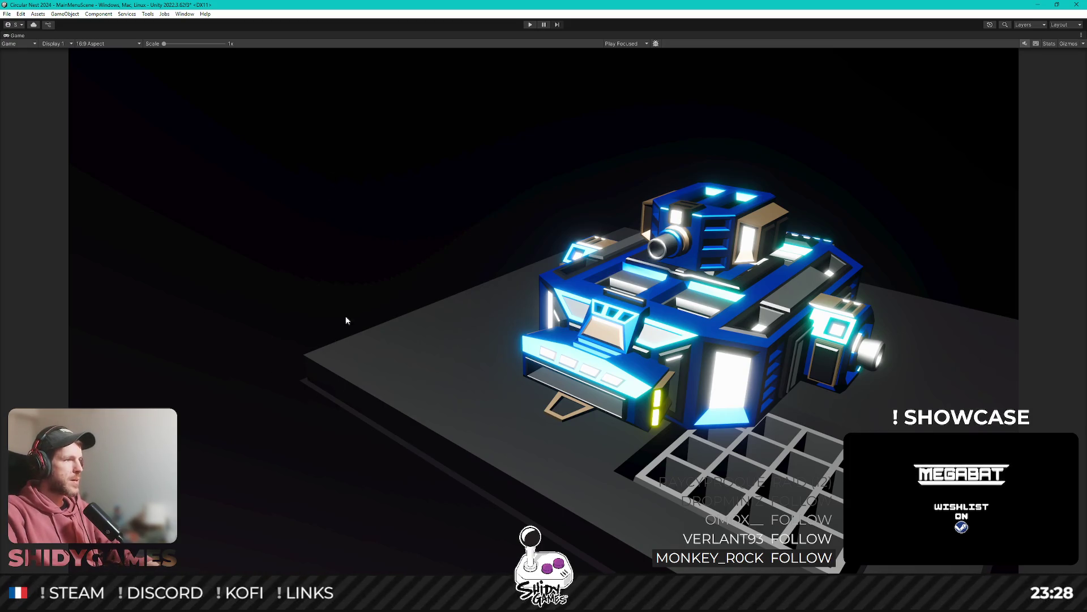
pyautogui.hotkey('shift', 'space')
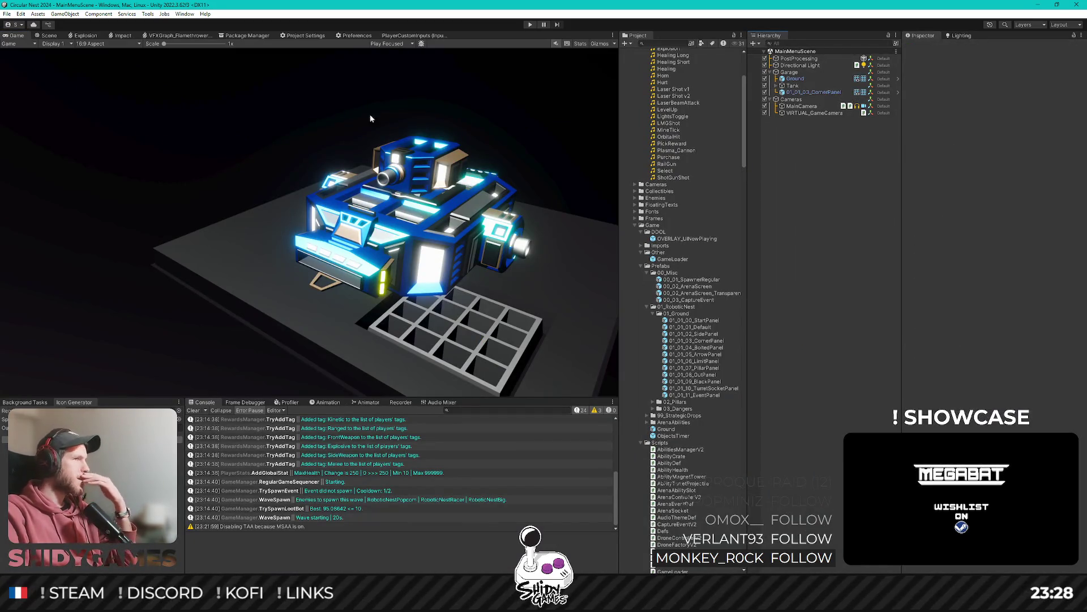
pyautogui.click(291, 35)
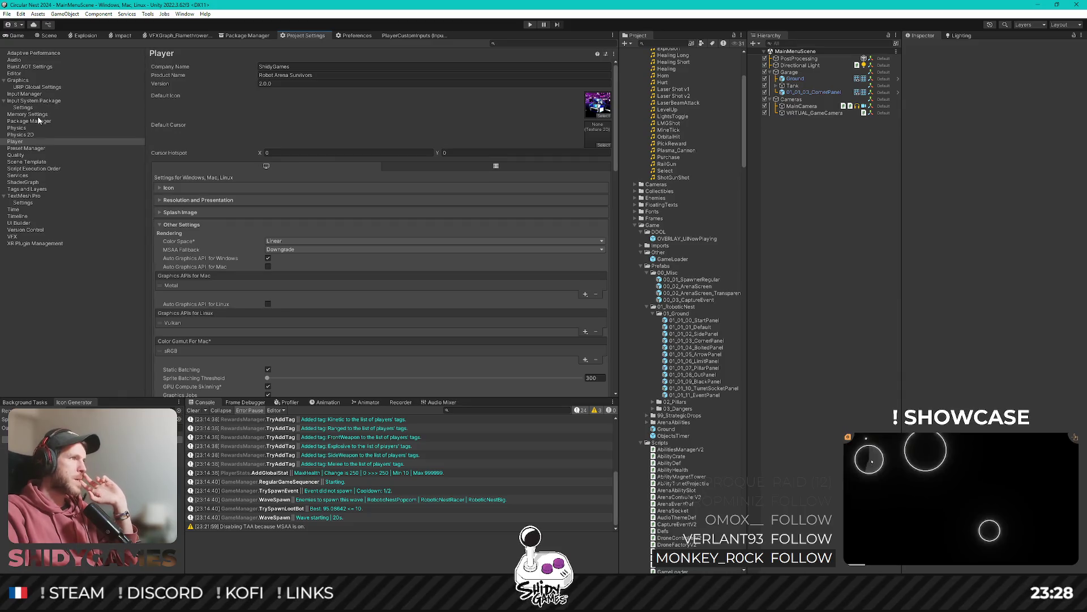
# Switch to the Quality page and scroll to its Render Pipeline Asset field showing the URP Asset.
pyautogui.click(70, 155)
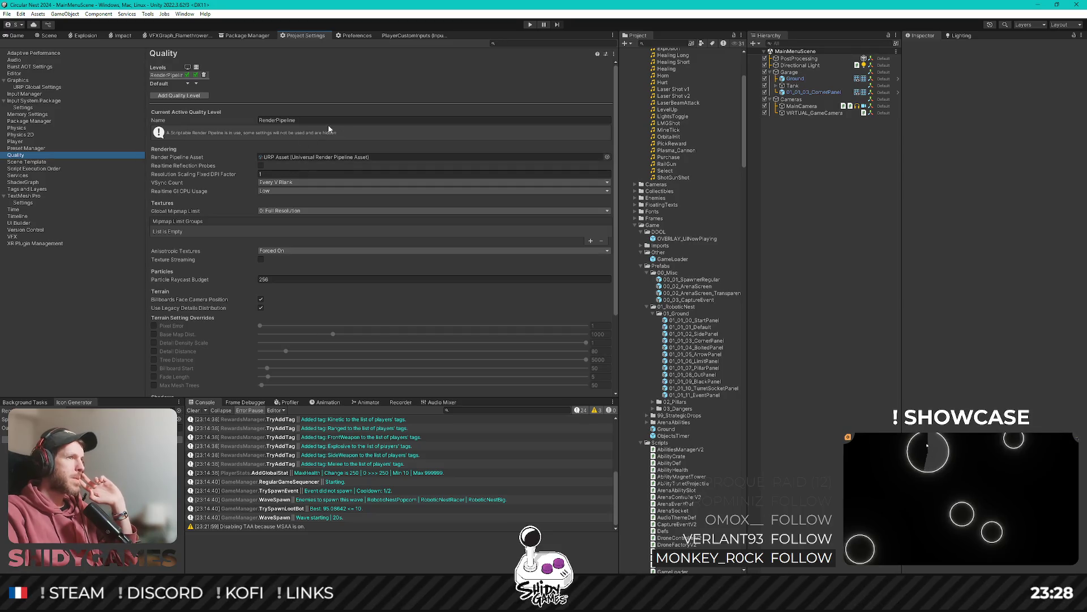
pyautogui.scroll(-3, 213, 146)
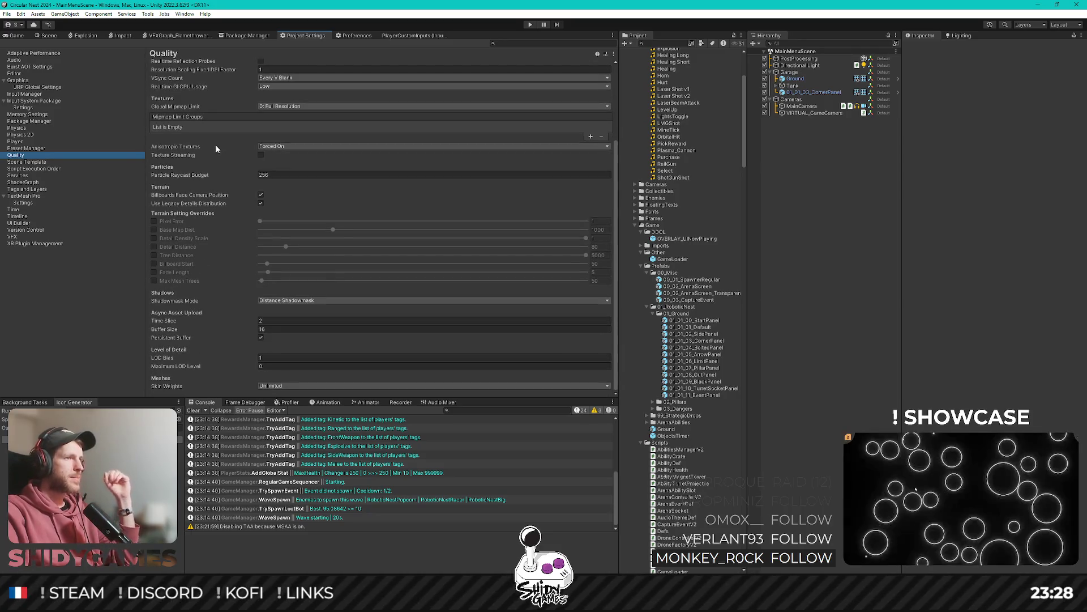
pyautogui.scroll(3, 215, 145)
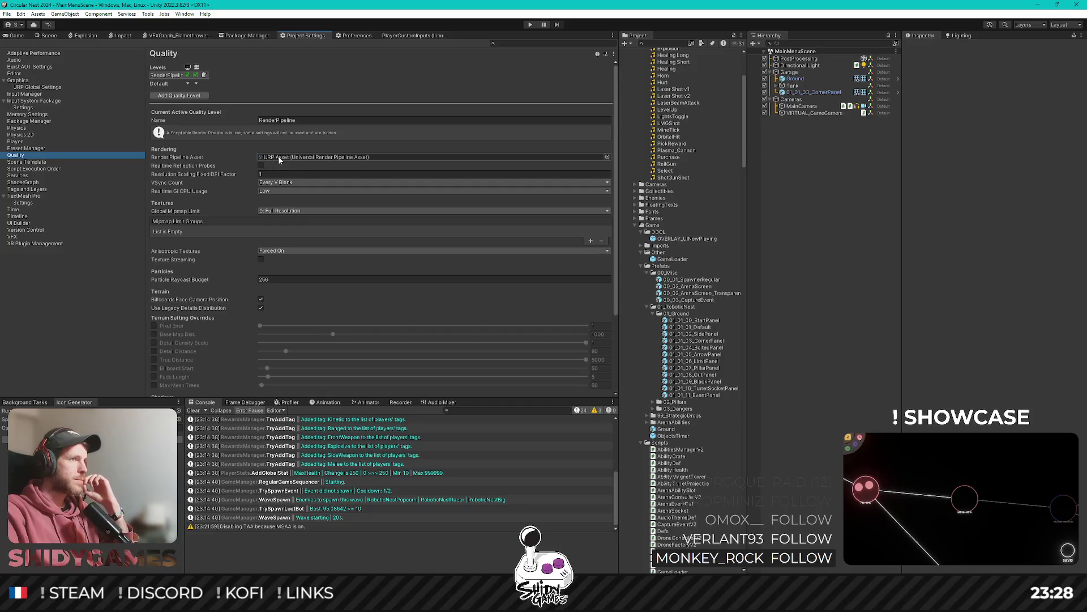
pyautogui.scroll(-3, 278, 155)
pyautogui.scroll(-1, 247, 144)
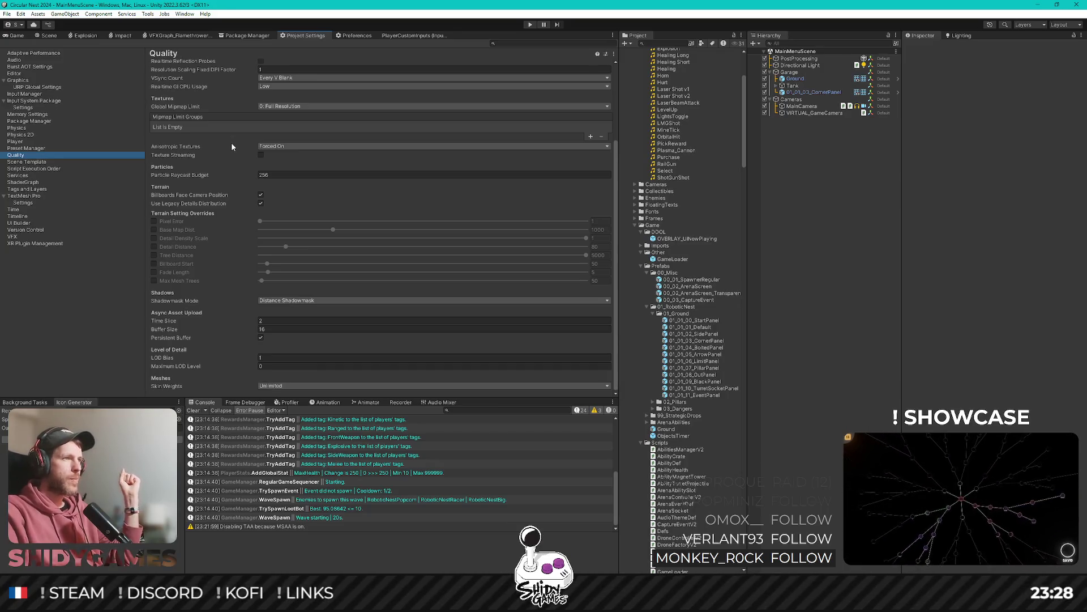
pyautogui.scroll(1, 243, 220)
pyautogui.scroll(3, 242, 219)
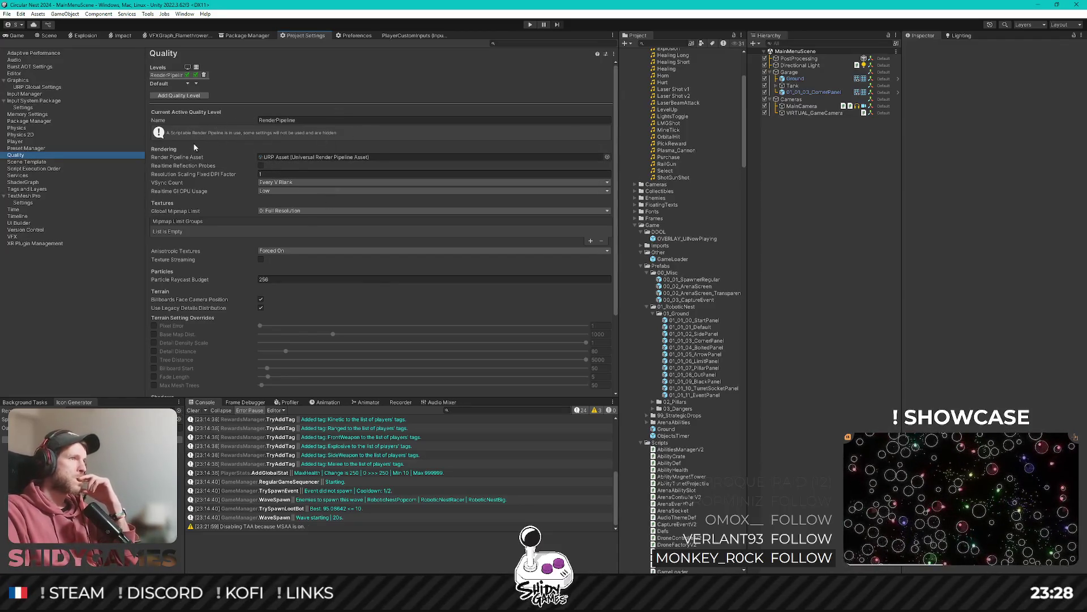
pyautogui.scroll(-1, 207, 132)
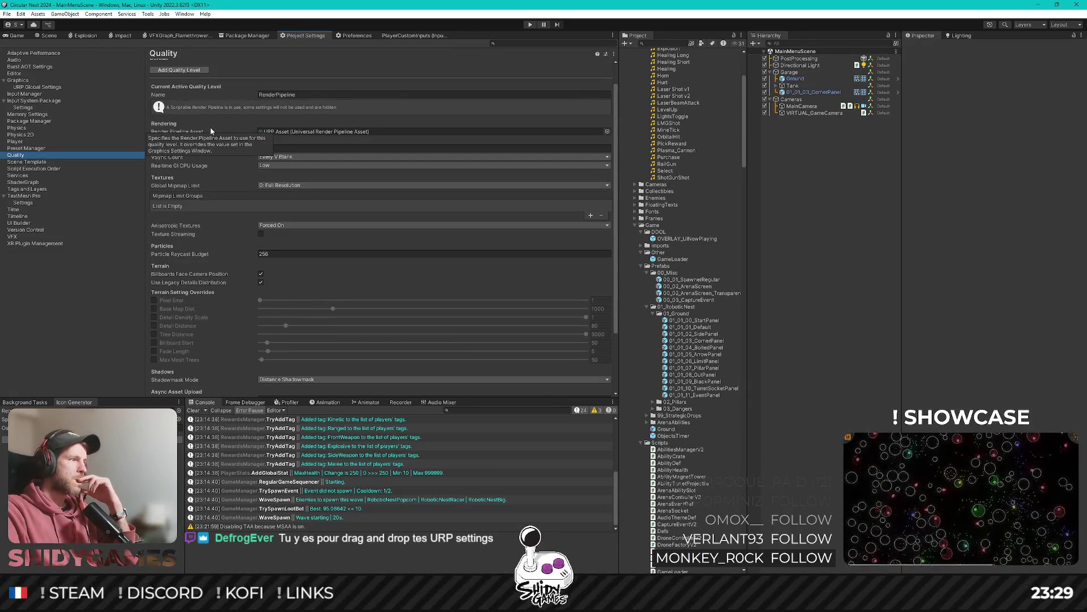
pyautogui.scroll(1, 211, 131)
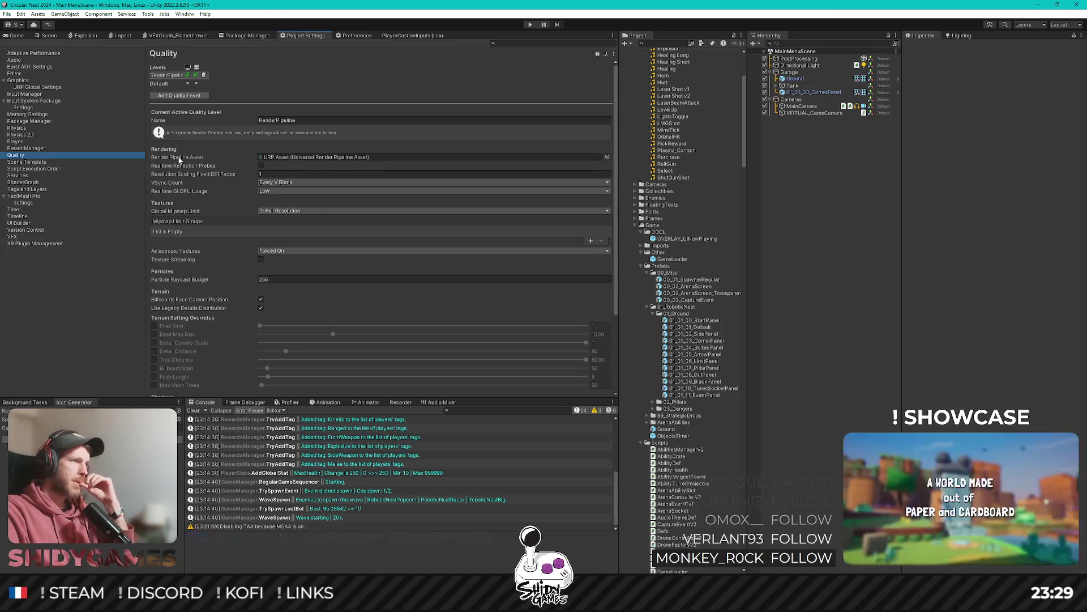
pyautogui.scroll(-2, 258, 175)
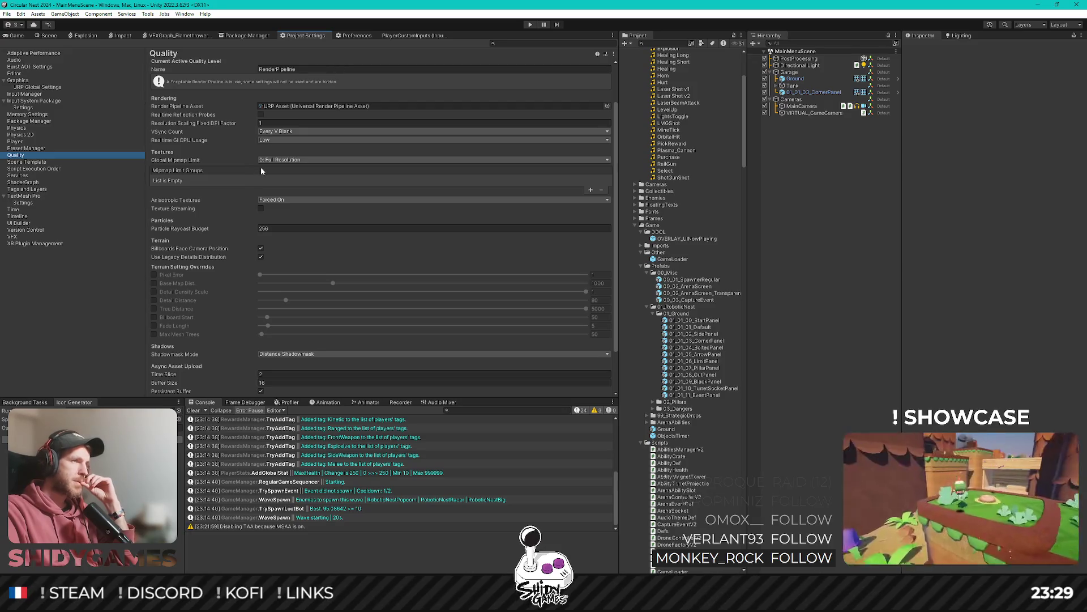
pyautogui.scroll(-2, 261, 166)
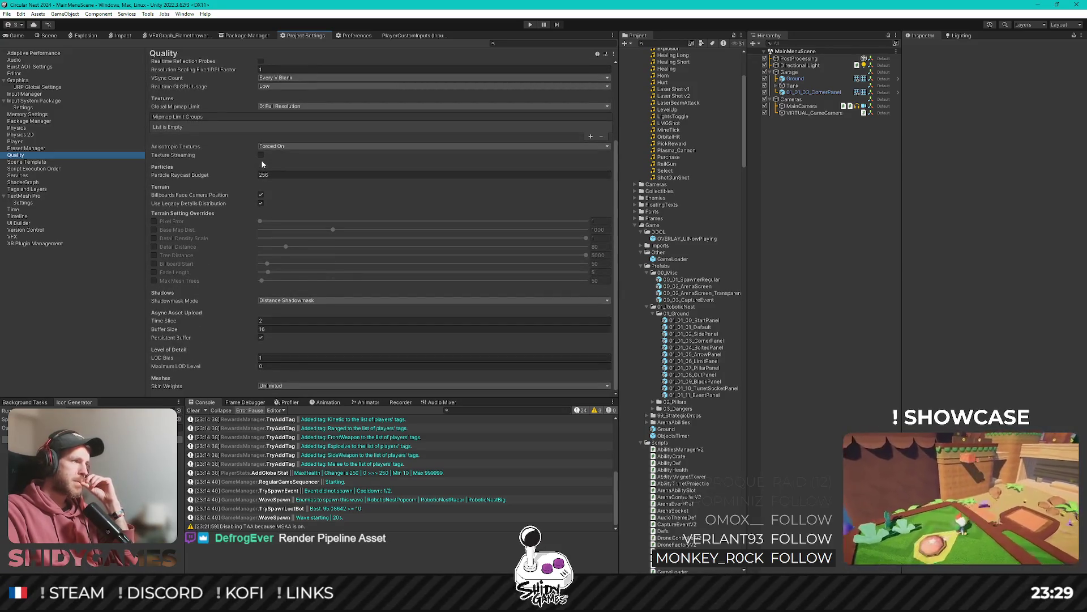
pyautogui.scroll(4, 255, 164)
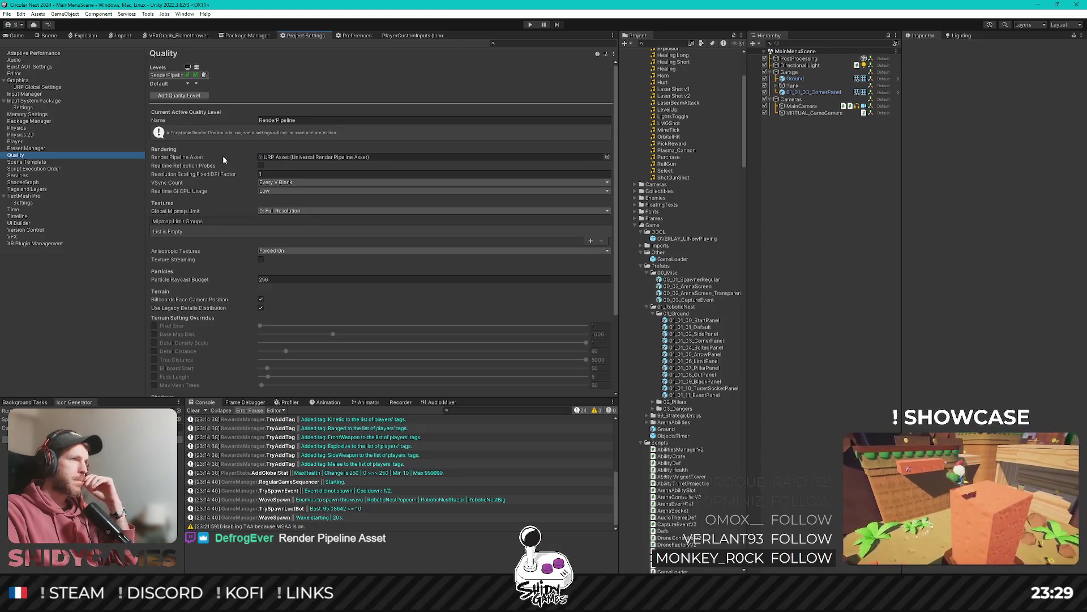
# Open the URP Asset, add and remove a test renderer entry, then return to the Game view.
pyautogui.click(269, 158)
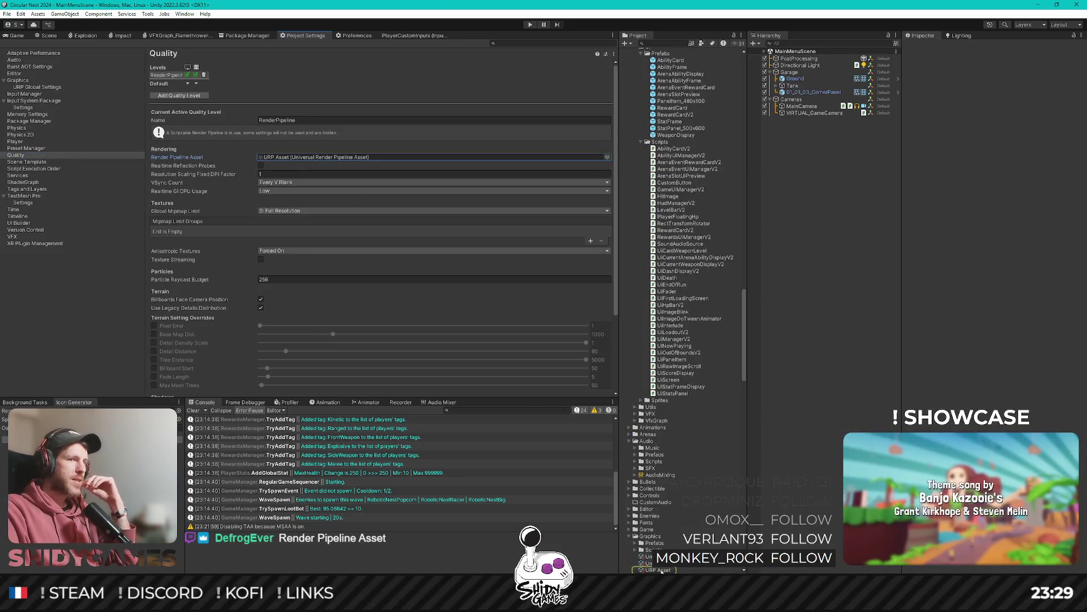
pyautogui.click(660, 570)
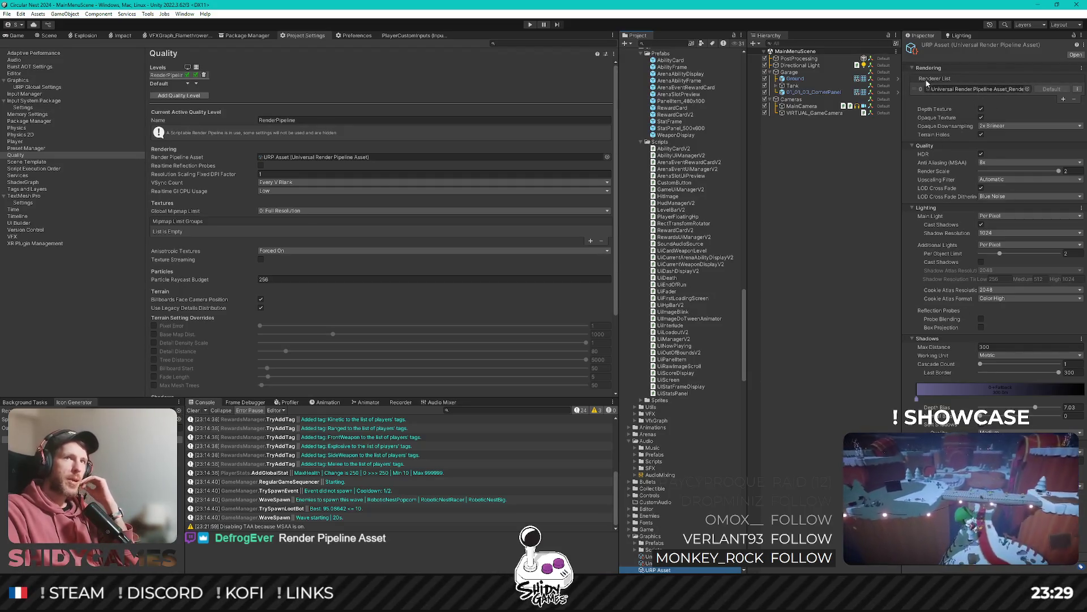
pyautogui.click(1064, 99)
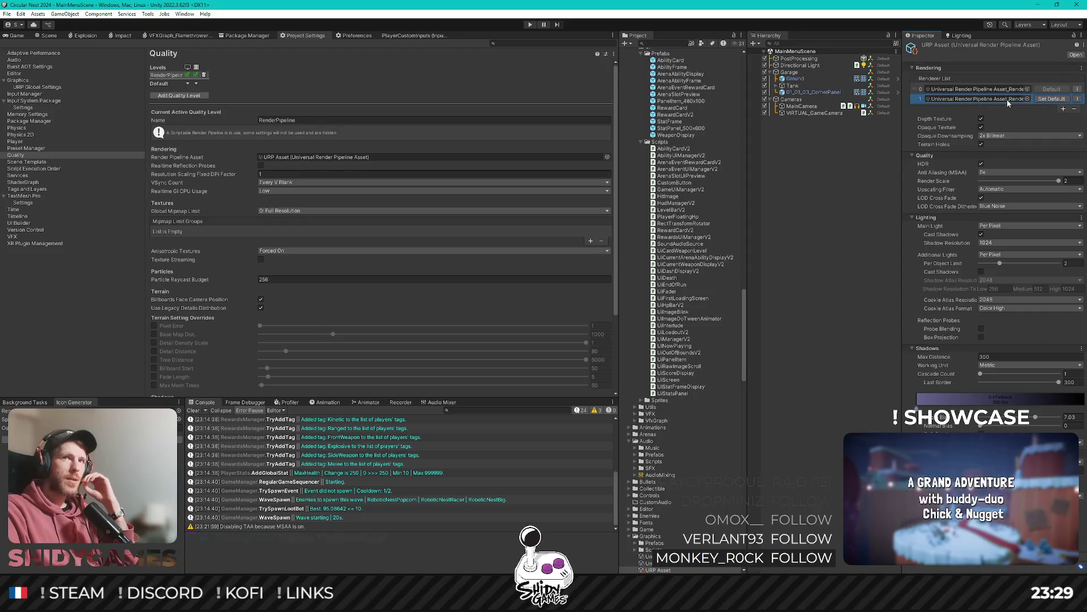
pyautogui.click(1028, 99)
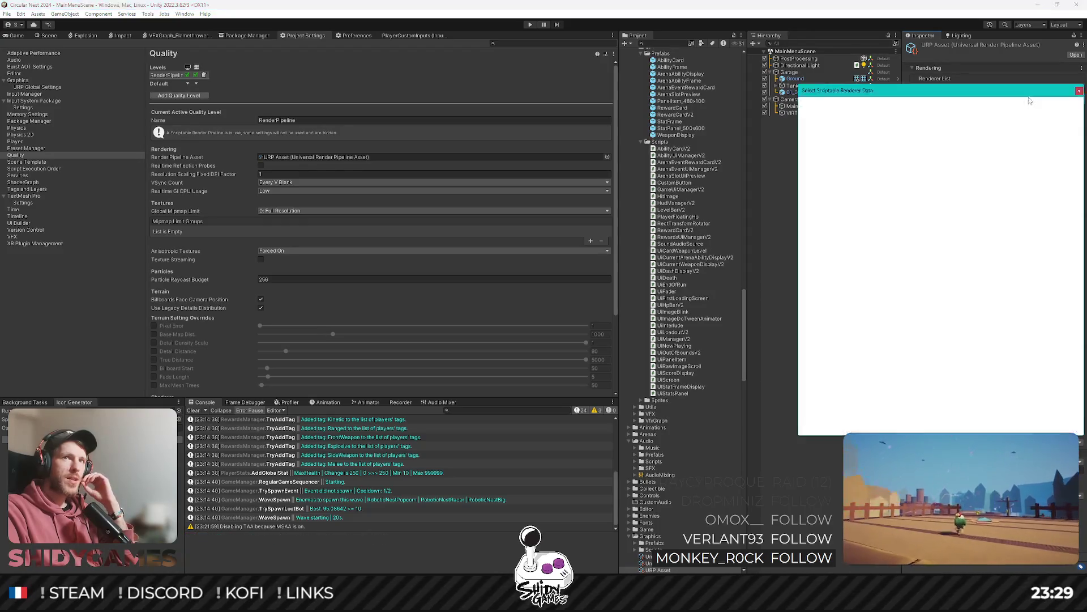
pyautogui.click(1079, 93)
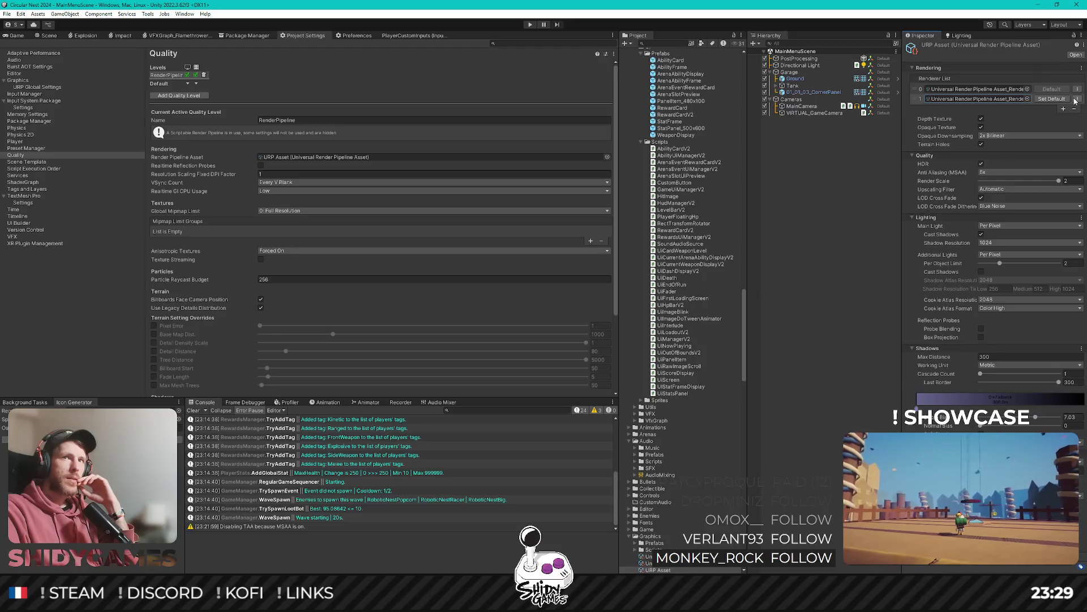
pyautogui.click(1074, 109)
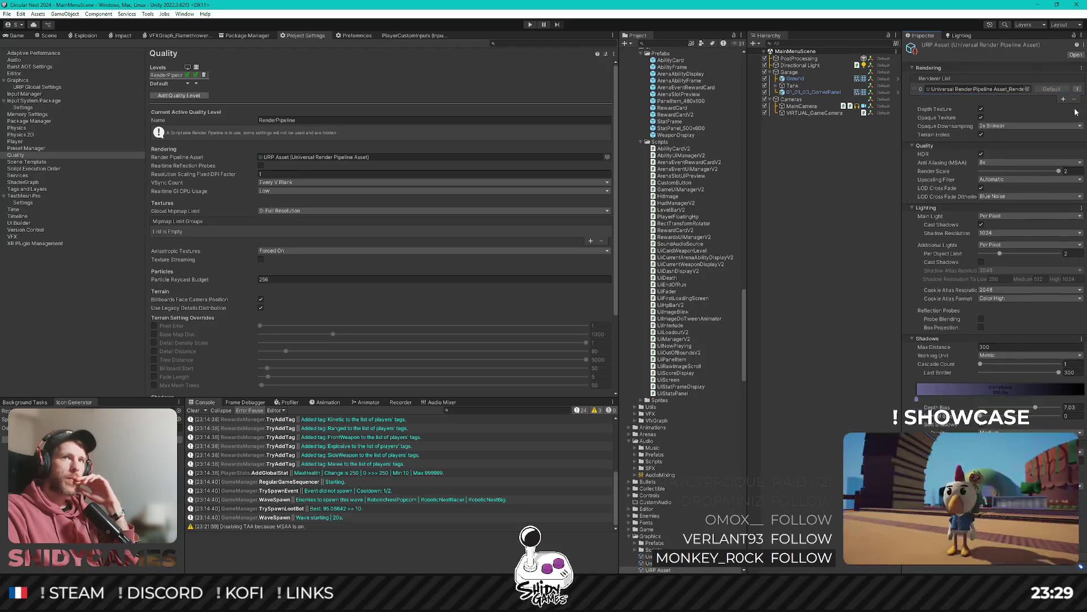
pyautogui.click(17, 35)
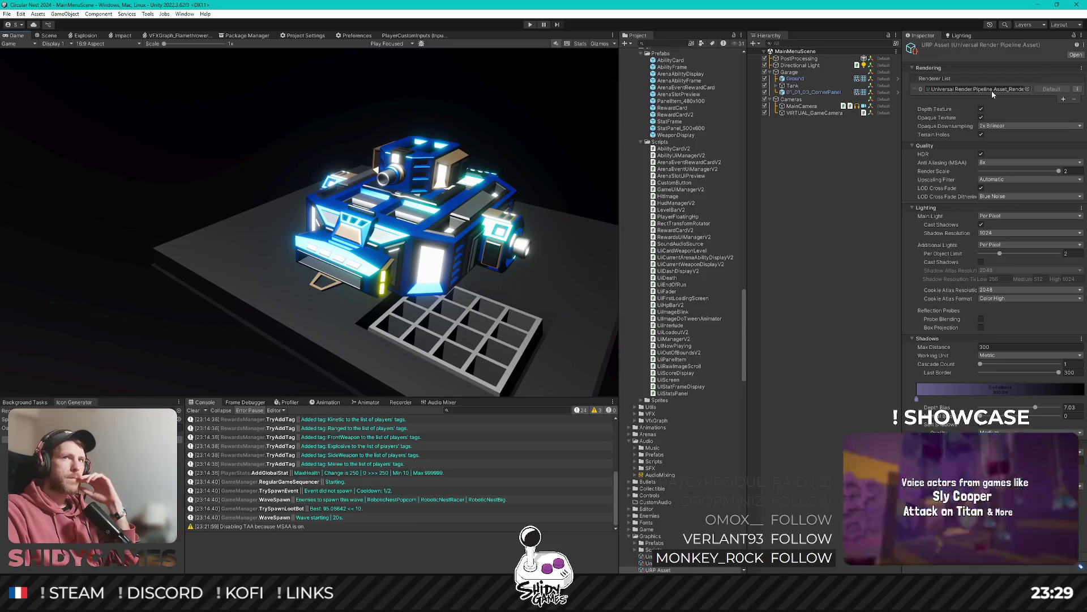
# Toggle HDR off and on to compare the tank's glow, leaving HDR enabled.
pyautogui.click(981, 136)
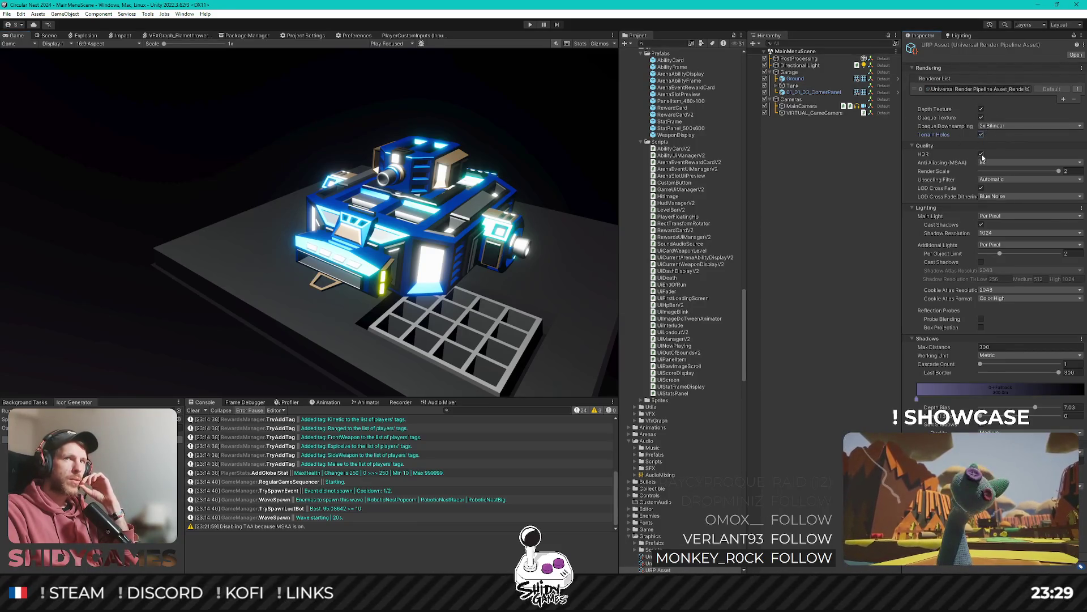
pyautogui.click(981, 154)
pyautogui.click(982, 154)
pyautogui.click(981, 154)
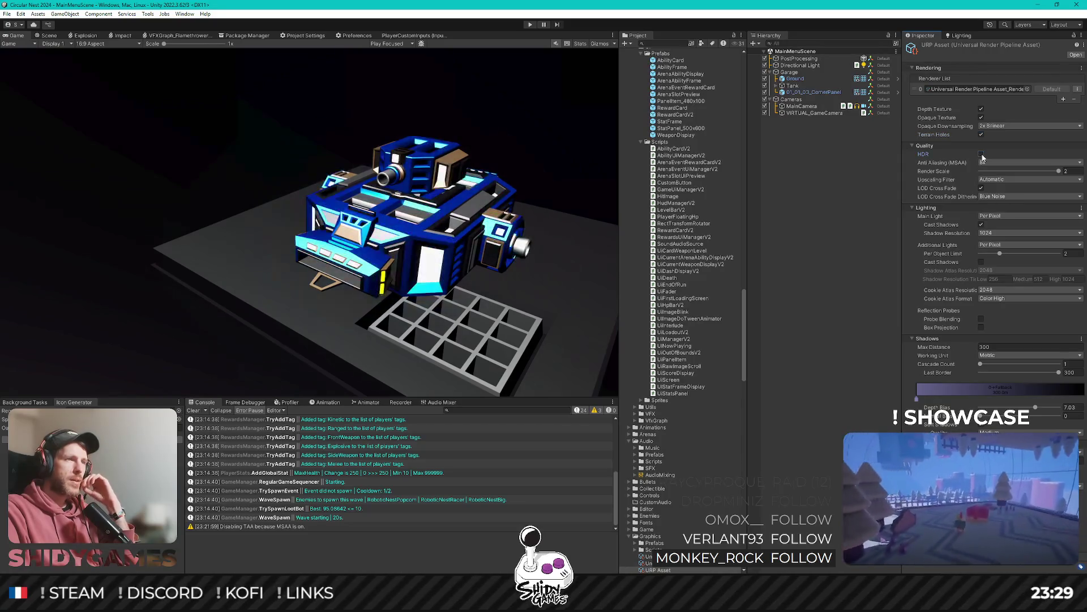
pyautogui.click(982, 156)
pyautogui.click(982, 156)
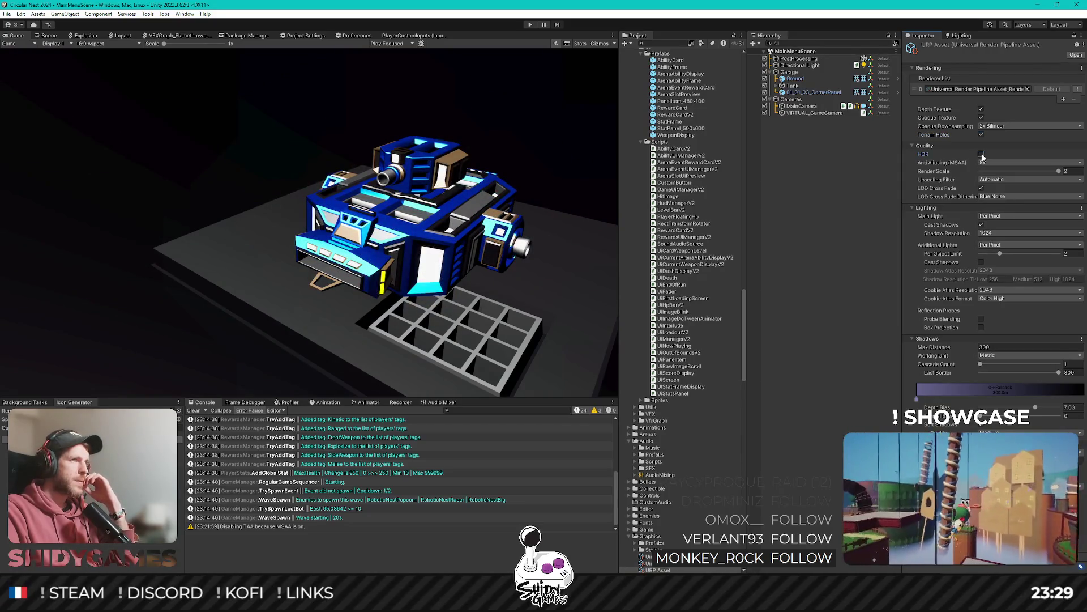
pyautogui.click(982, 155)
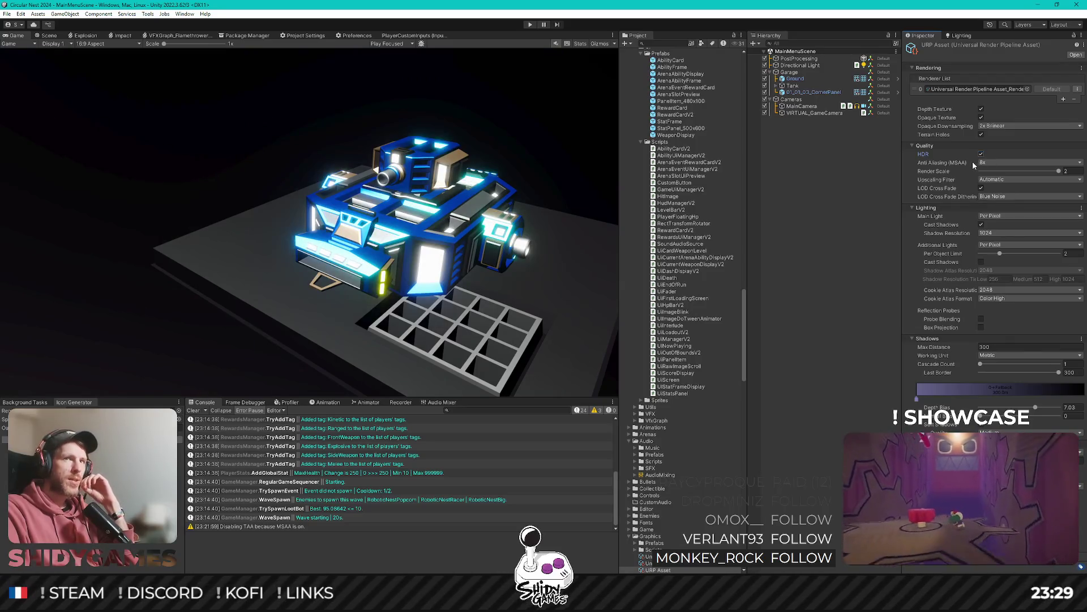
# Keep 8x anti-aliasing and raise the Render Scale from 0.51 to 2.
pyautogui.click(982, 162)
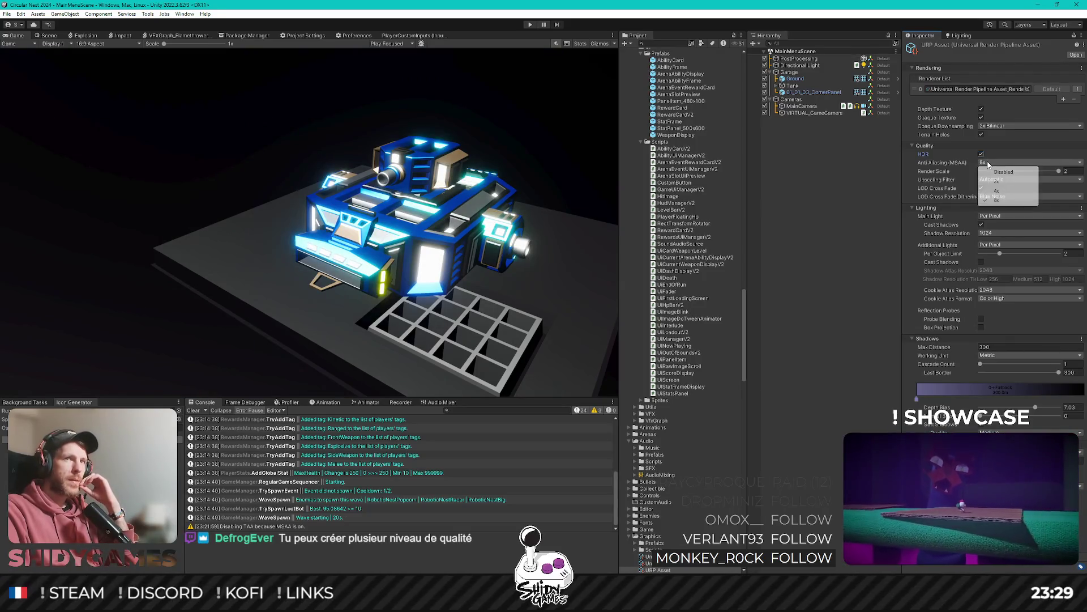
pyautogui.click(935, 168)
pyautogui.moveTo(1015, 170)
pyautogui.mouseDown()
pyautogui.moveTo(1037, 172)
pyautogui.moveTo(998, 171)
pyautogui.mouseUp()
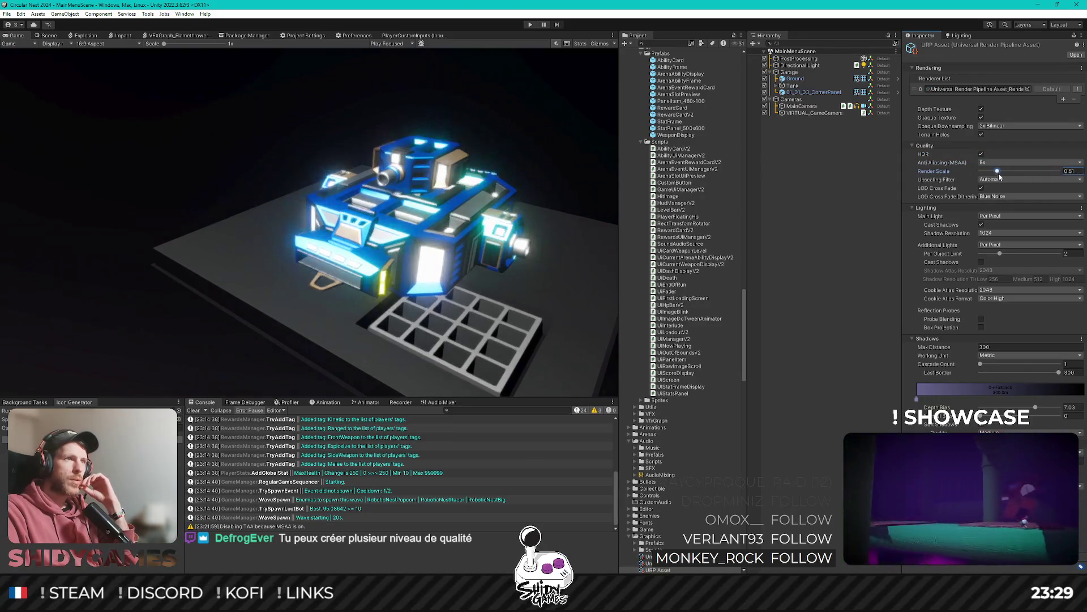
pyautogui.click(1076, 171)
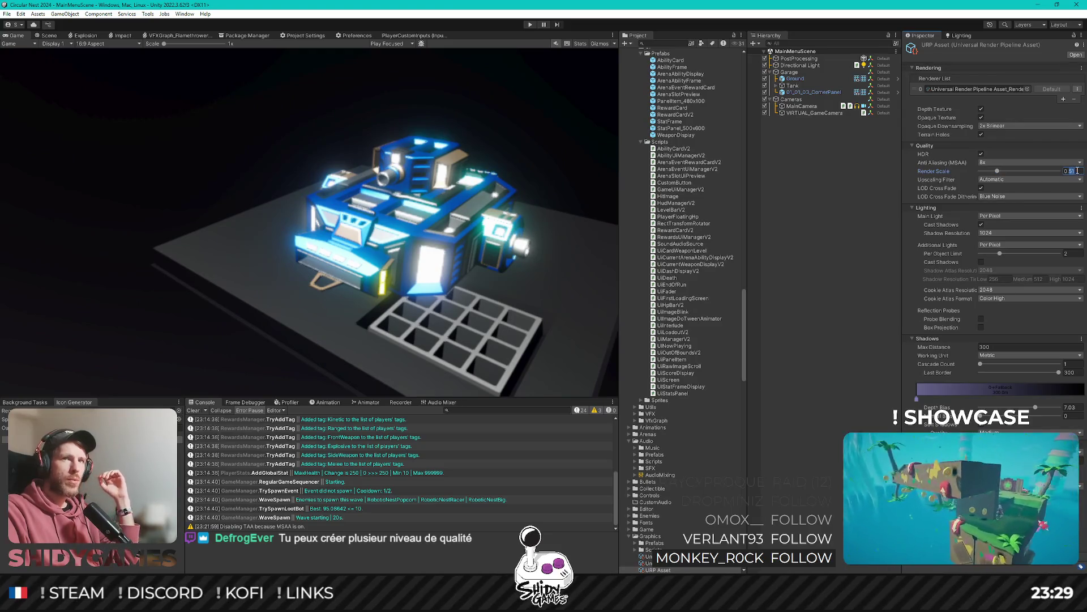
pyautogui.write('1')
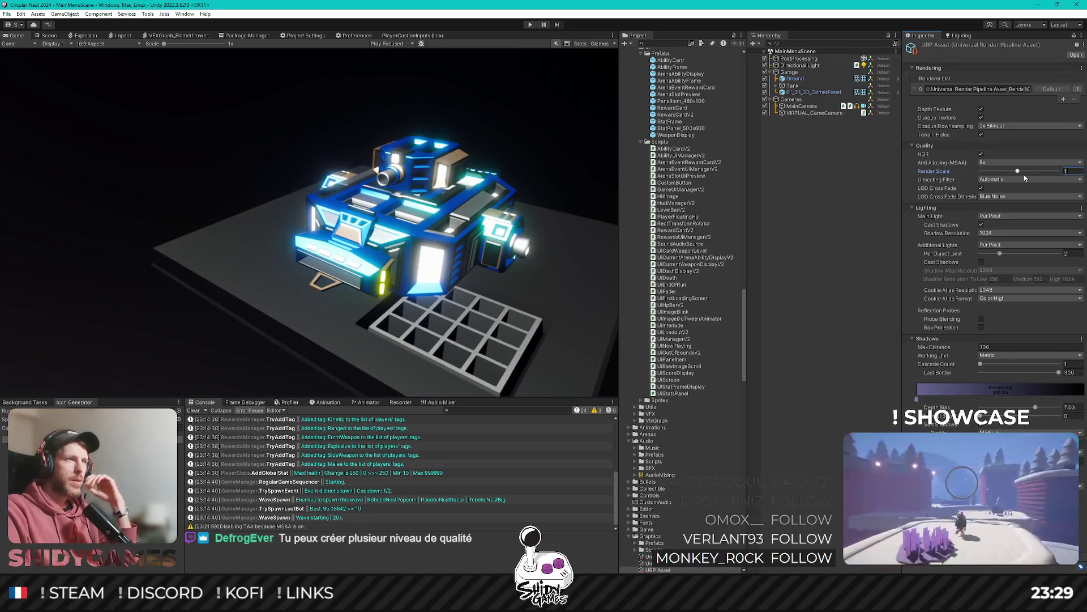
pyautogui.press('Return')
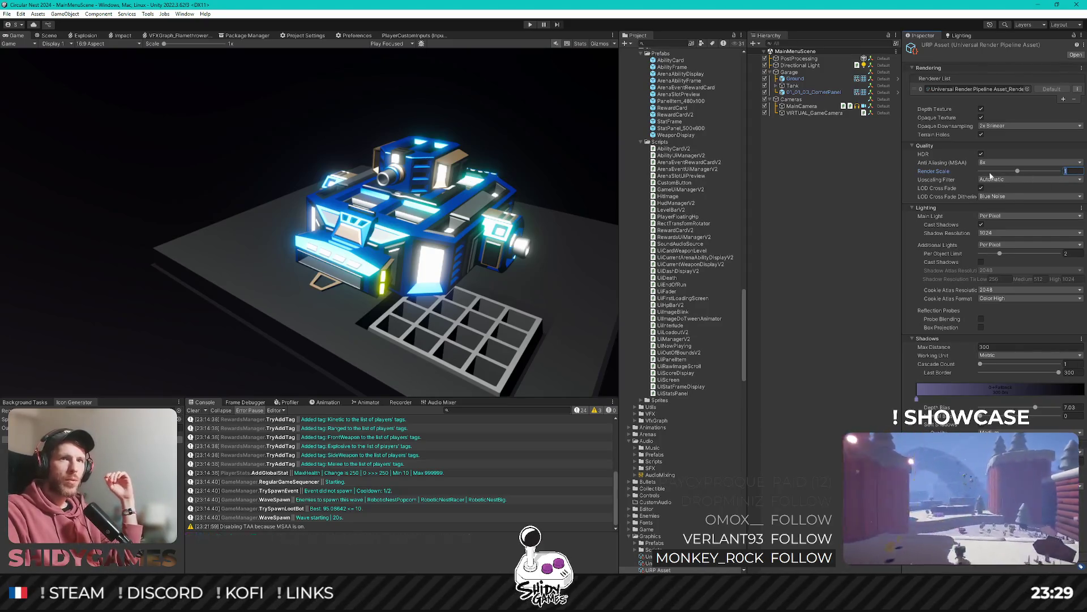
pyautogui.write('2')
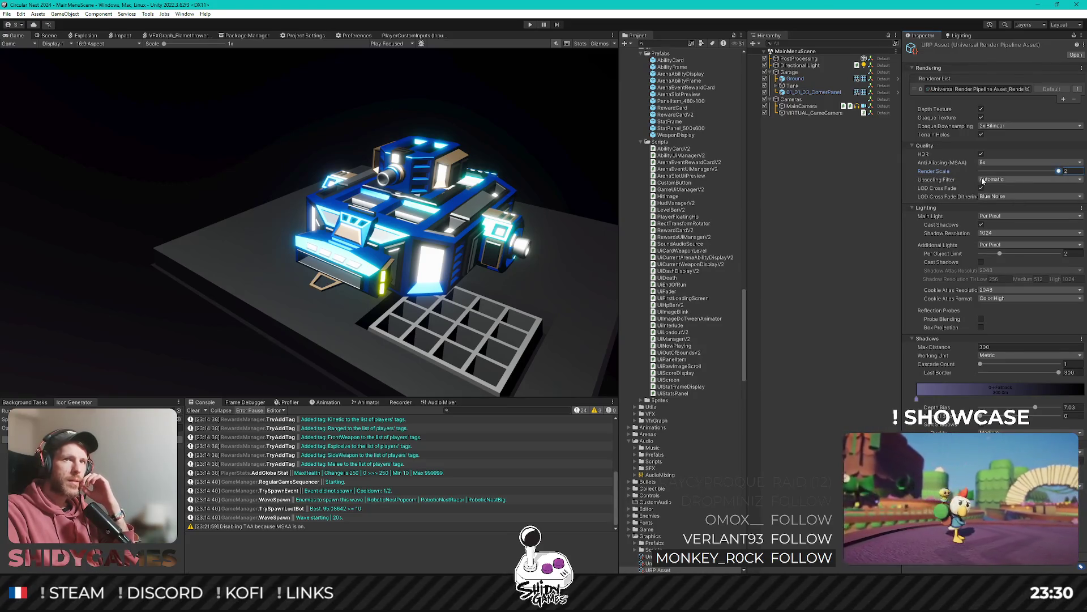
# Check the Upscaling Filter, Main Light and Additional Lights options, keeping Automatic and Per Pixel.
pyautogui.click(985, 179)
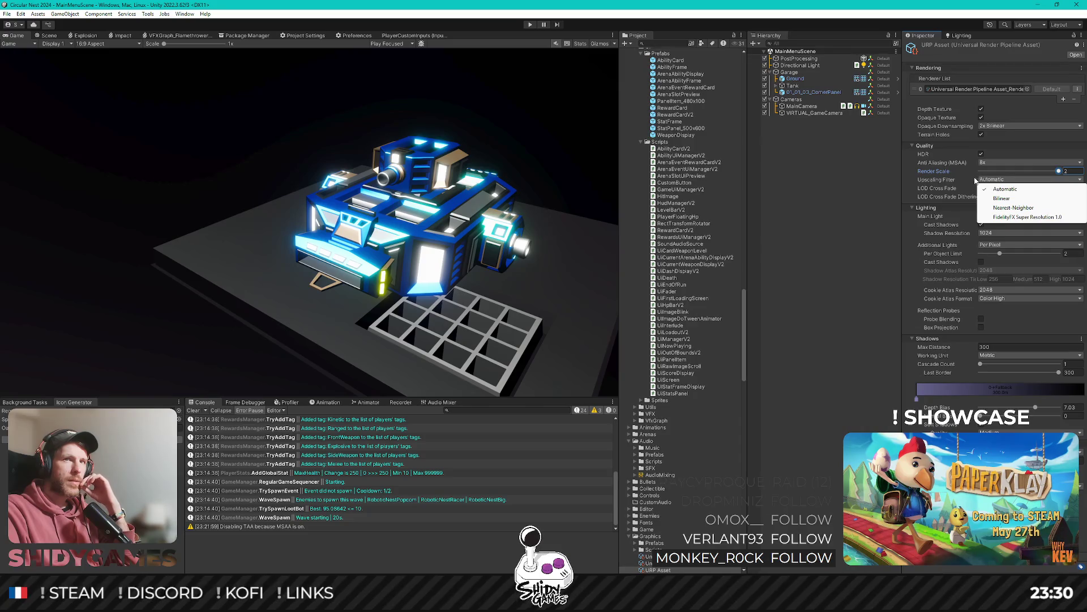
pyautogui.click(947, 182)
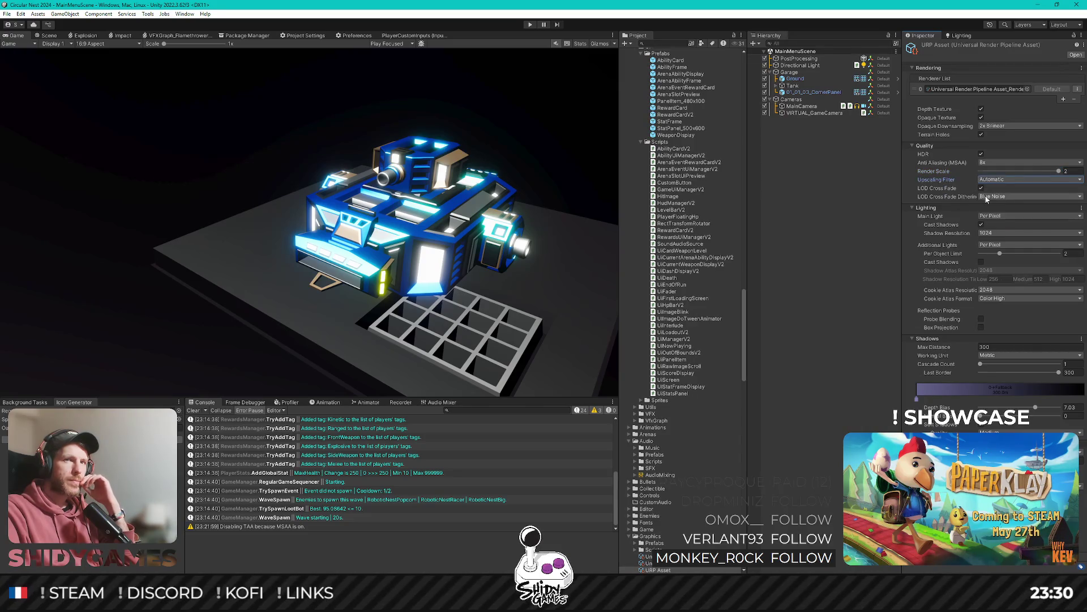
pyautogui.click(999, 217)
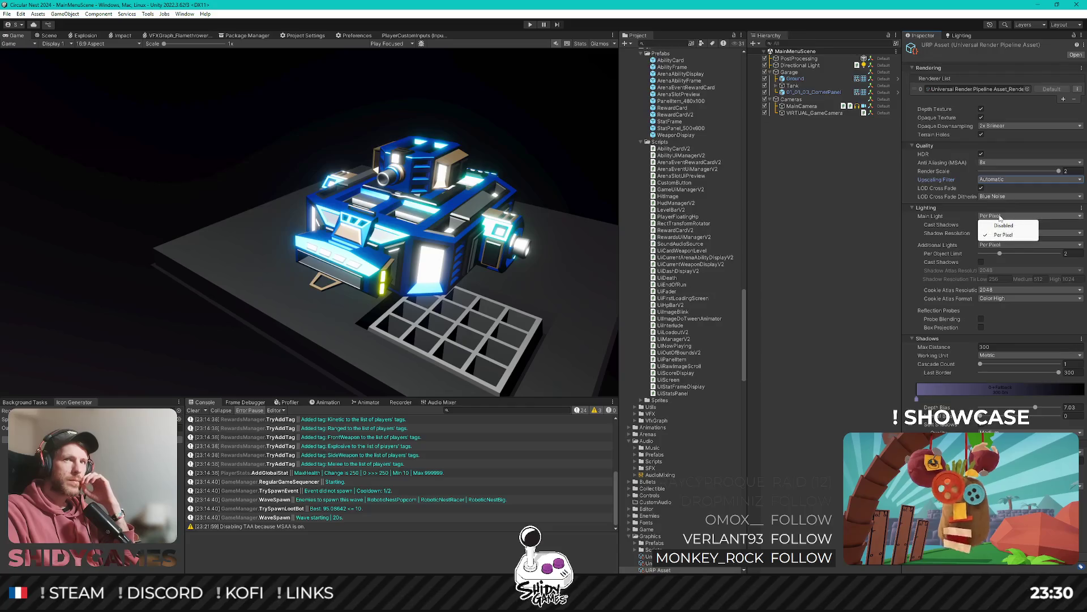
pyautogui.click(1000, 234)
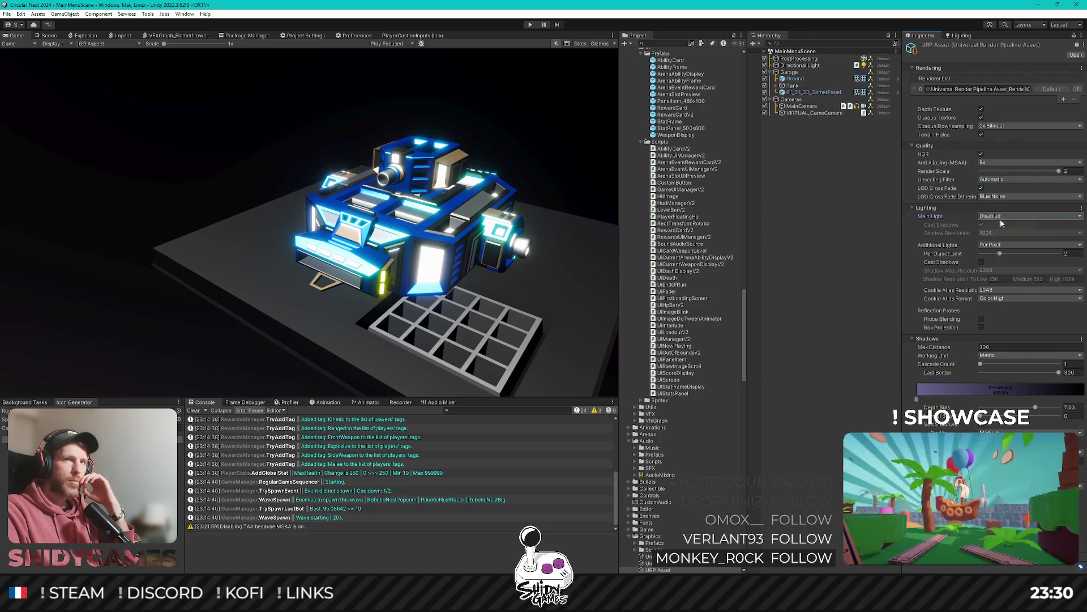
pyautogui.click(1000, 220)
pyautogui.click(1000, 234)
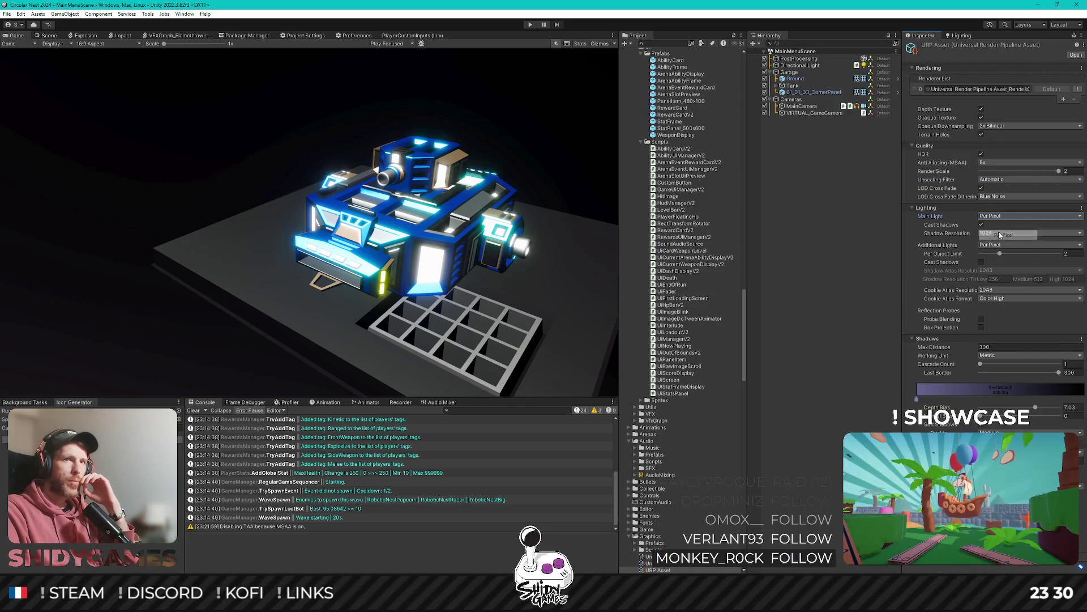
pyautogui.click(957, 245)
pyautogui.click(953, 263)
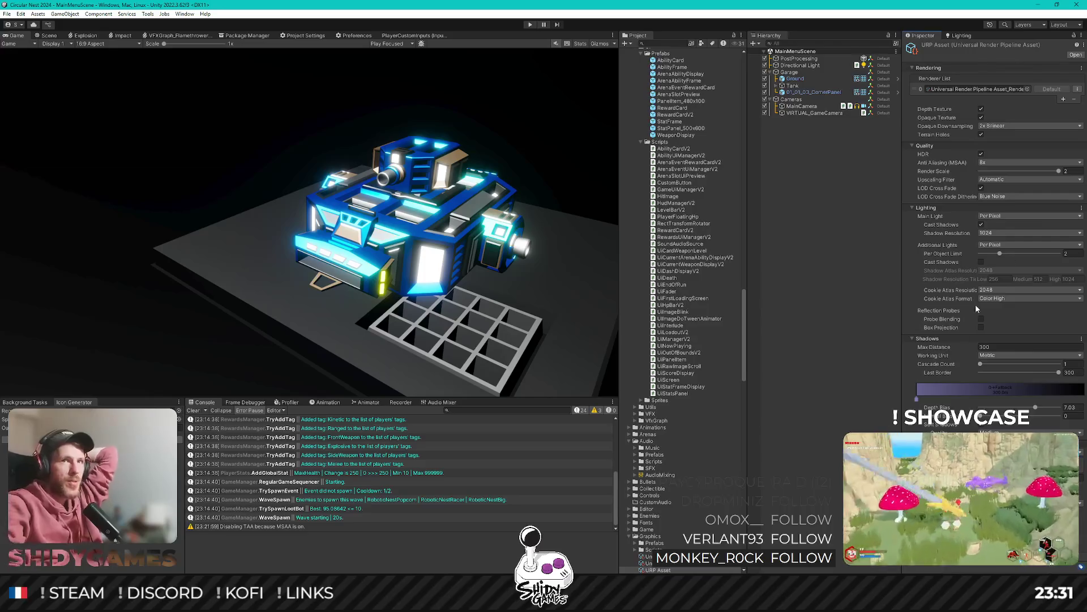
# Try MSAA off and High soft shadows, then restore 8x MSAA and Low soft shadows.
pyautogui.click(988, 162)
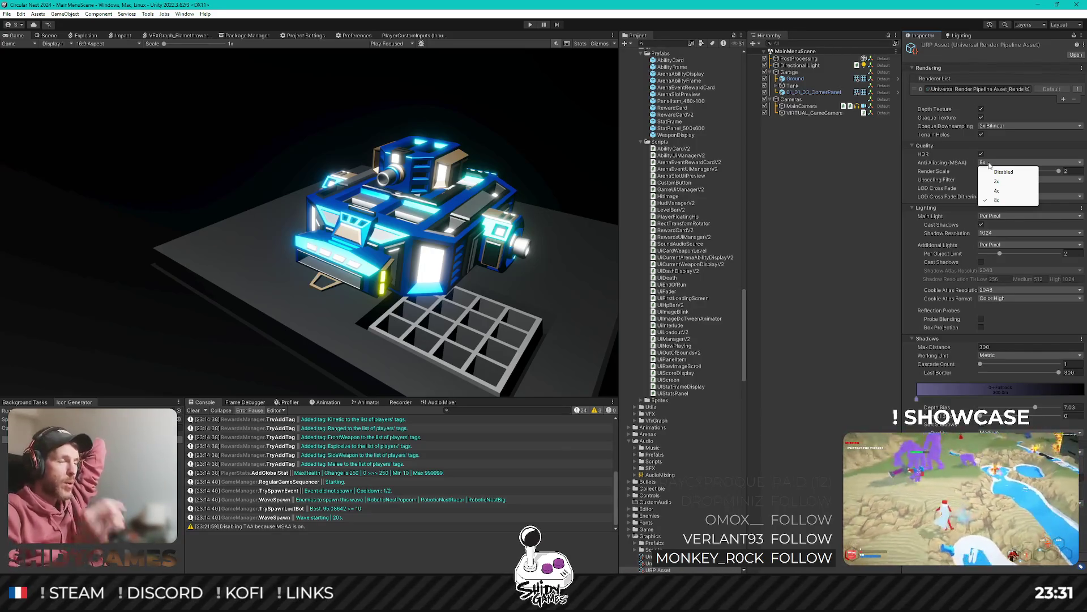
pyautogui.click(999, 172)
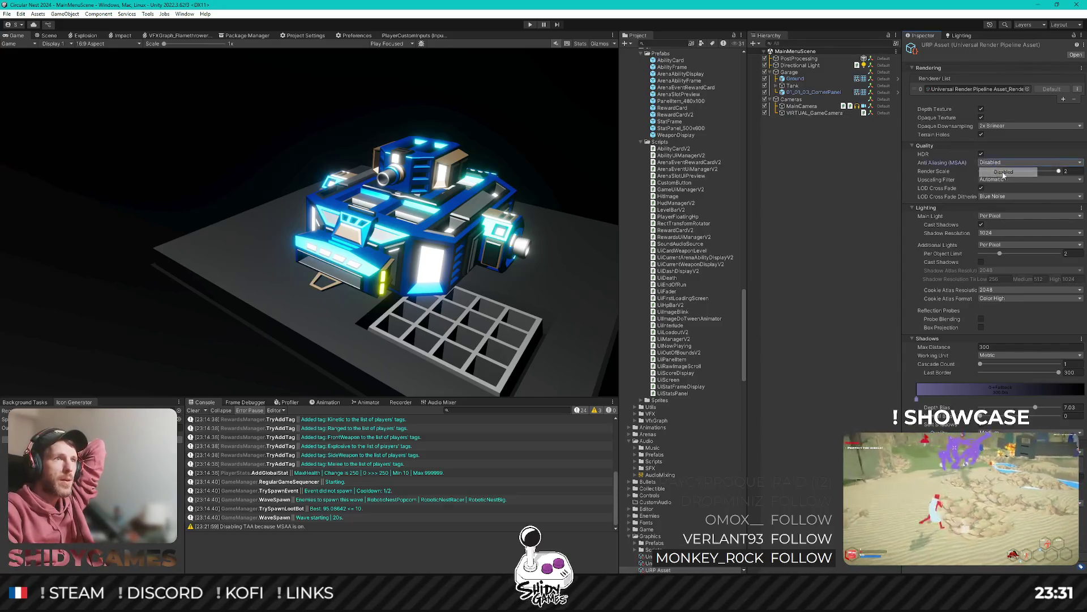
pyautogui.click(998, 161)
pyautogui.click(1002, 200)
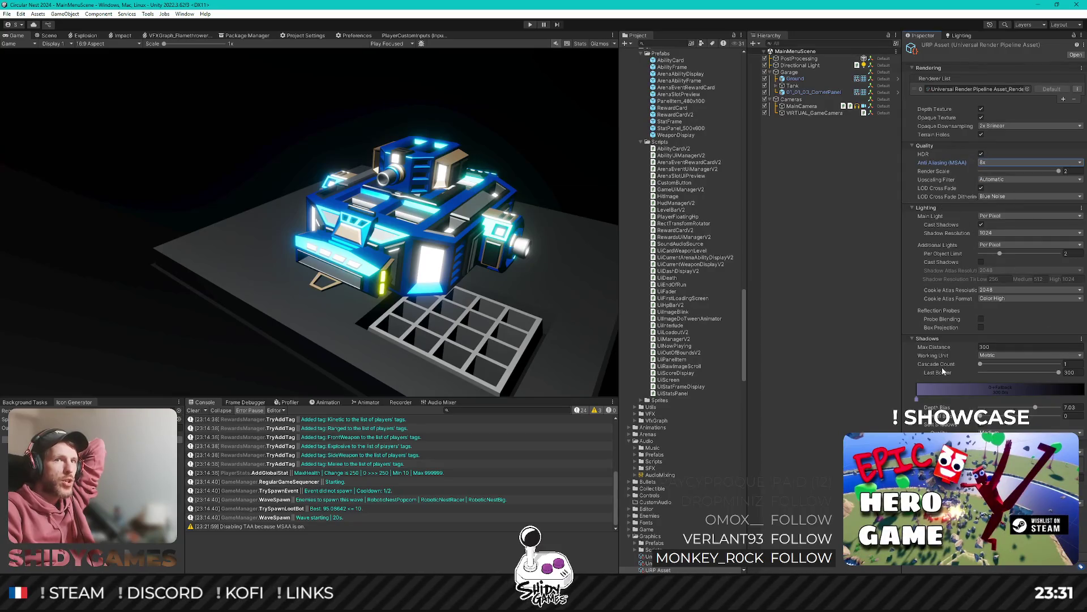
pyautogui.click(1028, 433)
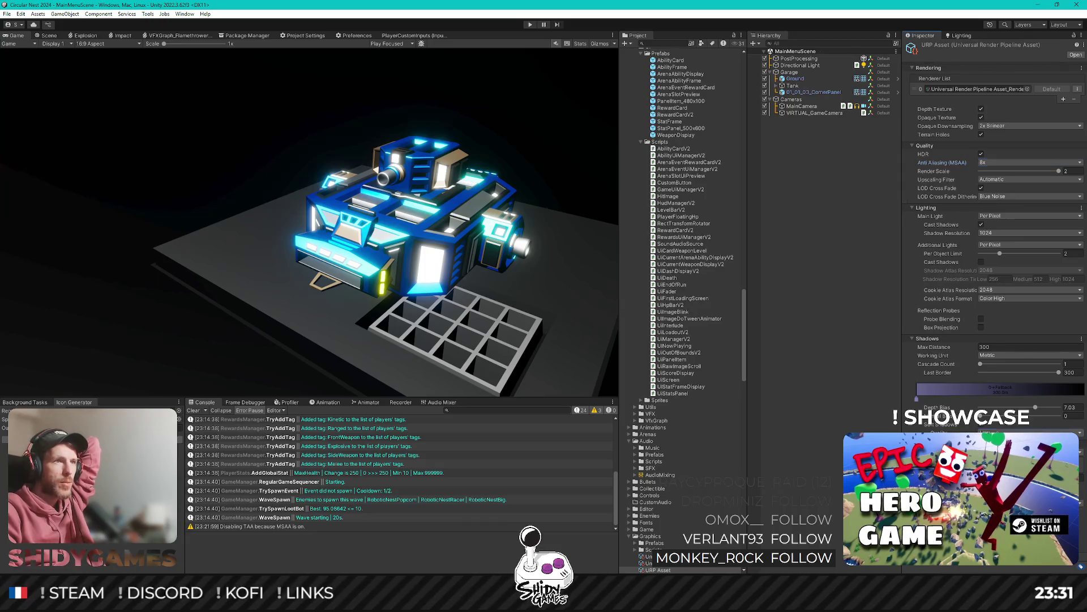
pyautogui.click(1008, 453)
pyautogui.click(1028, 432)
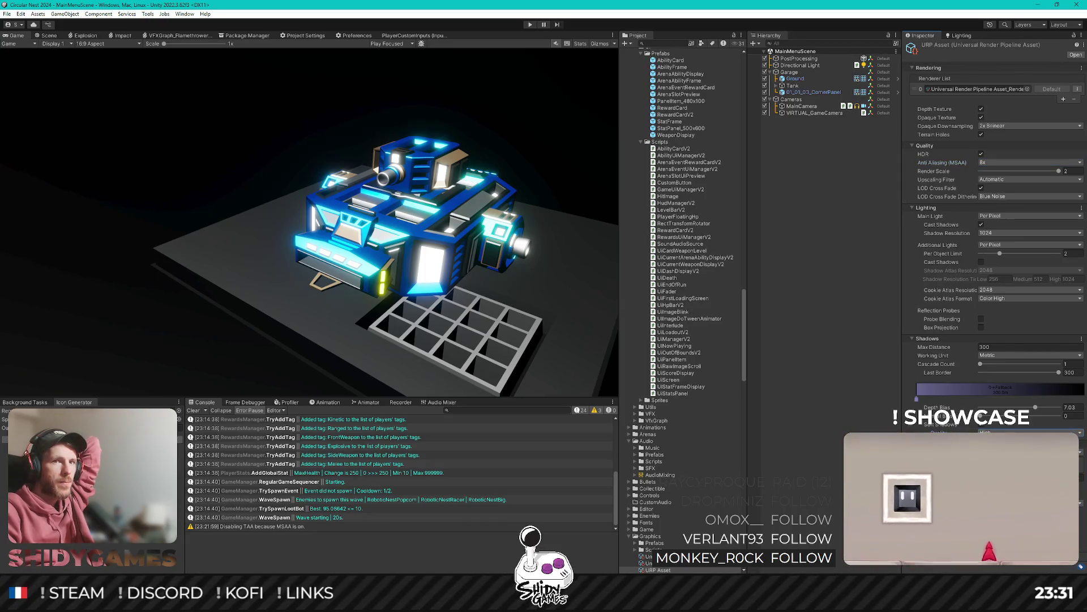
pyautogui.click(1002, 442)
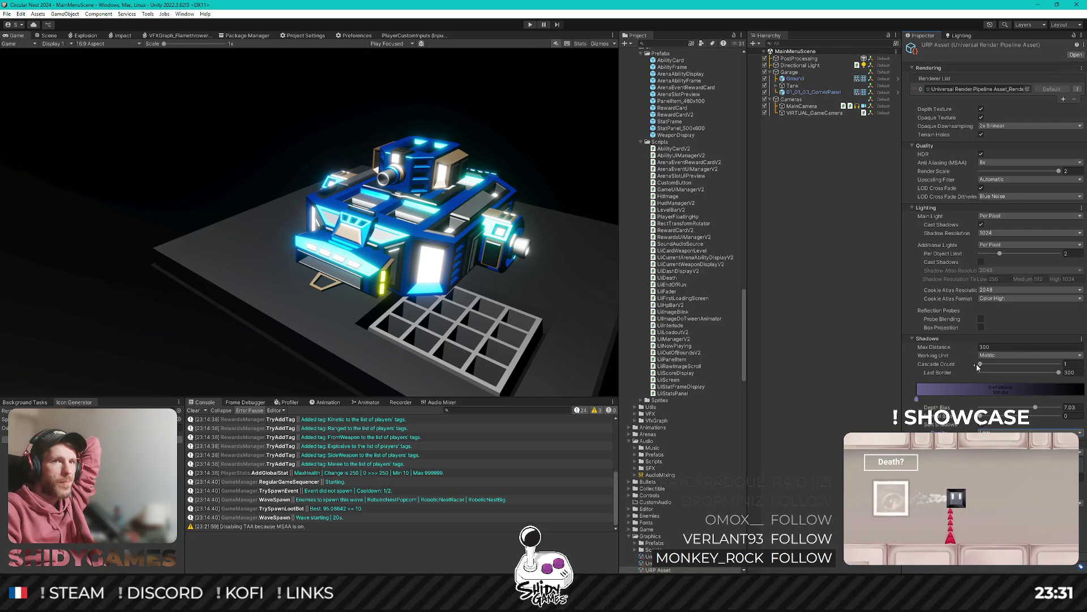
# Try Color HDR cookie atlas and LOD cross fade off, then restore Color High and cross fade.
pyautogui.click(1001, 299)
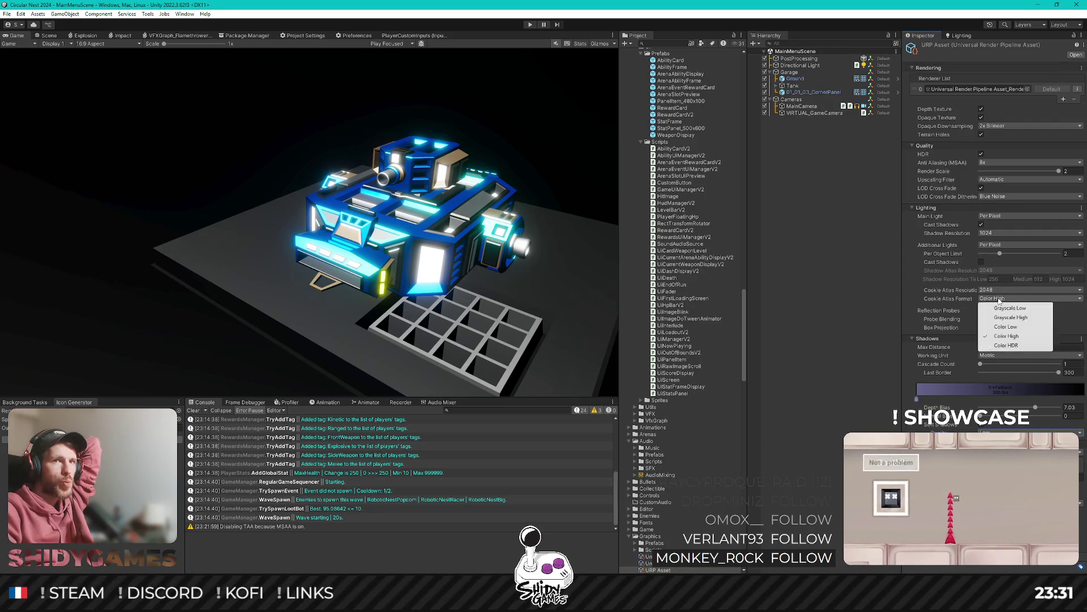
pyautogui.click(1006, 345)
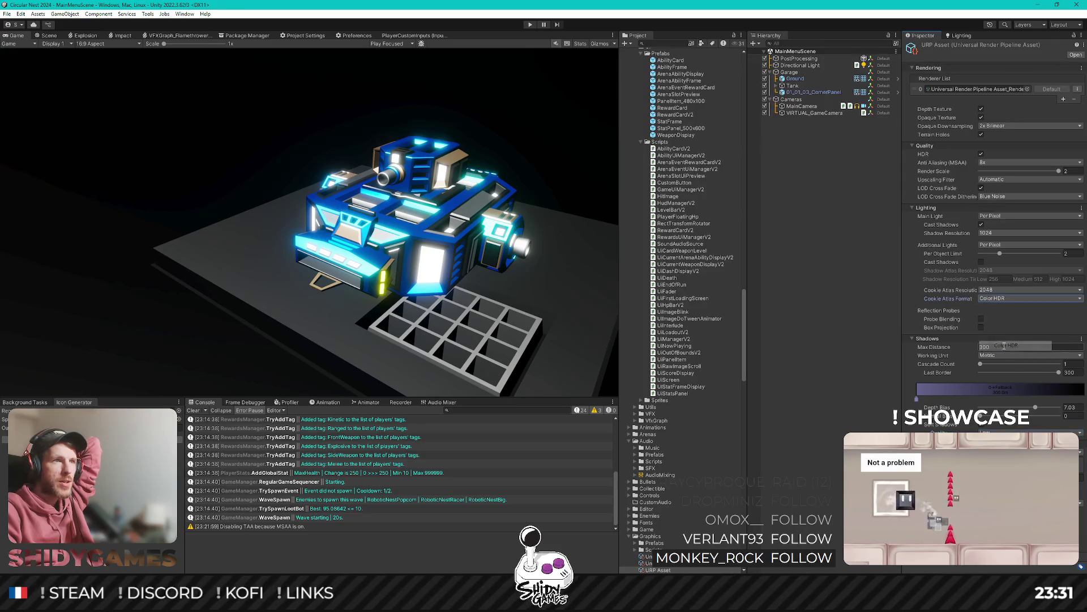
pyautogui.click(1002, 299)
pyautogui.click(1006, 335)
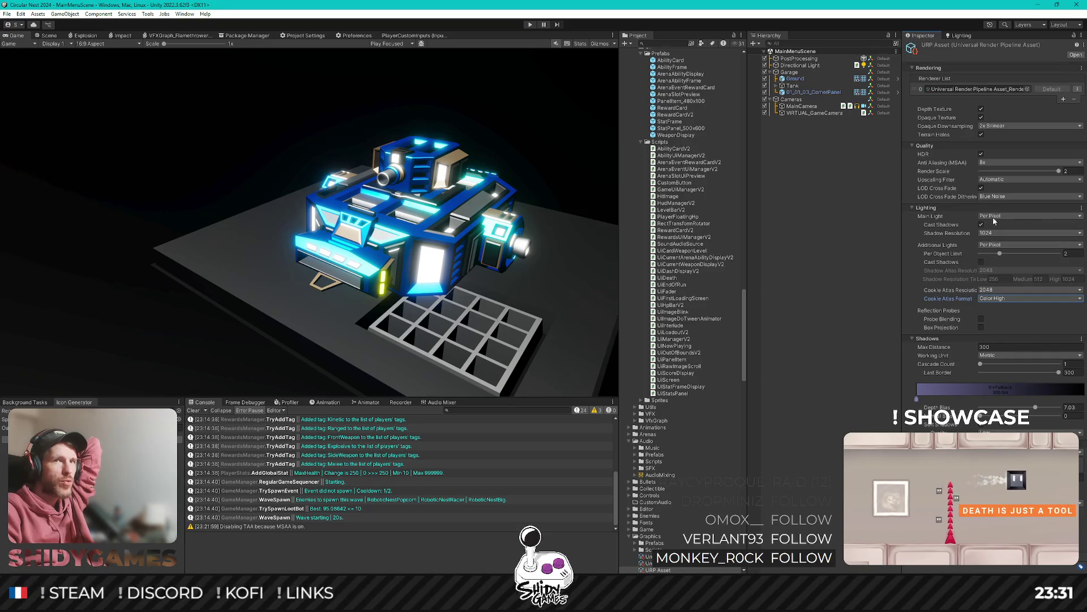
pyautogui.click(992, 190)
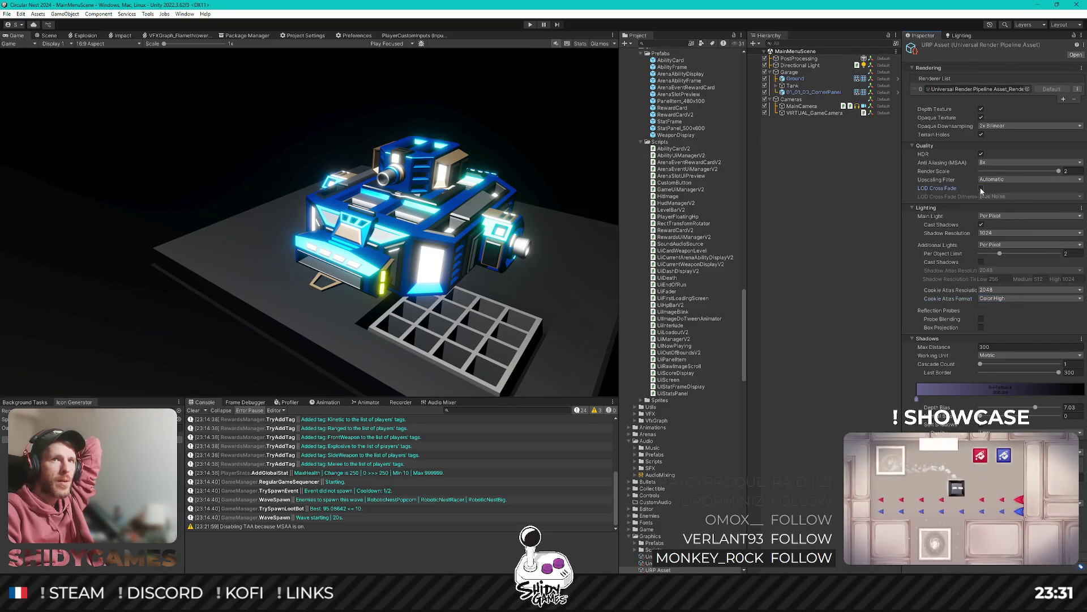
pyautogui.click(991, 189)
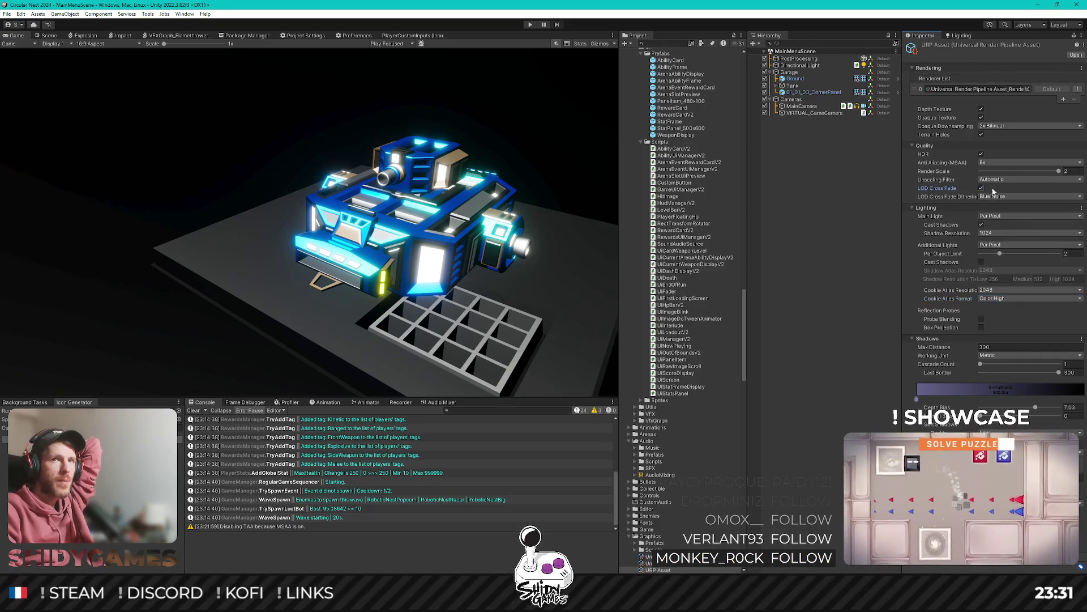
# Toggle Opaque Texture, try 4x Bilinear downsampling, restore 2x Bilinear, and clear the Inspector.
pyautogui.click(982, 118)
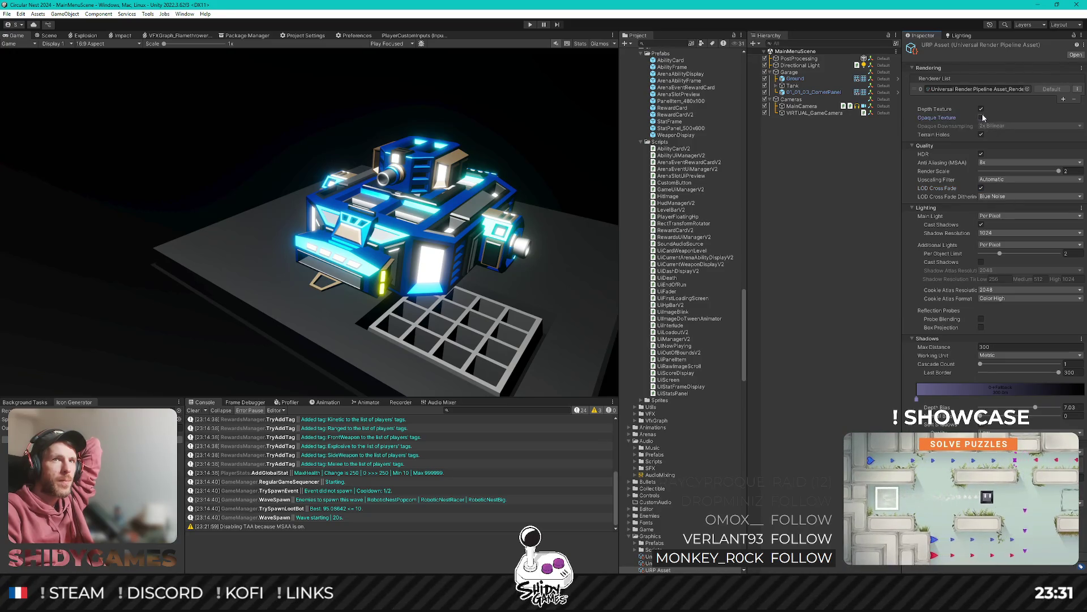
pyautogui.click(982, 118)
pyautogui.click(982, 109)
pyautogui.click(1002, 125)
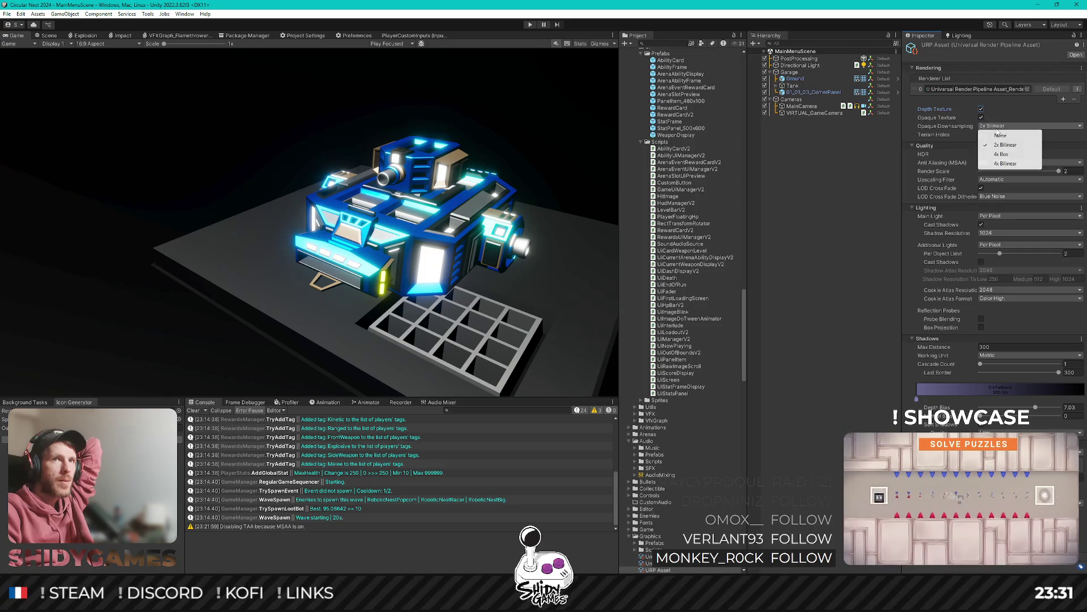
pyautogui.click(1003, 164)
pyautogui.click(1005, 126)
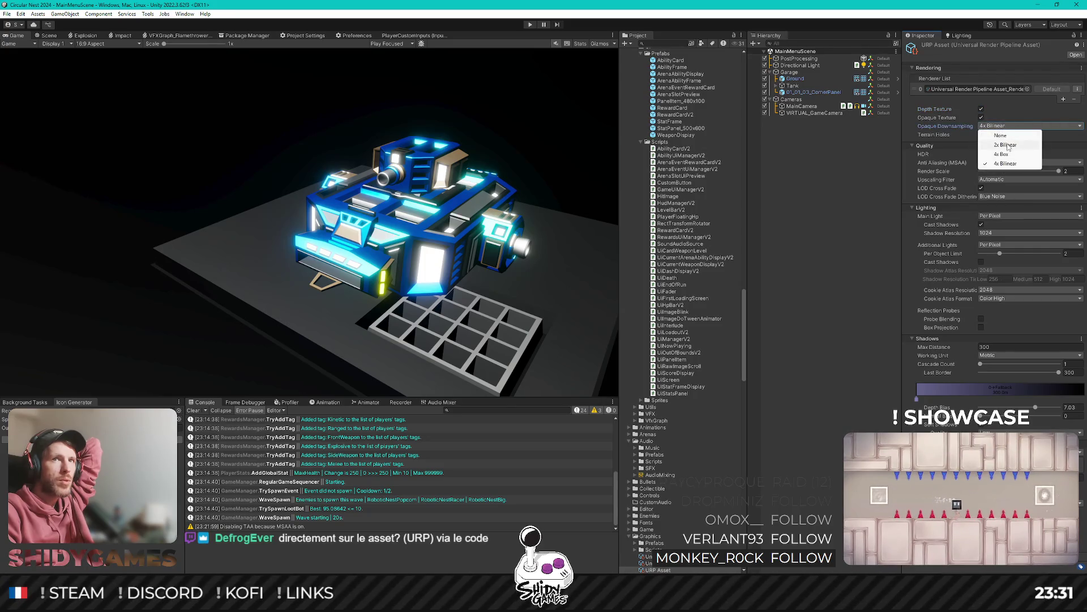
pyautogui.click(1006, 145)
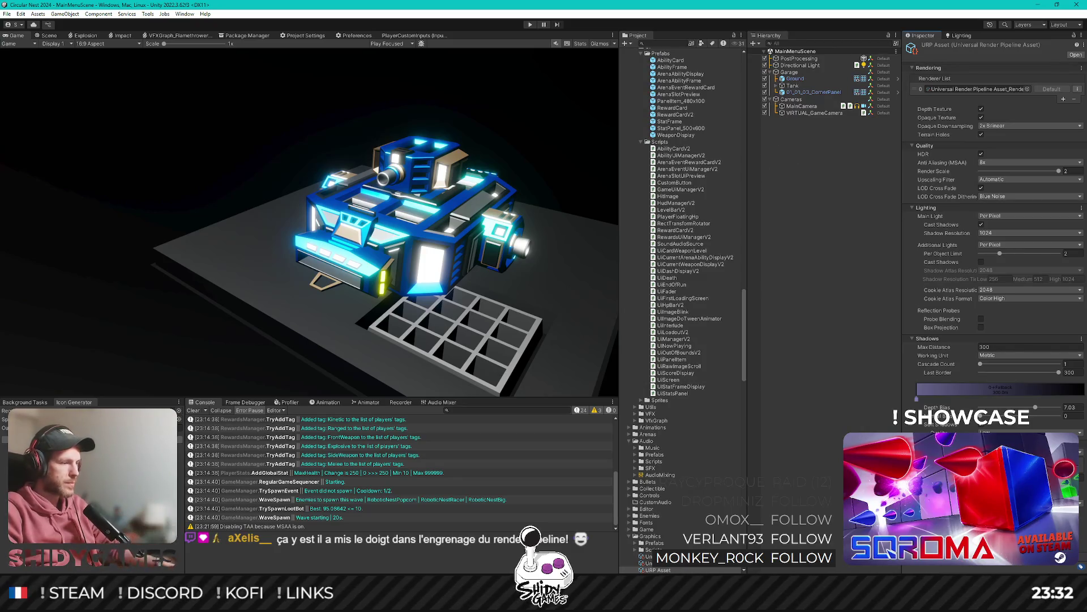
pyautogui.click(627, 227)
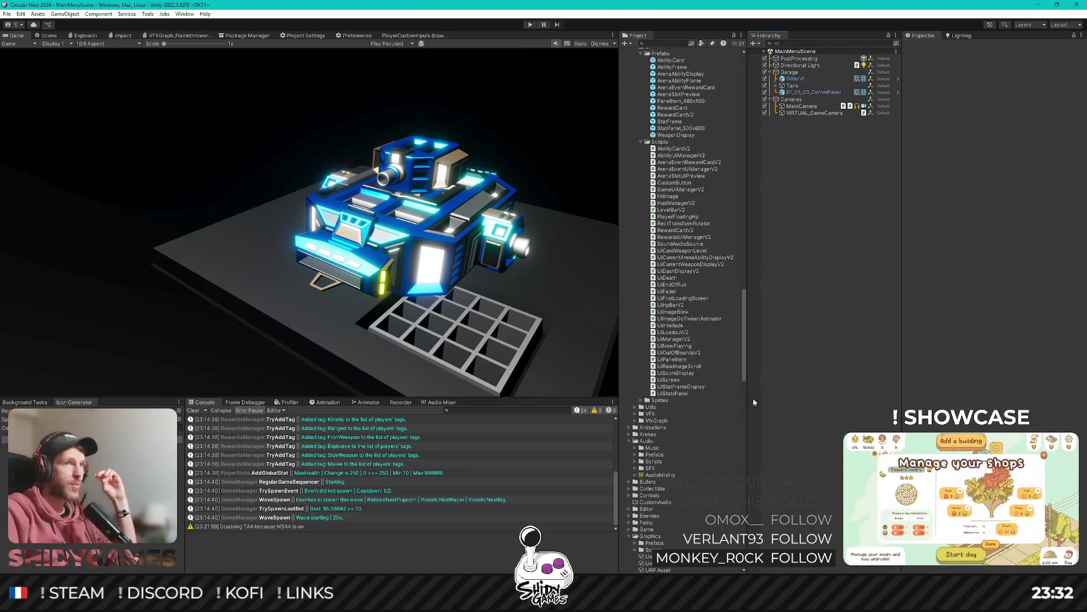
# Add the VFXGraph_AutoCannonImpact prefab from the VFX folder to the scene.
pyautogui.scroll(5, 690, 431)
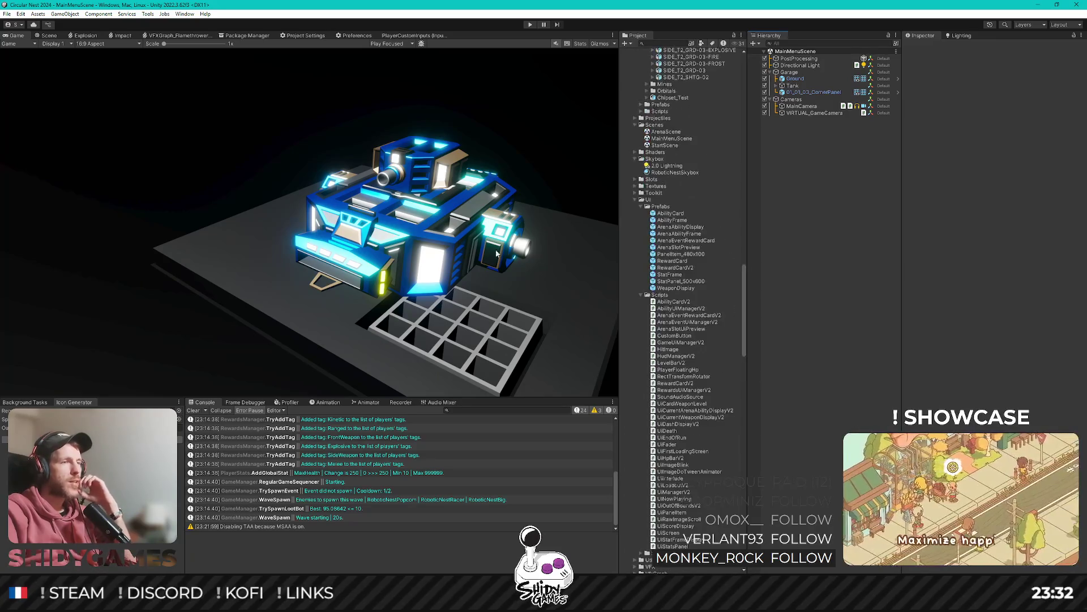
pyautogui.scroll(-5, 690, 430)
pyautogui.click(635, 413)
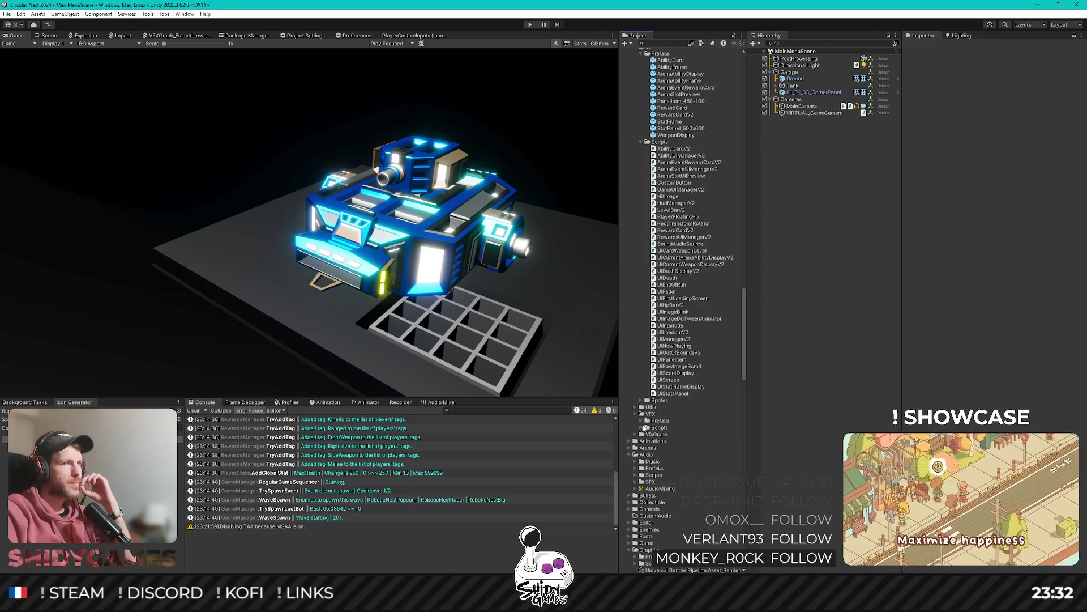
pyautogui.click(642, 422)
pyautogui.scroll(-5, 691, 428)
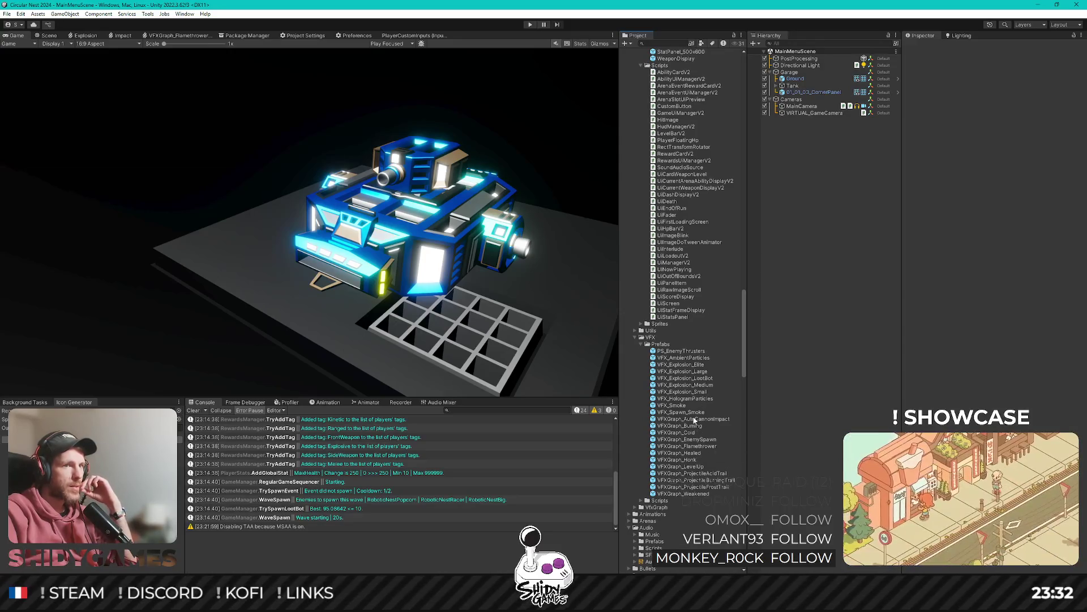
pyautogui.moveTo(802, 200); pyautogui.dragTo(805, 203)
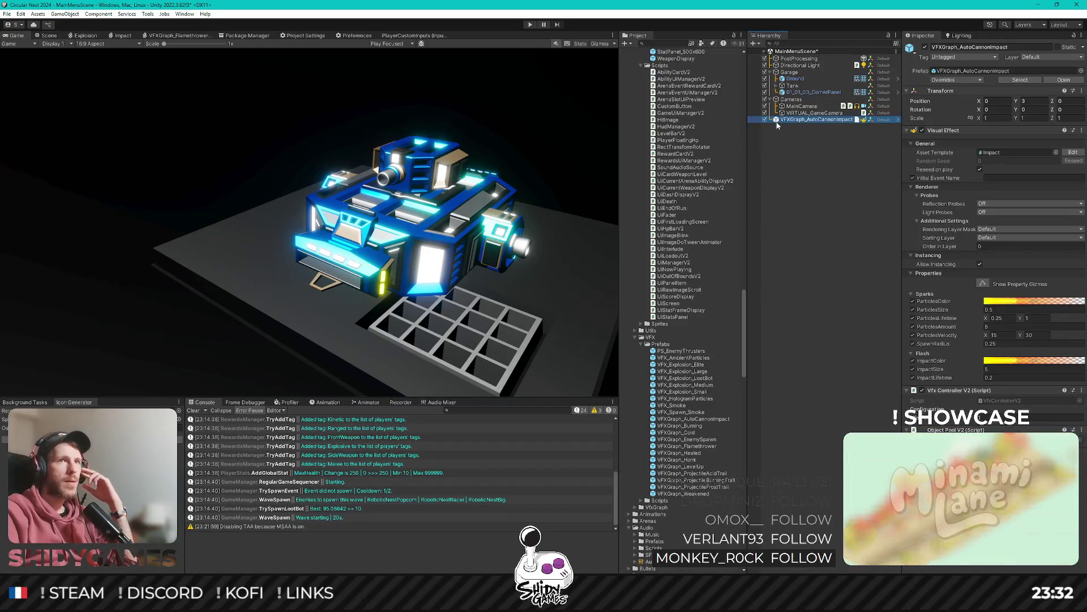
# In Scene view, frame the impact effect and tank, then preview the effect.
pyautogui.click(45, 36)
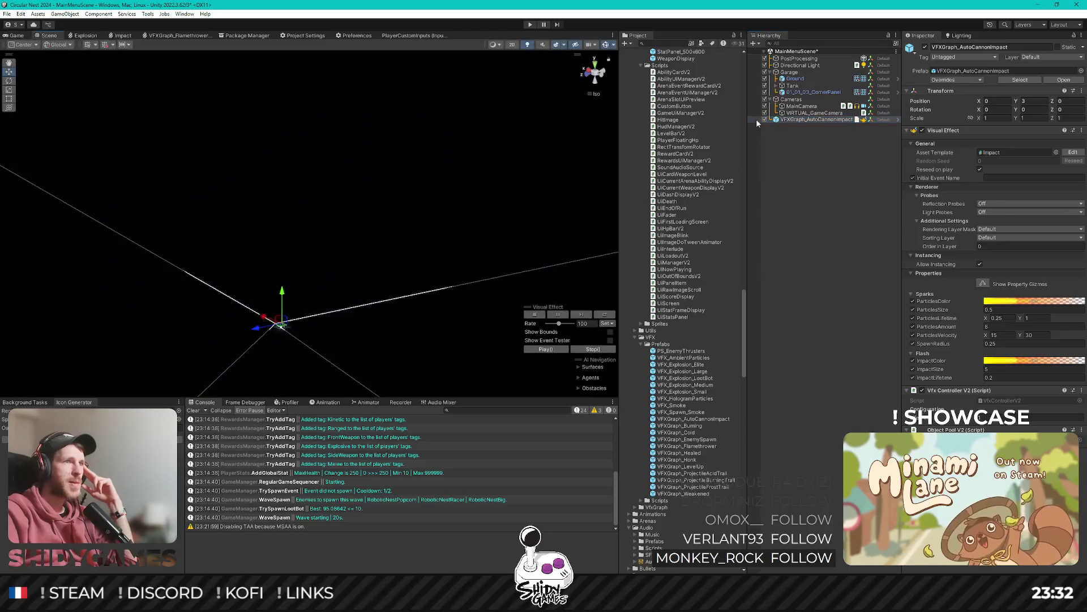
pyautogui.doubleClick(793, 120)
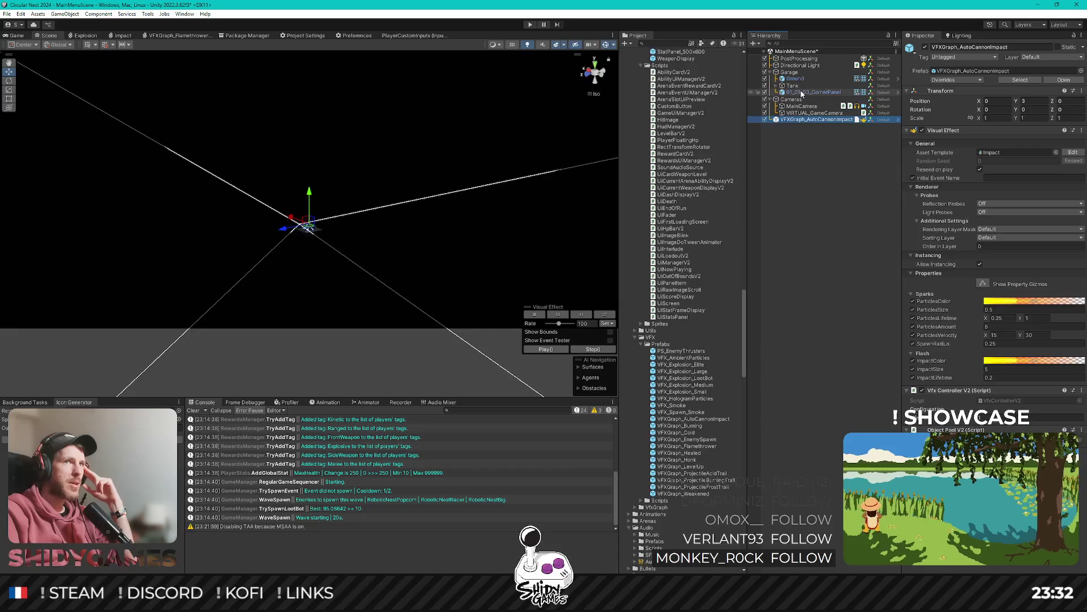
pyautogui.doubleClick(793, 85)
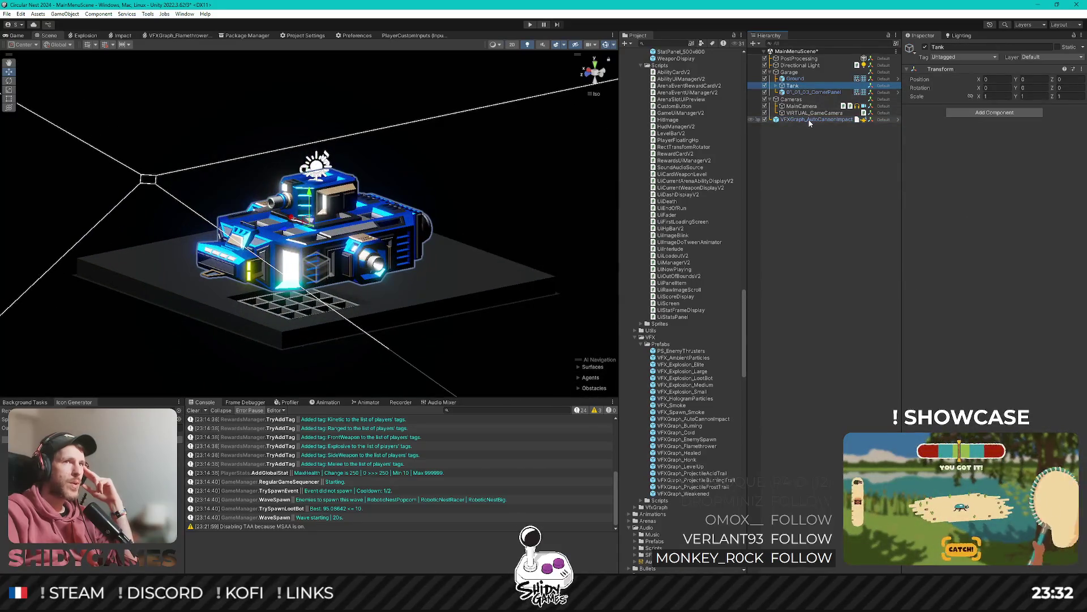
pyautogui.click(810, 120)
pyautogui.click(560, 349)
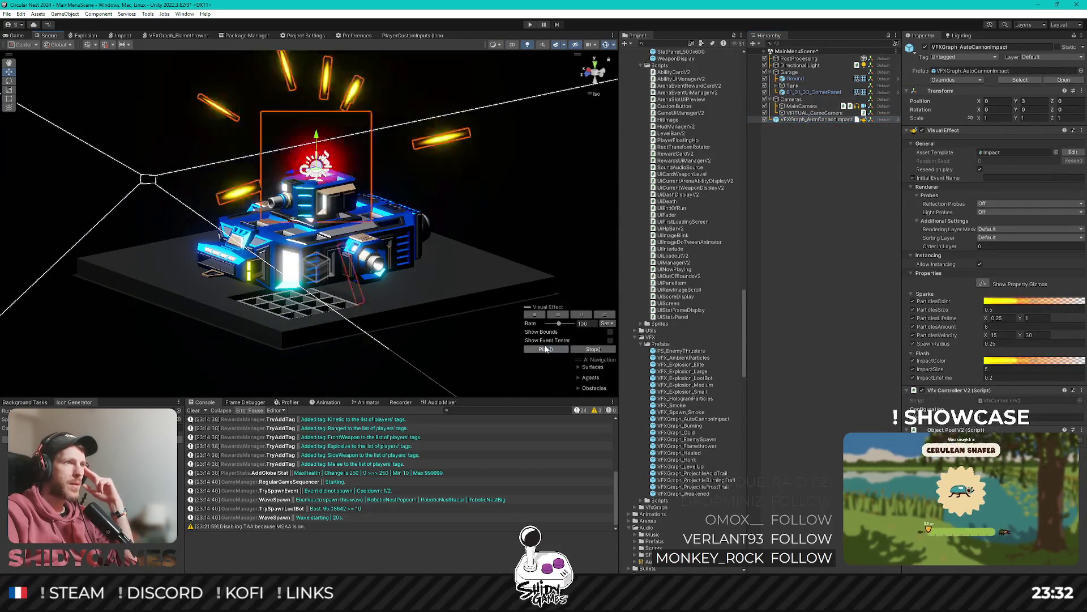
# Move the impact effect against the tank, replay its burst several times, then delete it.
pyautogui.click(588, 79)
pyautogui.moveTo(309, 170)
pyautogui.mouseDown()
pyautogui.moveTo(400, 215)
pyautogui.moveTo(384, 239)
pyautogui.mouseUp()
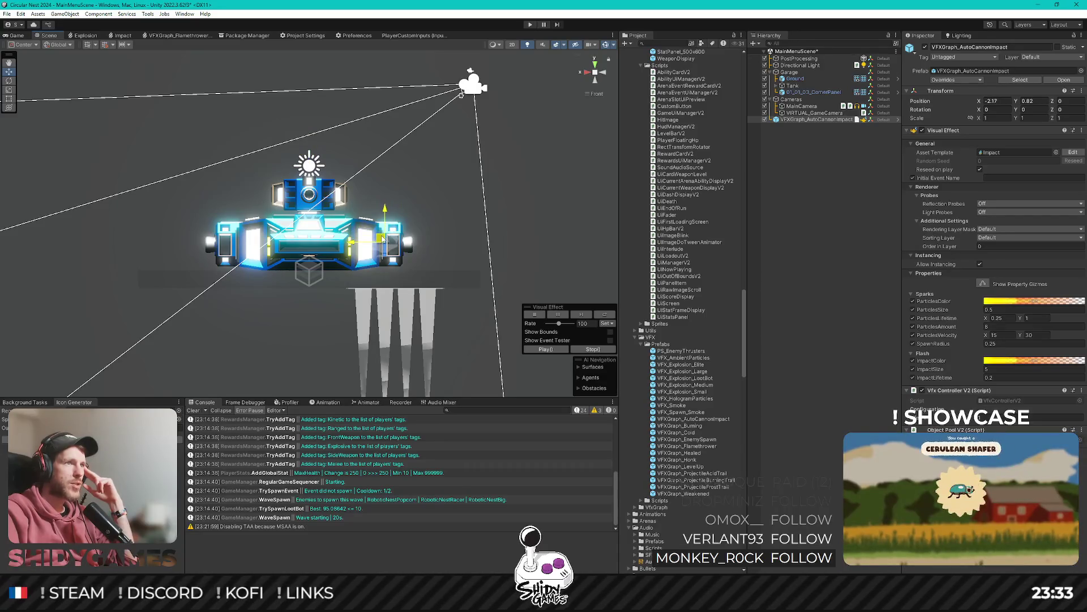
pyautogui.moveTo(549, 111); pyautogui.dragTo(487, 187)
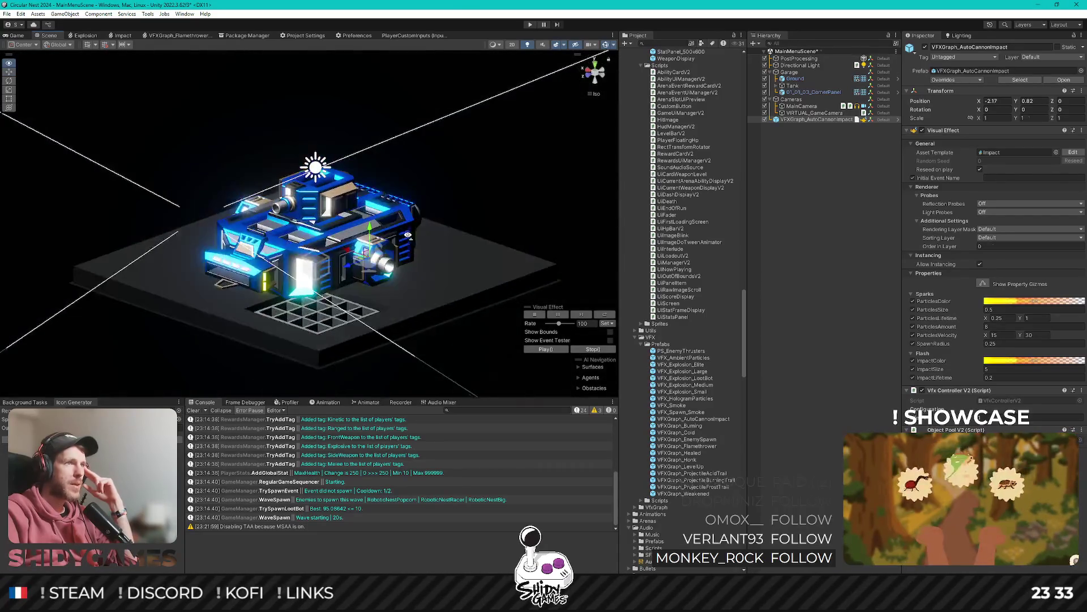
pyautogui.click(561, 349)
pyautogui.click(562, 349)
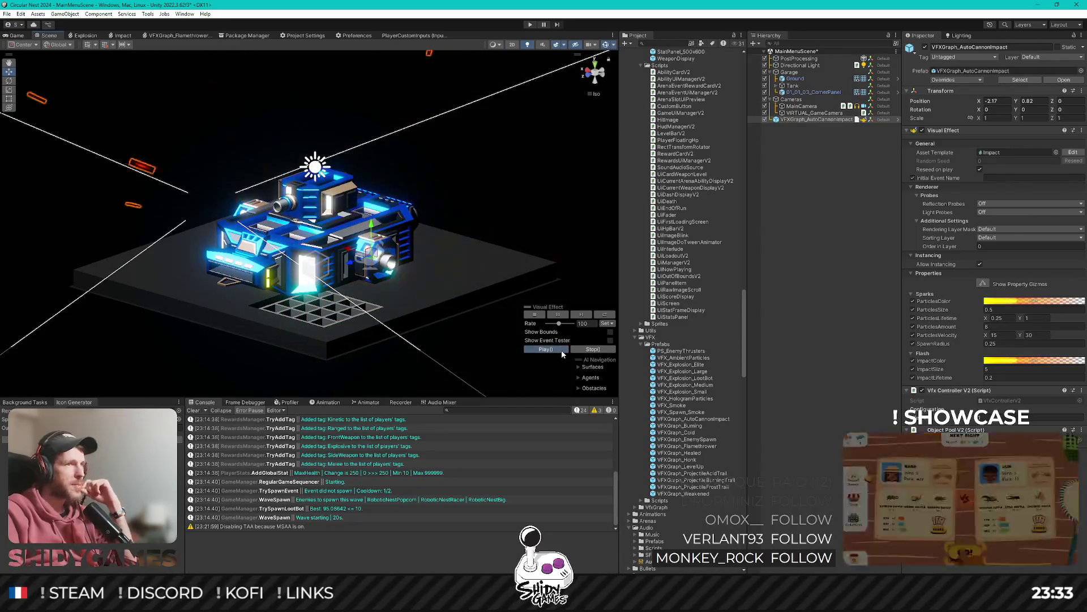
pyautogui.click(562, 350)
pyautogui.click(562, 350)
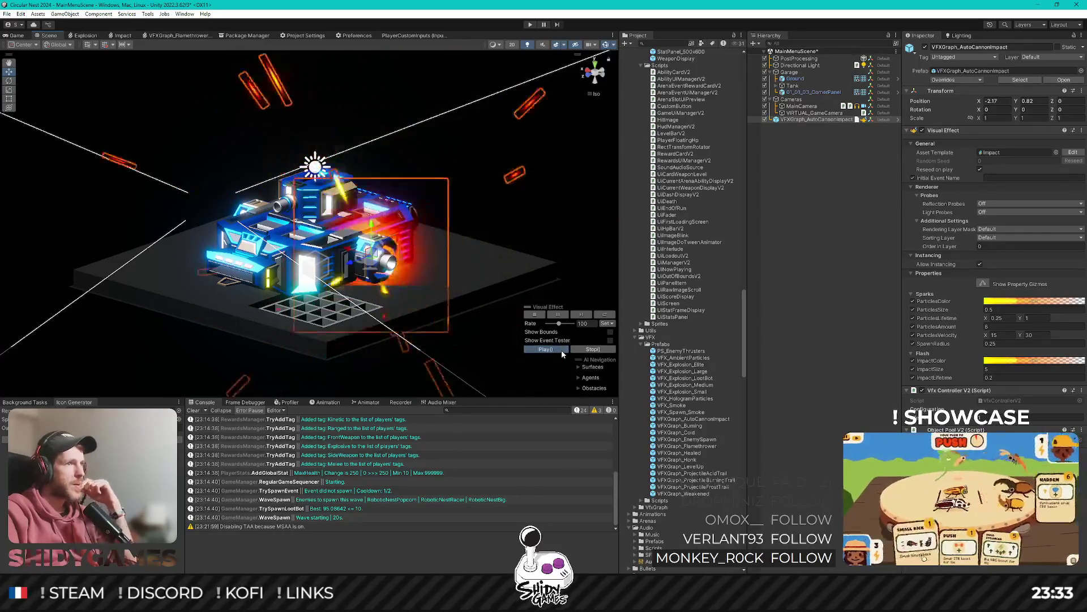
pyautogui.click(562, 350)
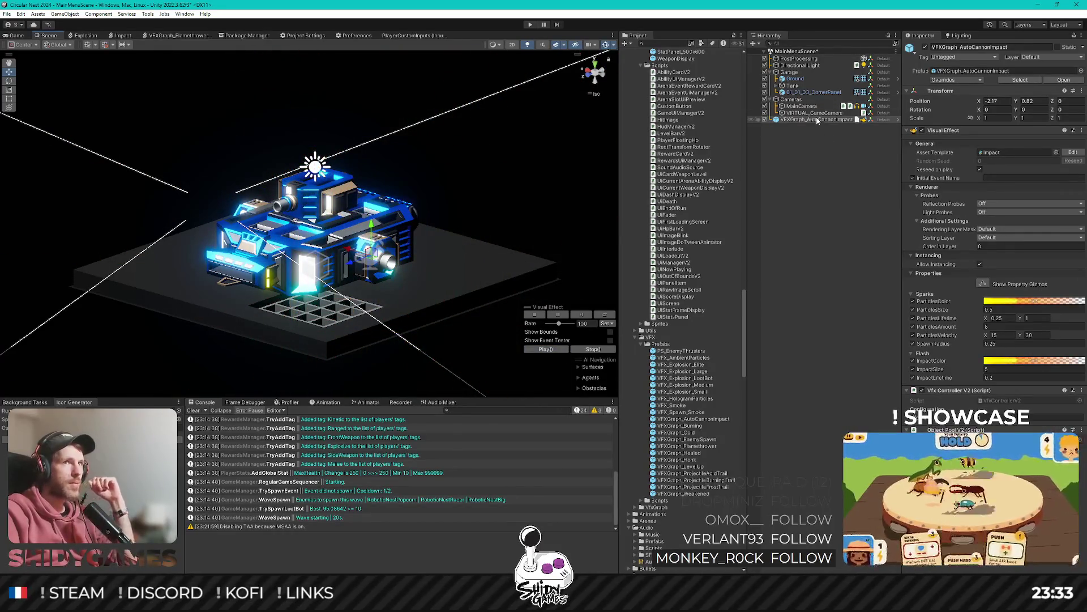
pyautogui.press('Delete')
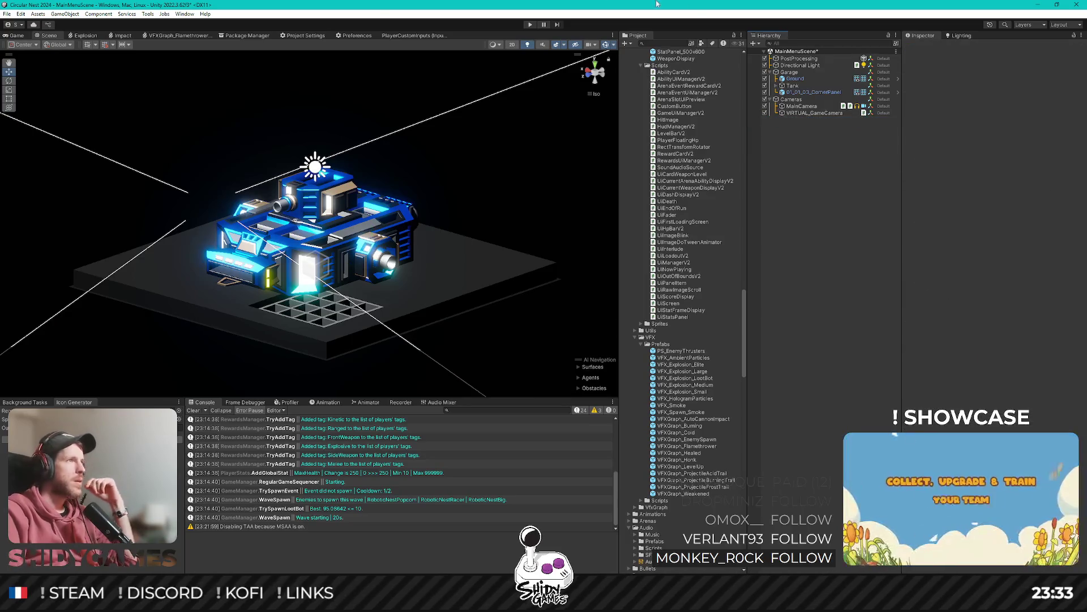
# In the Game view, test Garage and Tank Y rotations, returning both to 0.
pyautogui.click(17, 36)
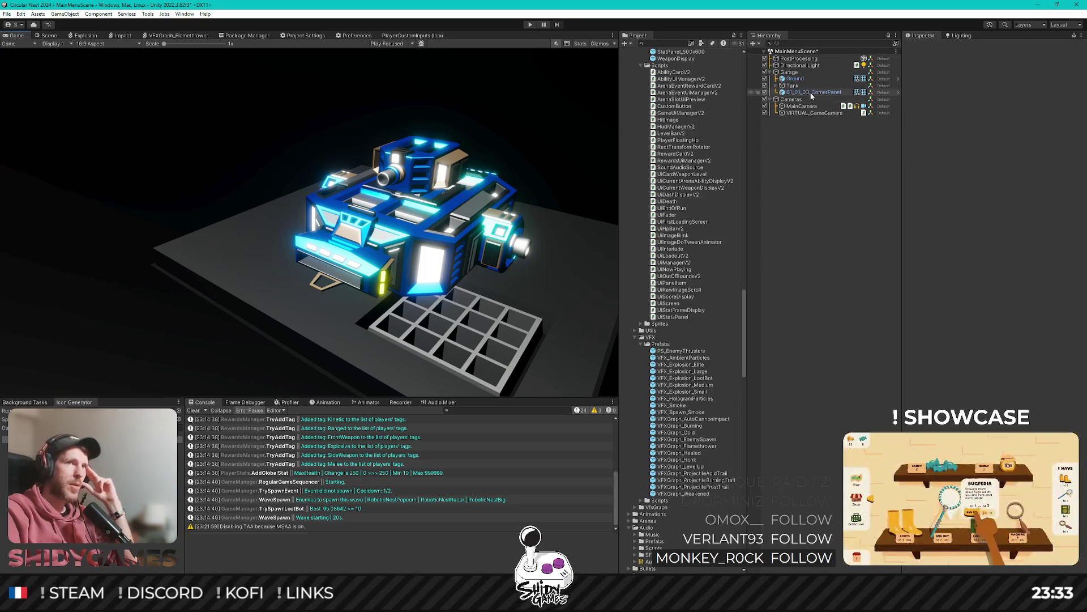
pyautogui.click(793, 73)
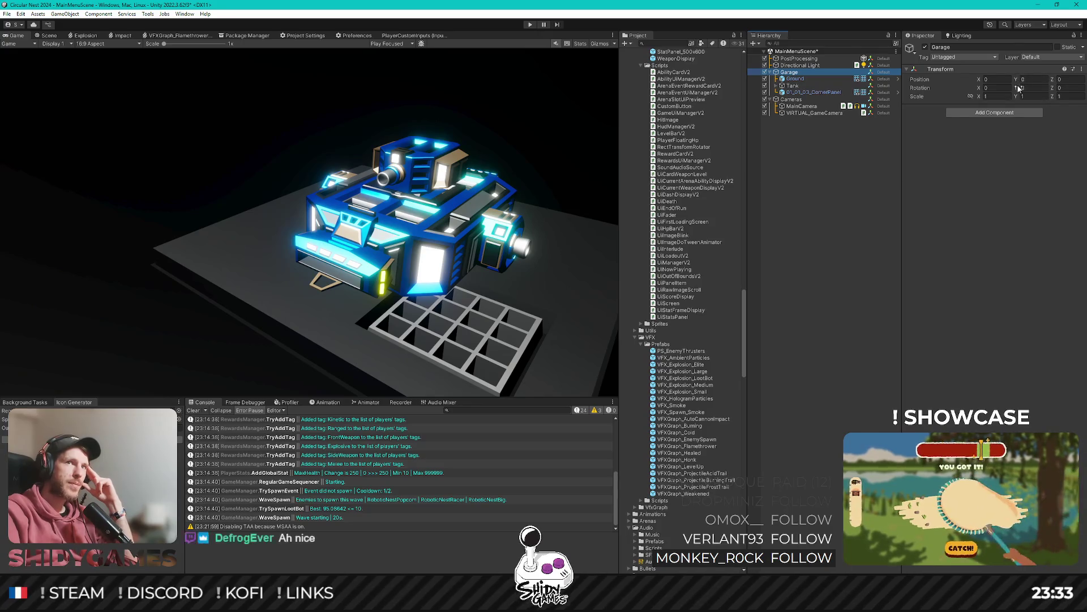
pyautogui.moveTo(1018, 88)
pyautogui.mouseDown()
pyautogui.moveTo(344, 88)
pyautogui.moveTo(655, 95)
pyautogui.mouseUp()
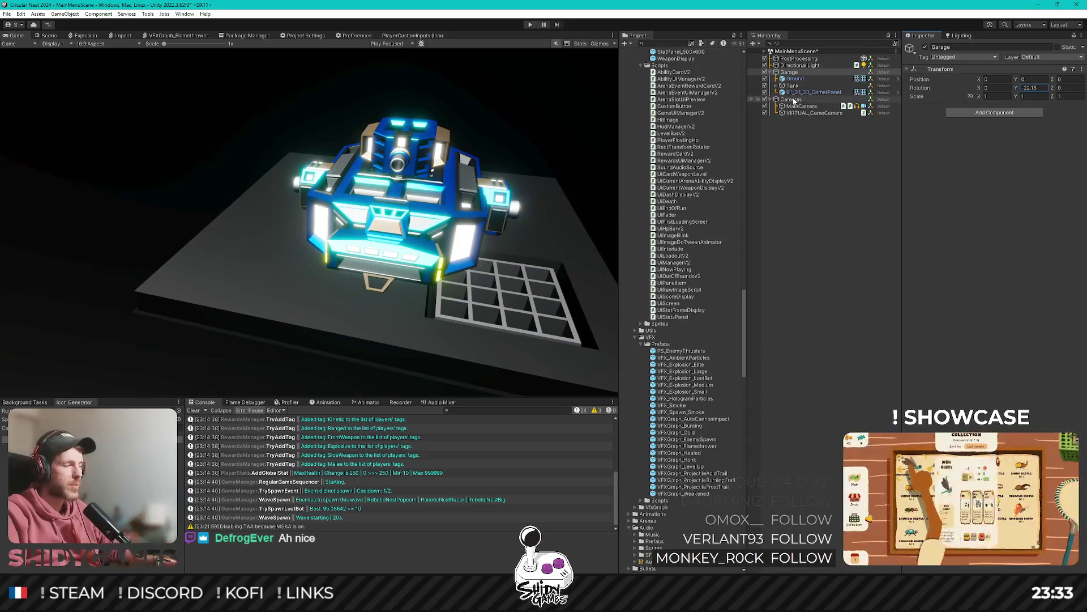
pyautogui.write('0')
pyautogui.click(804, 87)
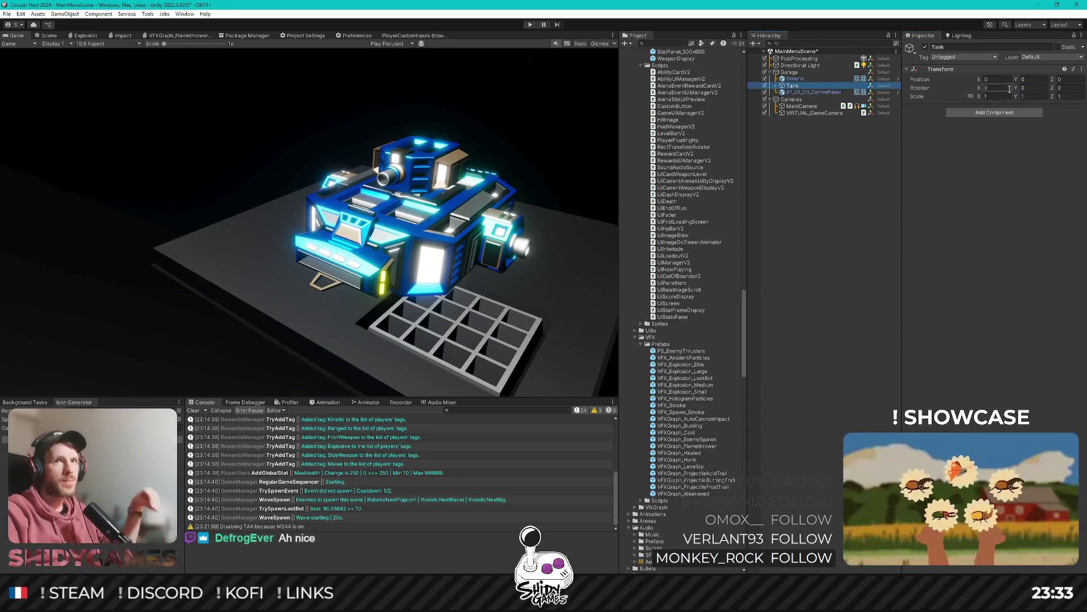
pyautogui.moveTo(1019, 92)
pyautogui.mouseDown()
pyautogui.moveTo(433, 106)
pyautogui.moveTo(74, 138)
pyautogui.mouseUp()
pyautogui.hotkey('ctrl', 'z')
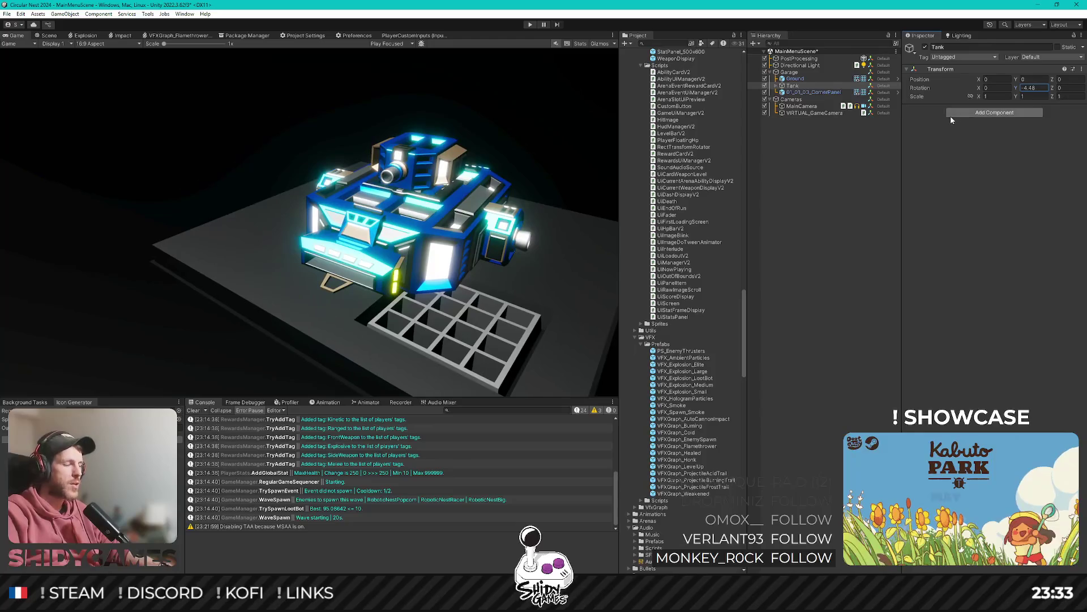
# Spin the HTU_Rampage hull's Y rotation, then begin renaming the Tank object.
pyautogui.click(776, 86)
pyautogui.click(788, 92)
pyautogui.moveTo(1023, 109); pyautogui.dragTo(572, 110)
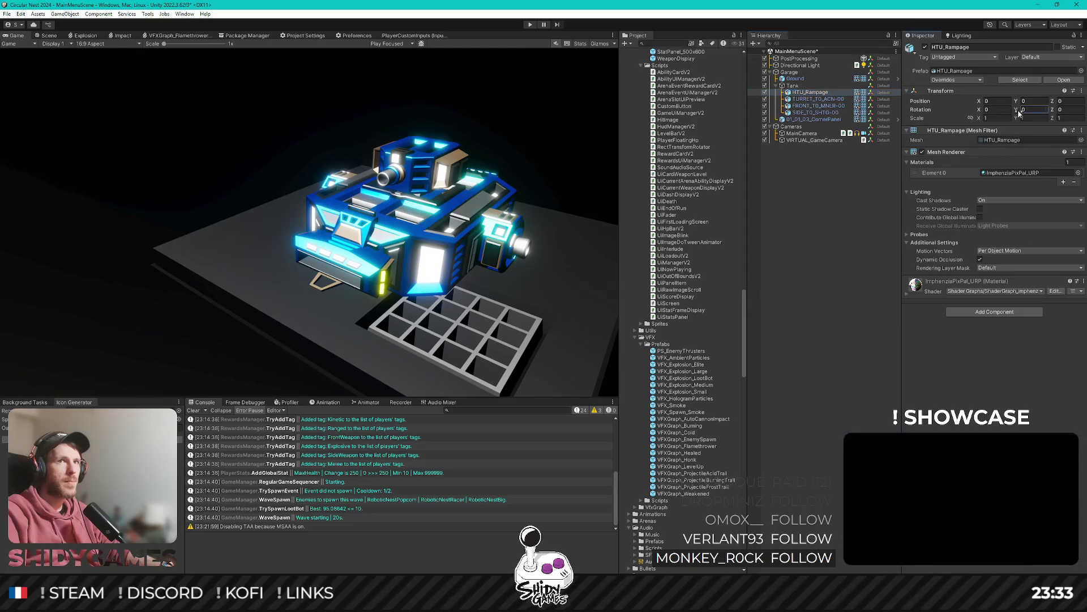
pyautogui.moveTo(70, 103); pyautogui.dragTo(63, 109)
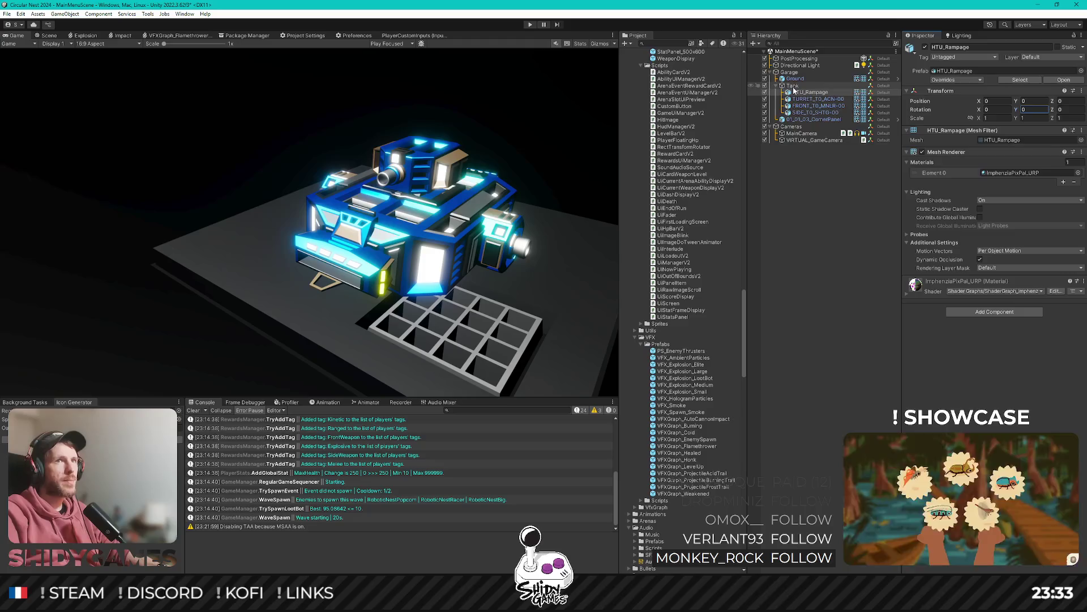
pyautogui.click(861, 86)
pyautogui.moveTo(861, 88); pyautogui.dragTo(861, 98)
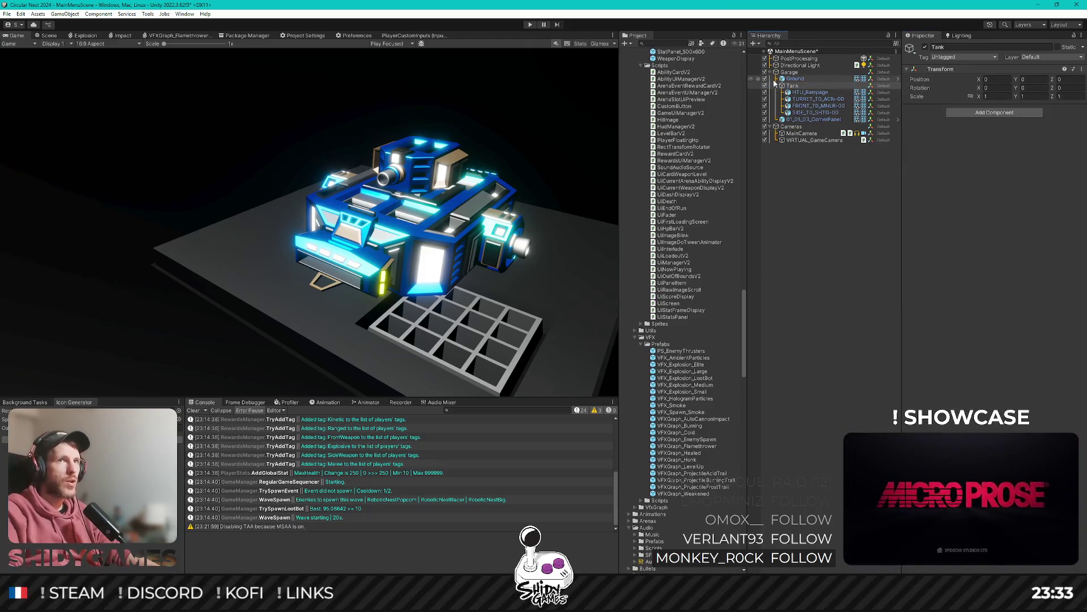
pyautogui.click(808, 84)
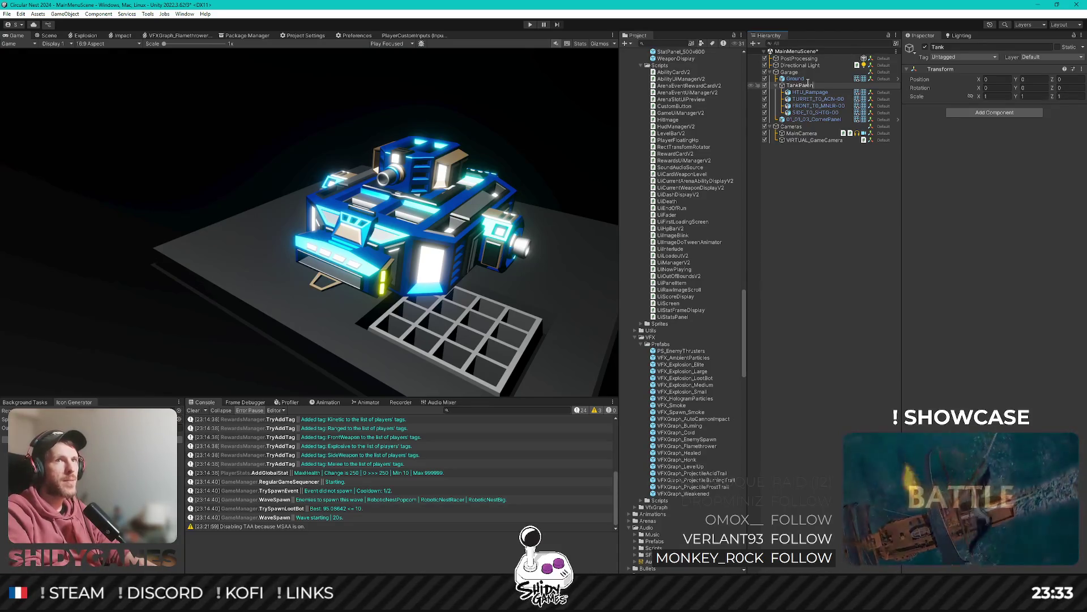
# Rename Tank to TankParent and create an empty child object named HTU under it.
pyautogui.write('t')
pyautogui.press('Return')
pyautogui.rightClick(801, 86)
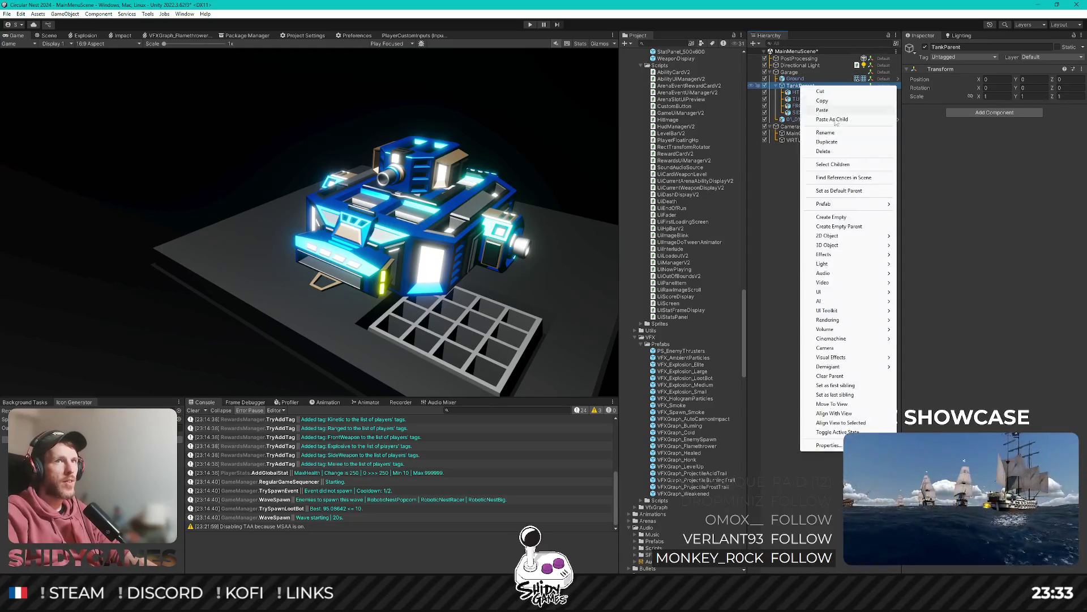
pyautogui.click(848, 217)
pyautogui.write('T')
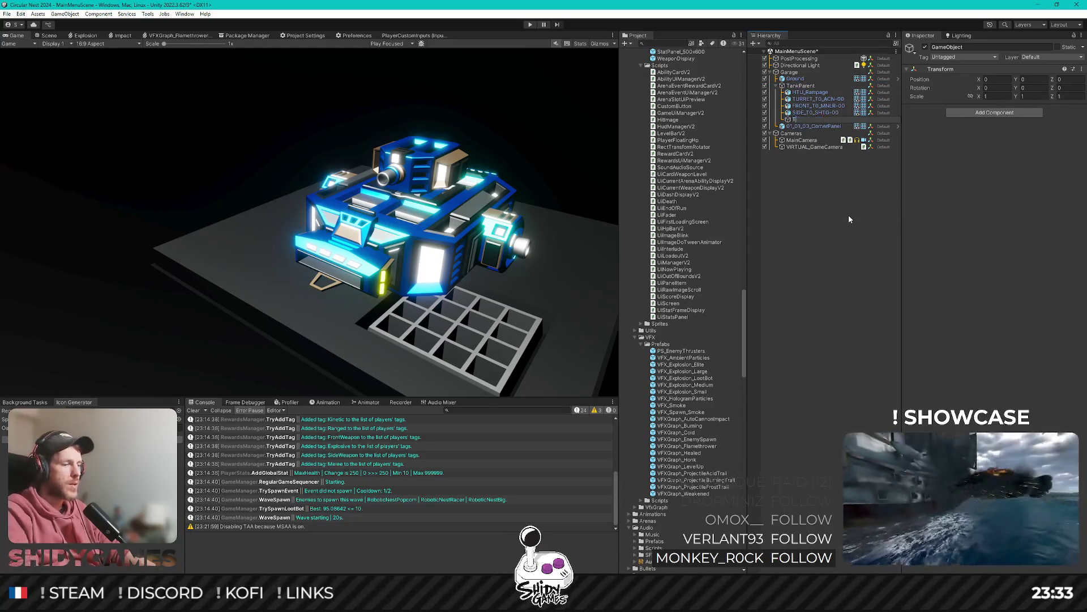
pyautogui.write('ankCh')
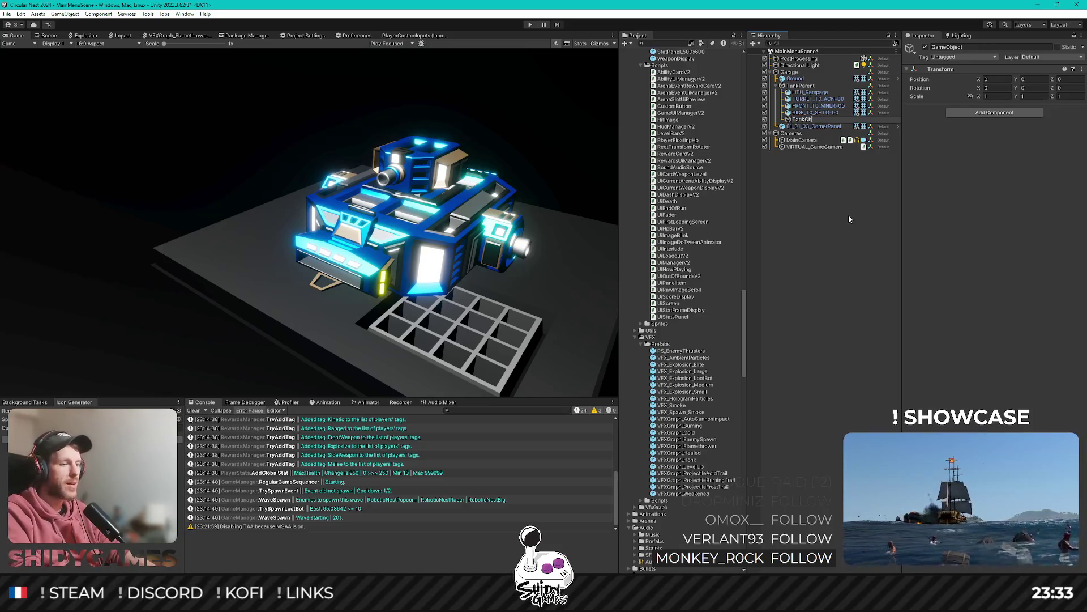
pyautogui.press('BackSpace')
pyautogui.press('BackSpace')
pyautogui.press('BackSpace')
pyautogui.write('HT')
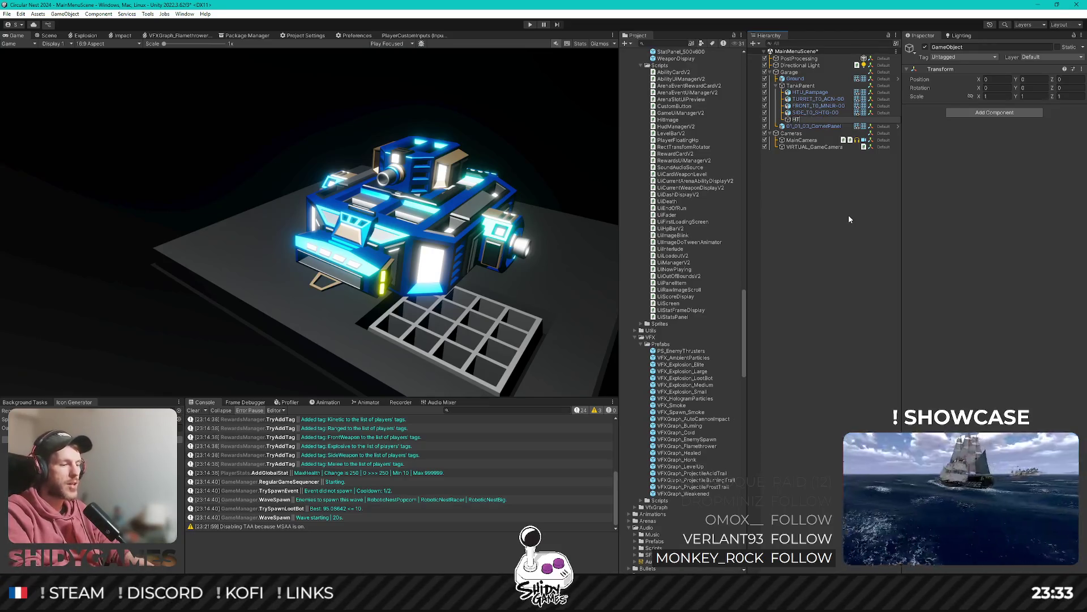
pyautogui.write('U')
pyautogui.press('Return')
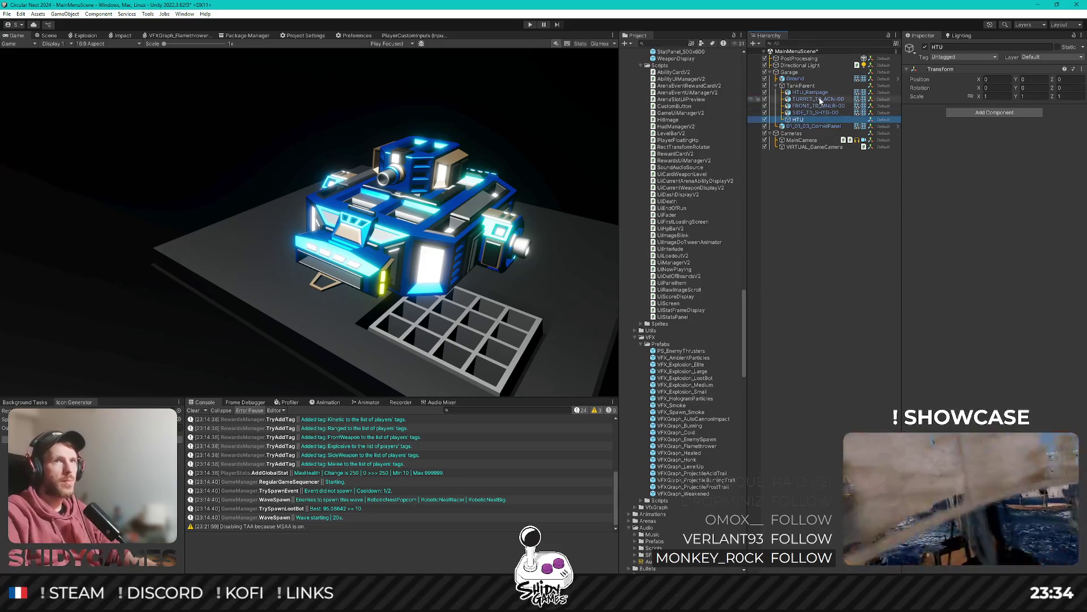
# Move the four tank part objects under HTU.
pyautogui.click(810, 93)
pyautogui.keyDown('shift'); pyautogui.click(815, 112); pyautogui.keyUp('shift')
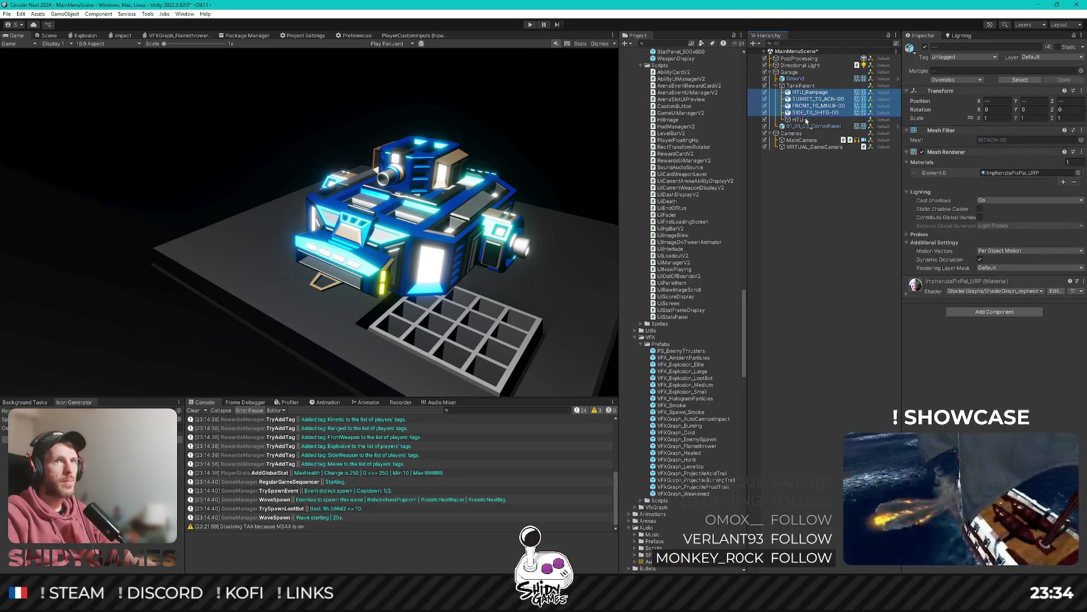
pyautogui.moveTo(807, 121); pyautogui.dragTo(807, 120)
# Experiment with the HTU group's height and Y rotation values.
pyautogui.click(797, 92)
pyautogui.click(1030, 80)
pyautogui.write('0.3')
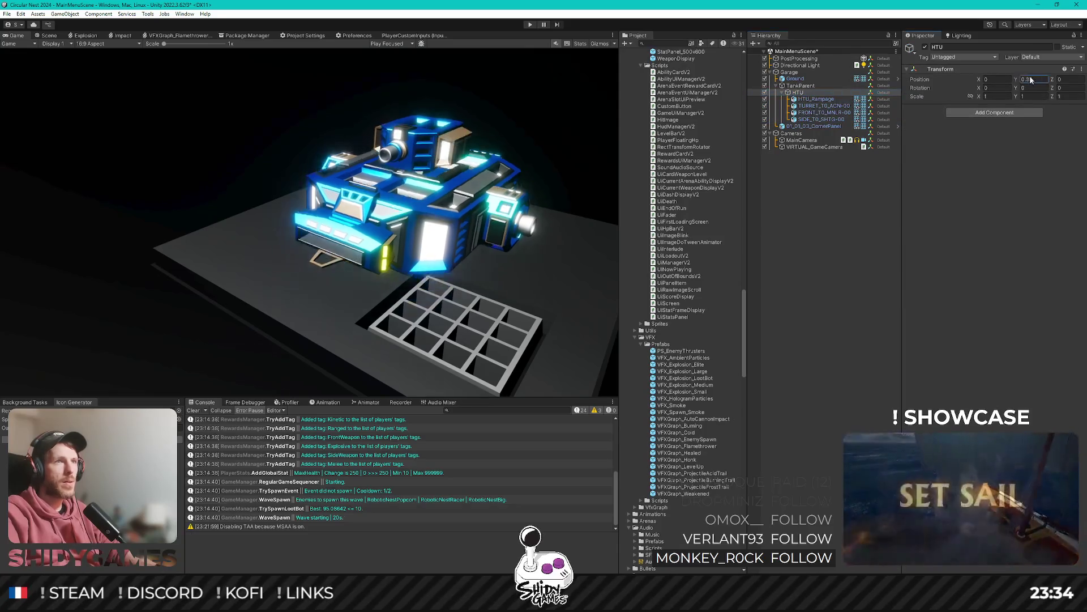
pyautogui.press('Return')
pyautogui.hotkey('ctrl', 'z')
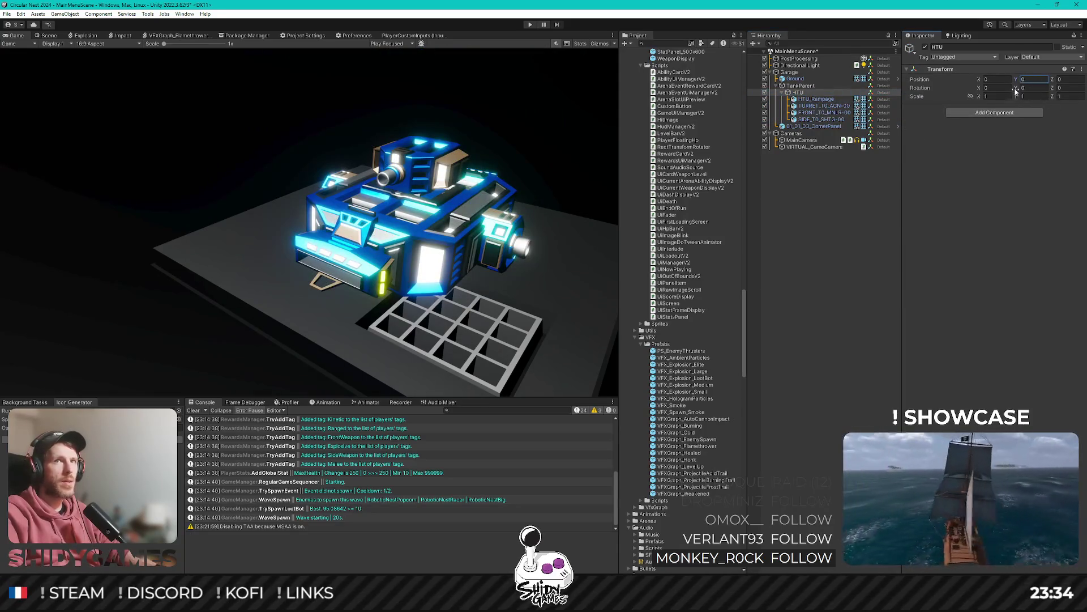
pyautogui.moveTo(1019, 87)
pyautogui.mouseDown()
pyautogui.moveTo(1076, 90)
pyautogui.moveTo(57, 102)
pyautogui.moveTo(567, 125)
pyautogui.moveTo(225, 134)
pyautogui.moveTo(841, 122)
pyautogui.moveTo(254, 116)
pyautogui.moveTo(752, 109)
pyautogui.moveTo(369, 98)
pyautogui.mouseUp()
pyautogui.write('0')
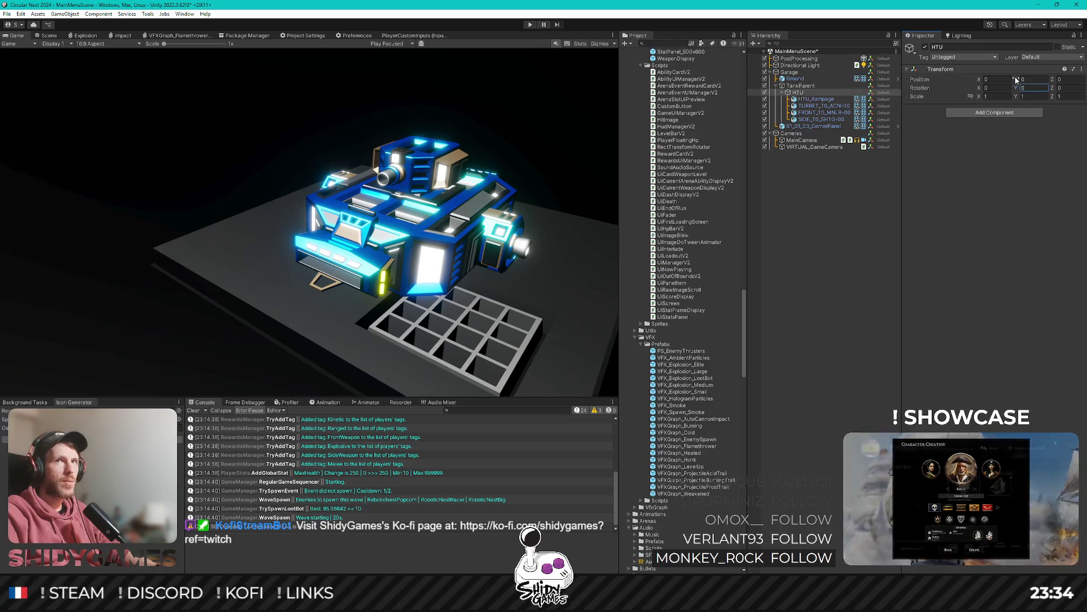
pyautogui.moveTo(1018, 81); pyautogui.dragTo(1027, 81)
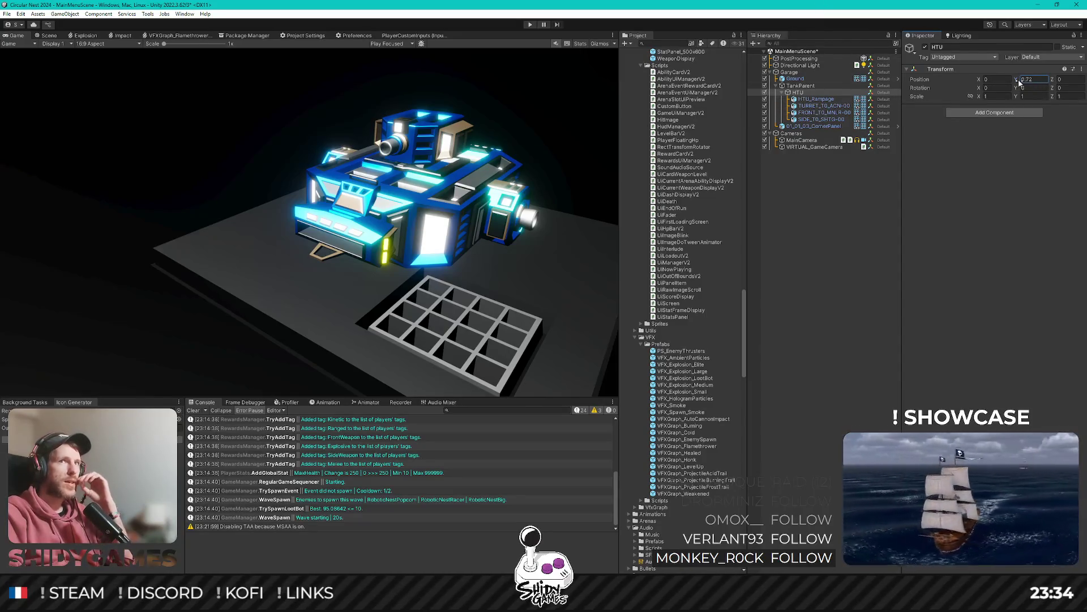
pyautogui.moveTo(1017, 83)
pyautogui.mouseDown()
pyautogui.moveTo(706, 83)
pyautogui.moveTo(92, 111)
pyautogui.moveTo(102, 111)
pyautogui.moveTo(697, 116)
pyautogui.moveTo(6, 148)
pyautogui.moveTo(878, 191)
pyautogui.moveTo(266, 228)
pyautogui.mouseUp()
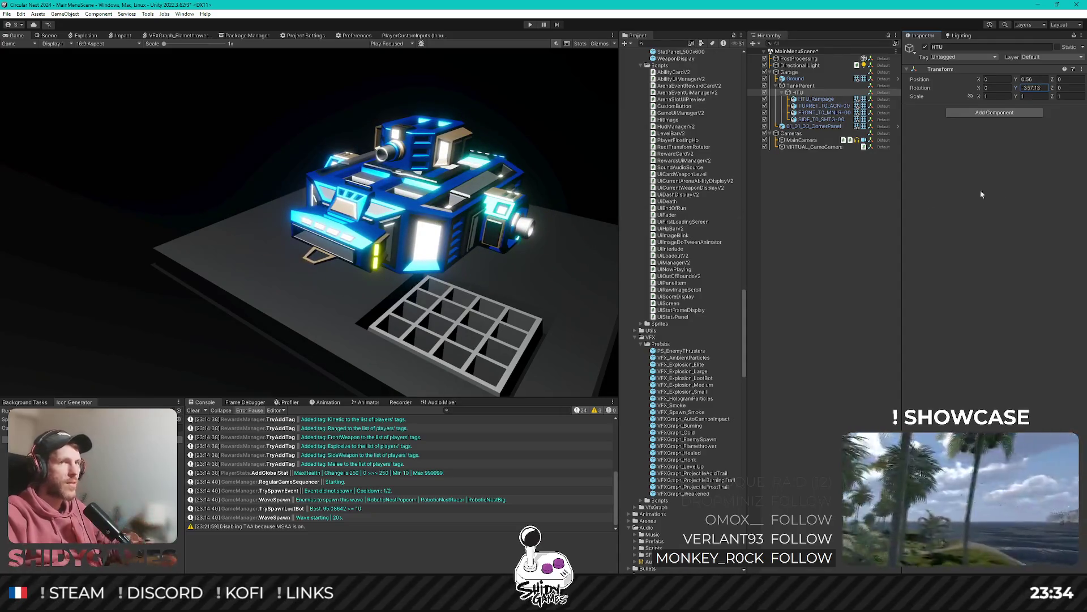
# Set HTU's Rotation Y to 0 and Position Y to 0.5, then save the scene.
pyautogui.click(1038, 88)
pyautogui.write('0')
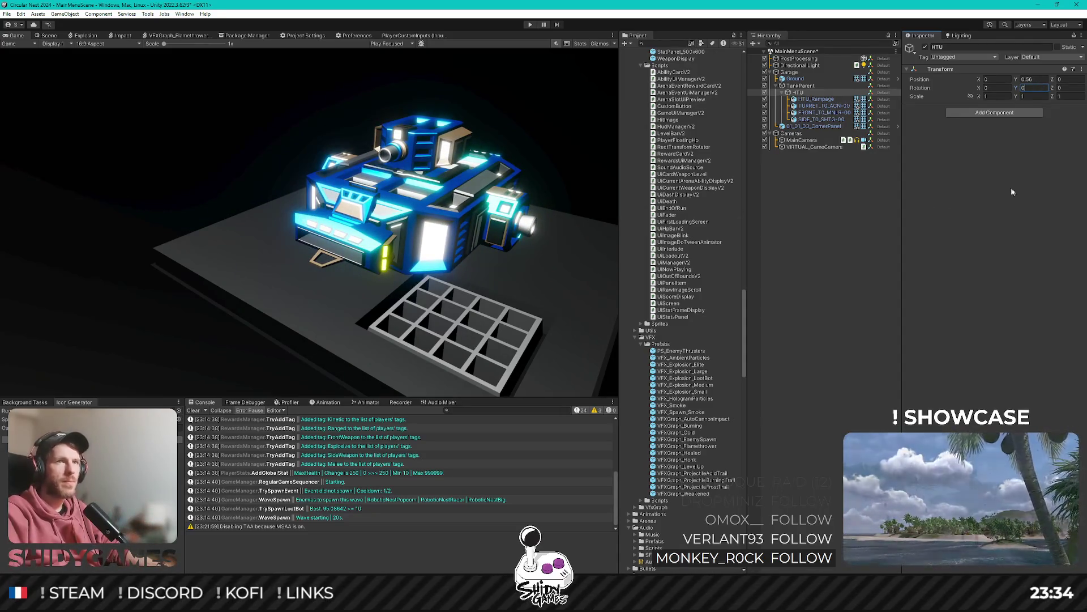
pyautogui.click(1033, 78)
pyautogui.write('.5')
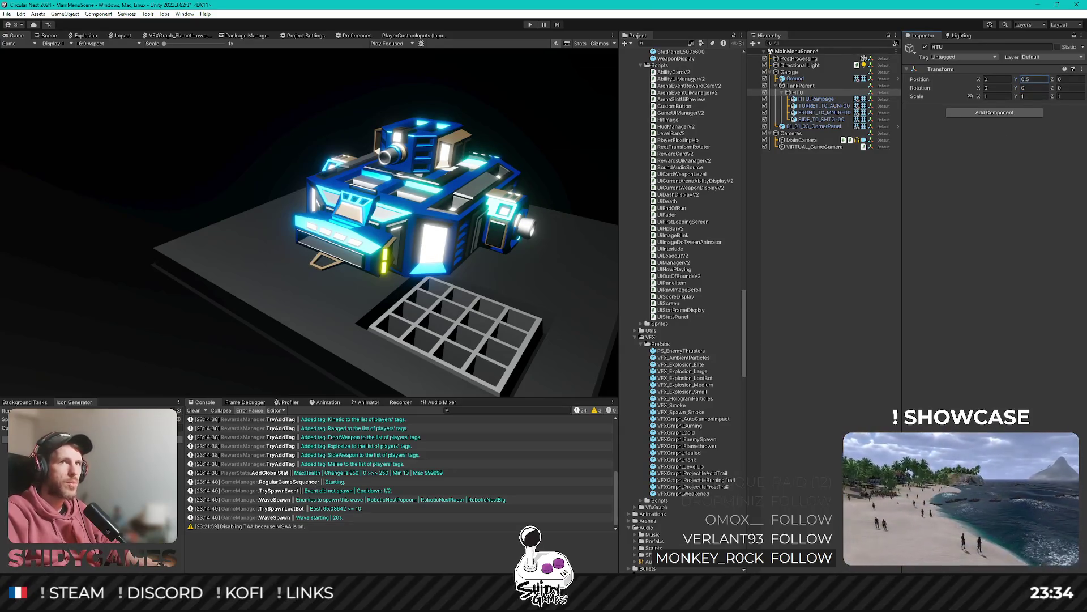
pyautogui.press('Return')
pyautogui.hotkey('ctrl', 's')
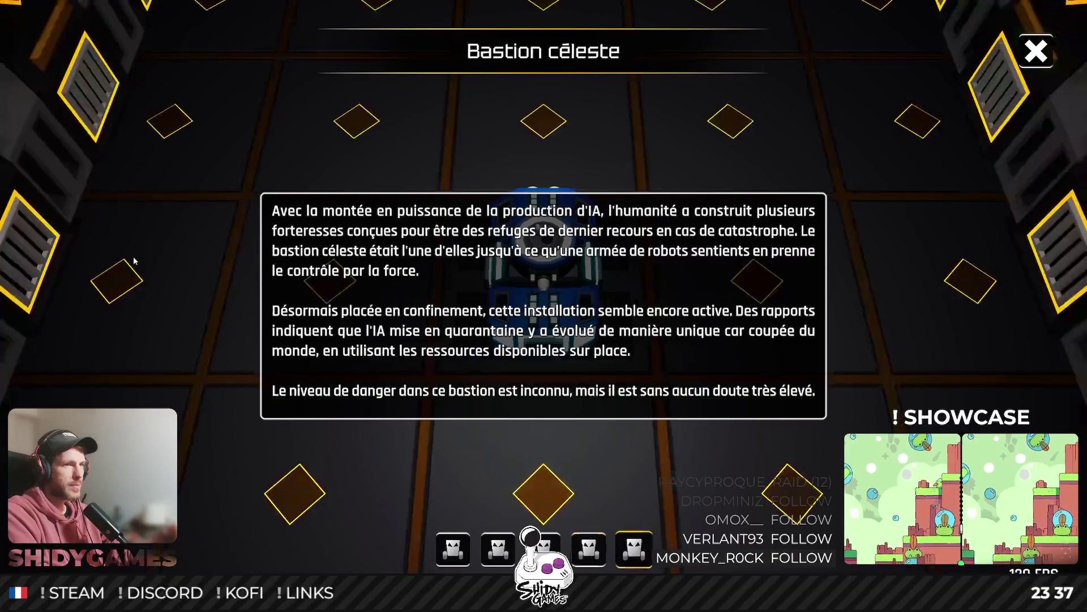
# Cycle through the arena descriptions with the arrow keys, ending on Bastion céleste.
pyautogui.press('Left')
pyautogui.press('Left')
pyautogui.press('Left')
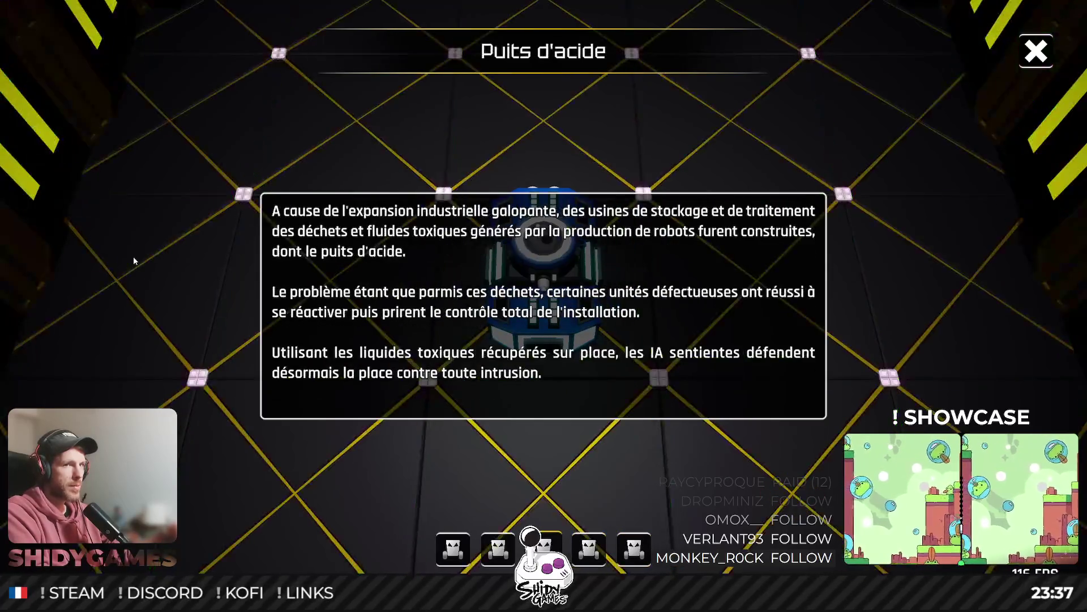
pyautogui.press('Right')
pyautogui.press('Right')
pyautogui.press('Right')
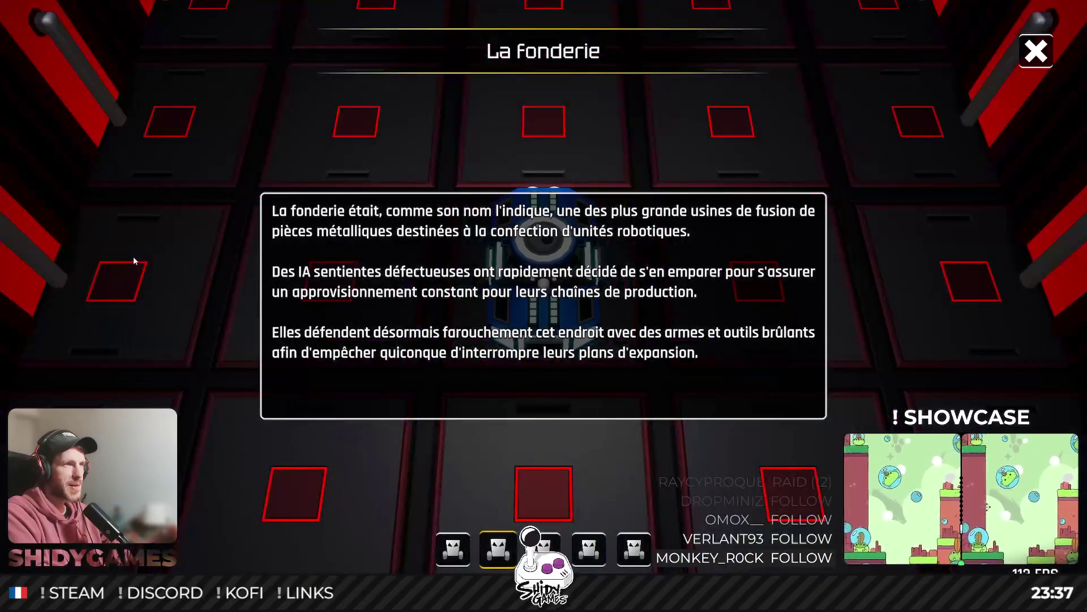
pyautogui.press('Left')
pyautogui.press('Left')
pyautogui.press('Left')
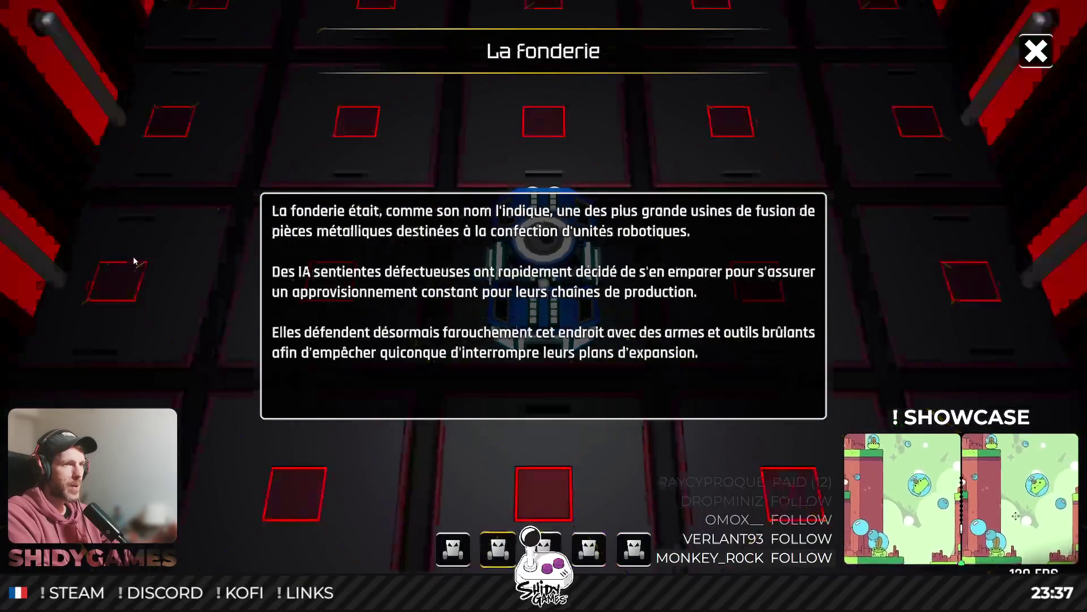
pyautogui.press('Right')
pyautogui.press('Right')
pyautogui.press('Right')
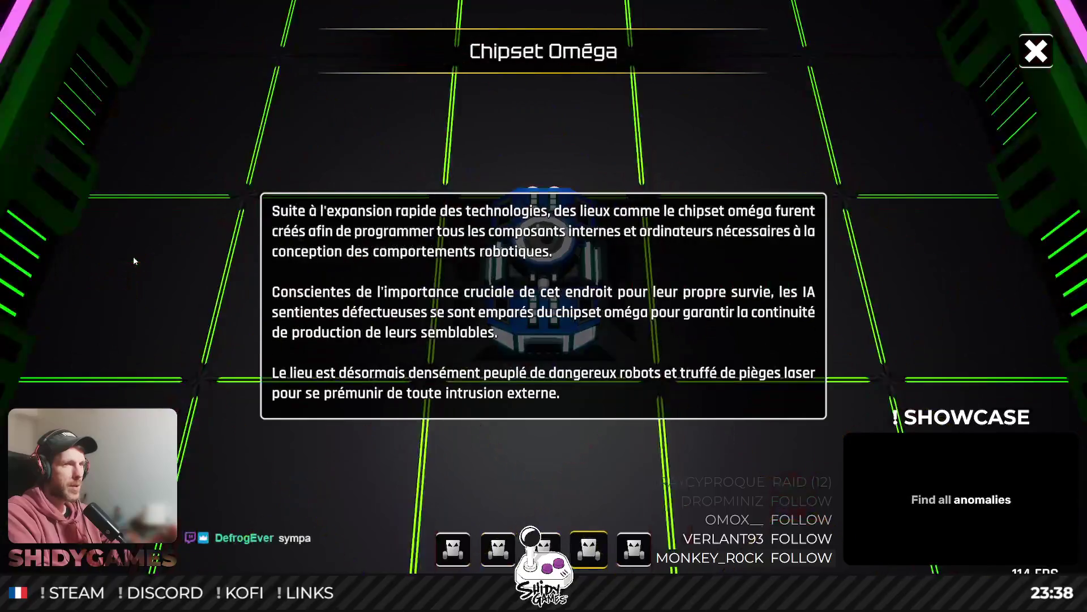
pyautogui.press('Right')
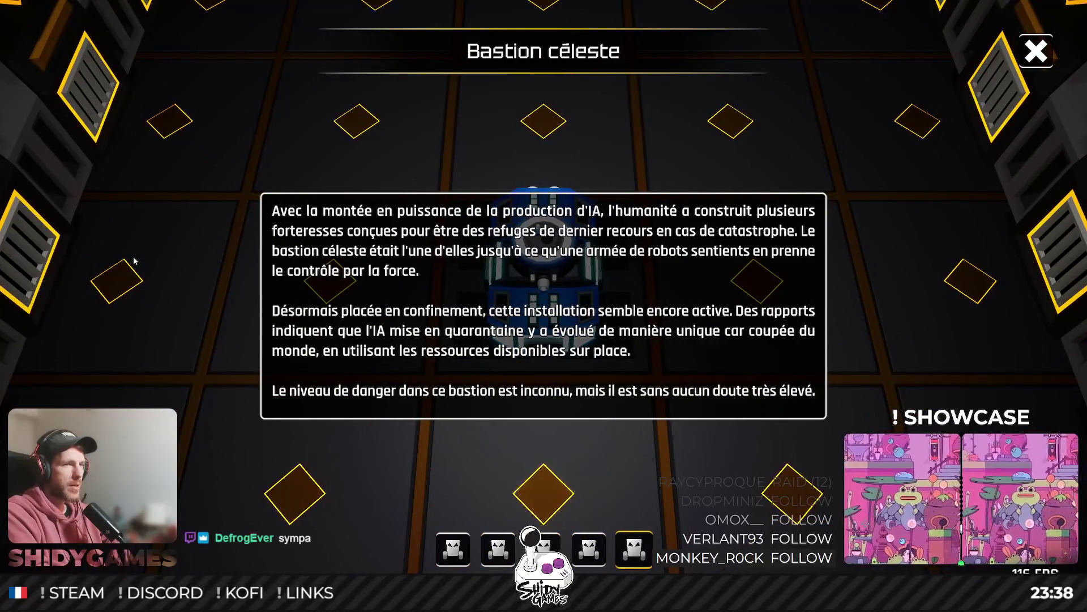
pyautogui.press('Left')
pyautogui.press('Left')
pyautogui.press('Left')
pyautogui.press('Right')
pyautogui.press('Right')
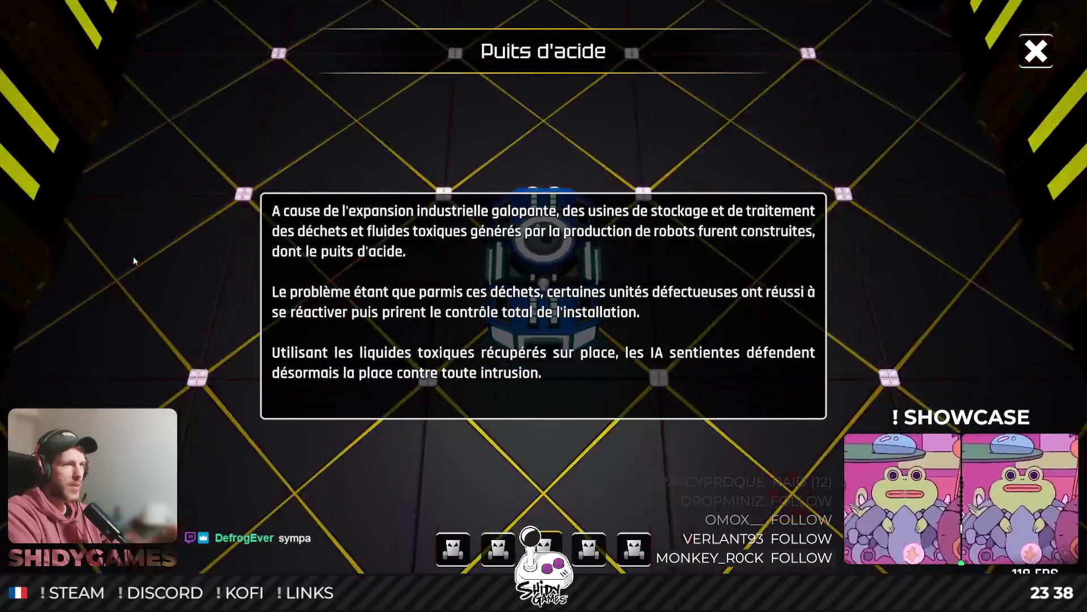
pyautogui.press('Right')
pyautogui.press('Left')
pyautogui.press('Left')
pyautogui.press('Left')
pyautogui.press('Right')
pyautogui.press('Right')
pyautogui.press('Right')
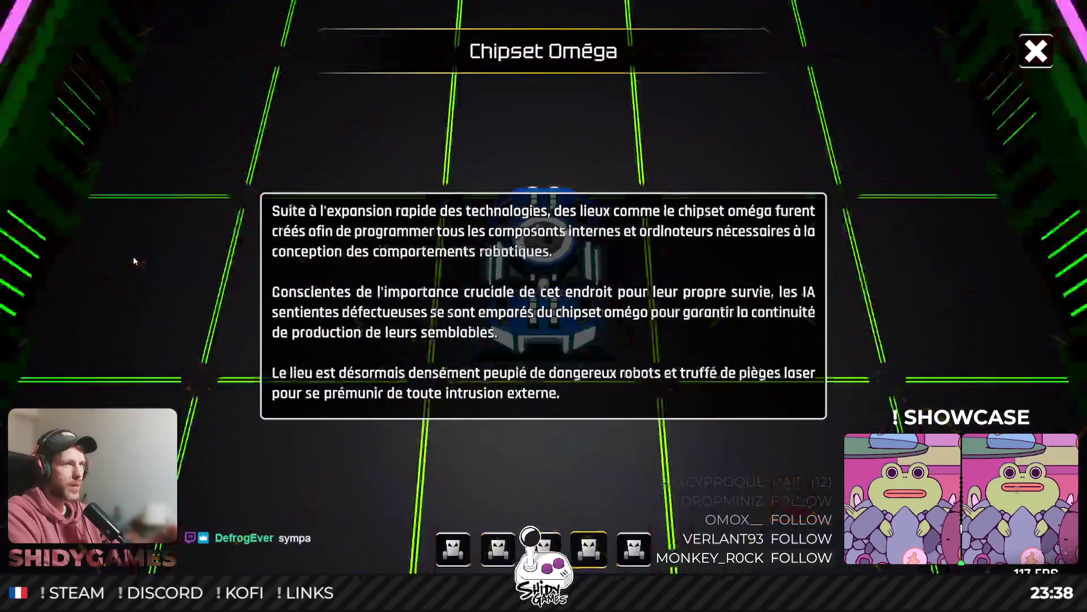
pyautogui.press('Left')
pyautogui.press('Left')
pyautogui.press('Left')
pyautogui.press('Right')
pyautogui.press('Right')
pyautogui.press('Right')
pyautogui.press('Right')
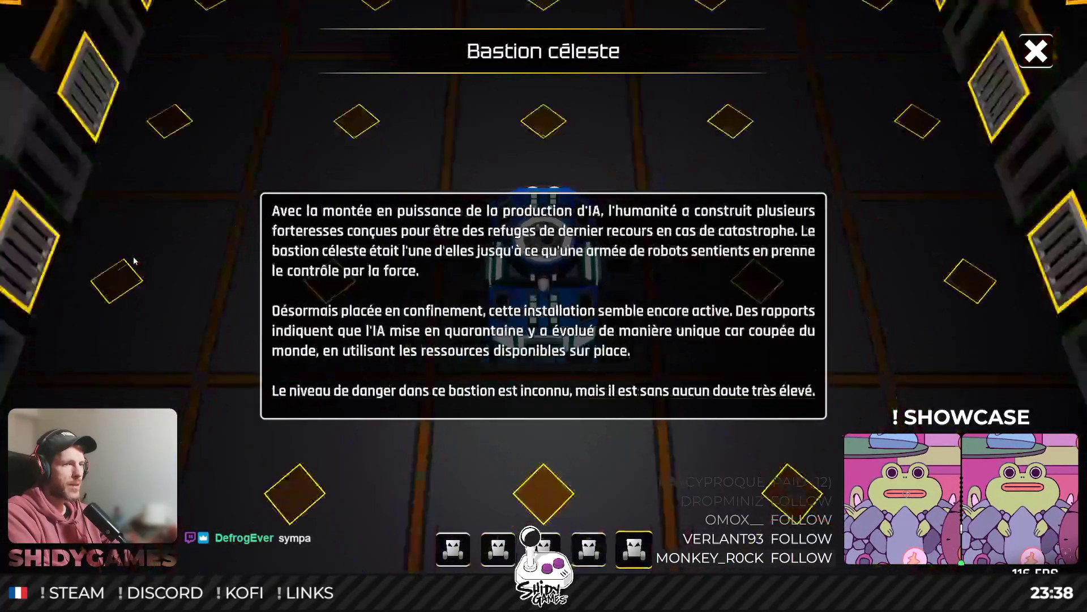
pyautogui.press('Left')
pyautogui.press('Left')
pyautogui.press('Left')
pyautogui.press('Left')
pyautogui.press('Left')
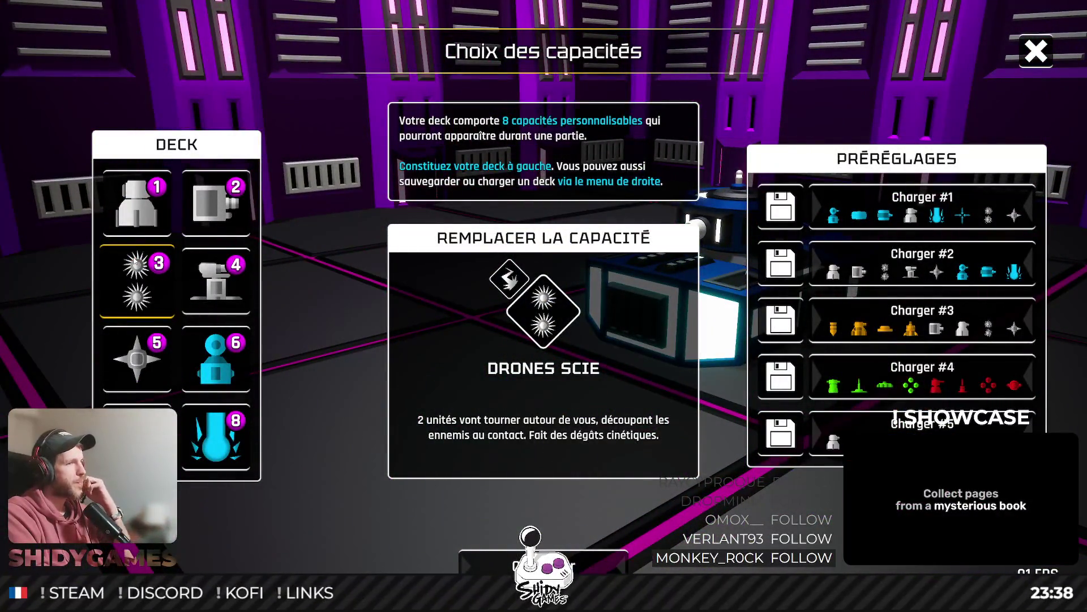
# Leave the ability deck, return to the game's main menu, and stop Play mode.
pyautogui.press('Left')
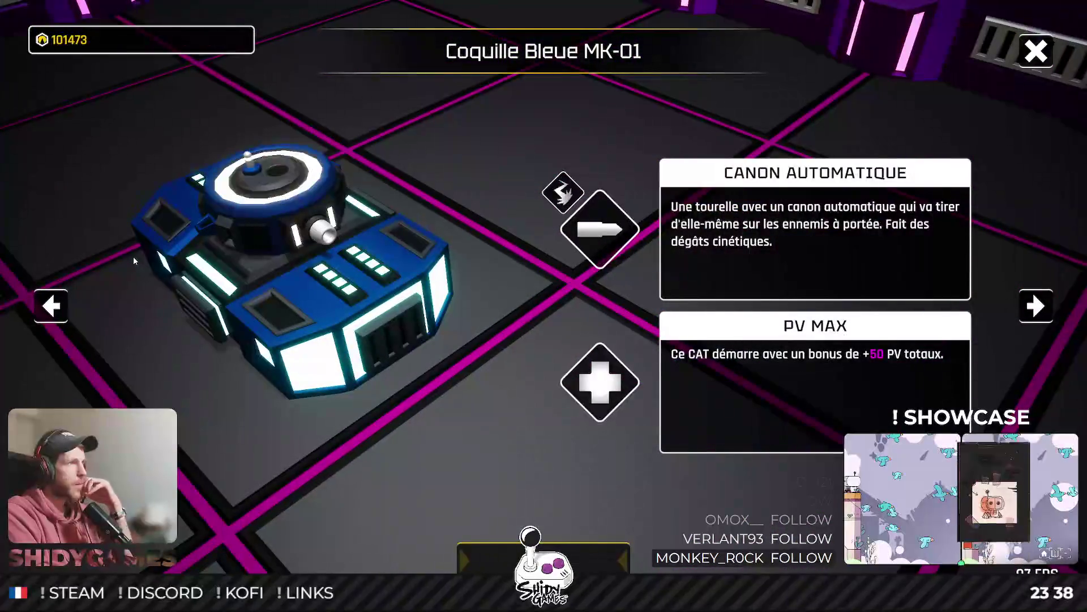
pyautogui.press('Escape')
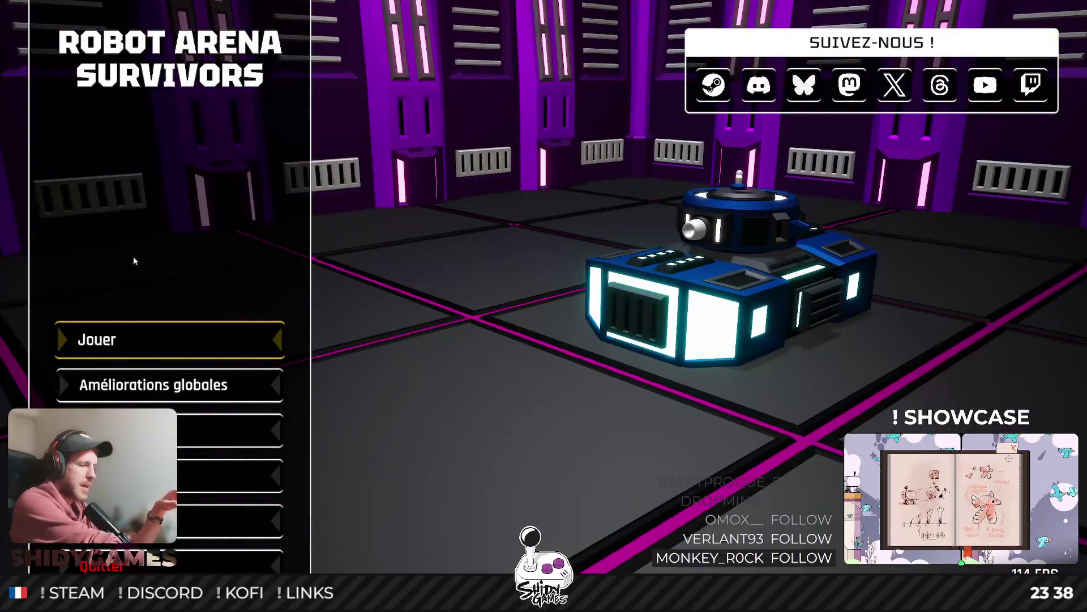
pyautogui.hotkey('ctrl', 'p')
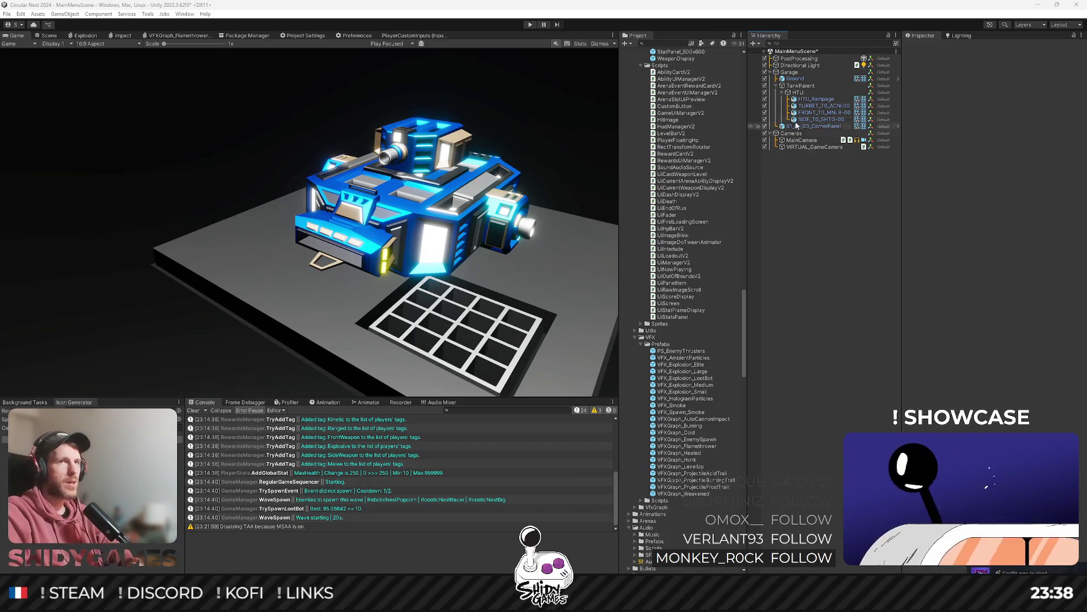
# Delete the tank's FRONT_T0_MNLR-00 front weapon.
pyautogui.click(824, 112)
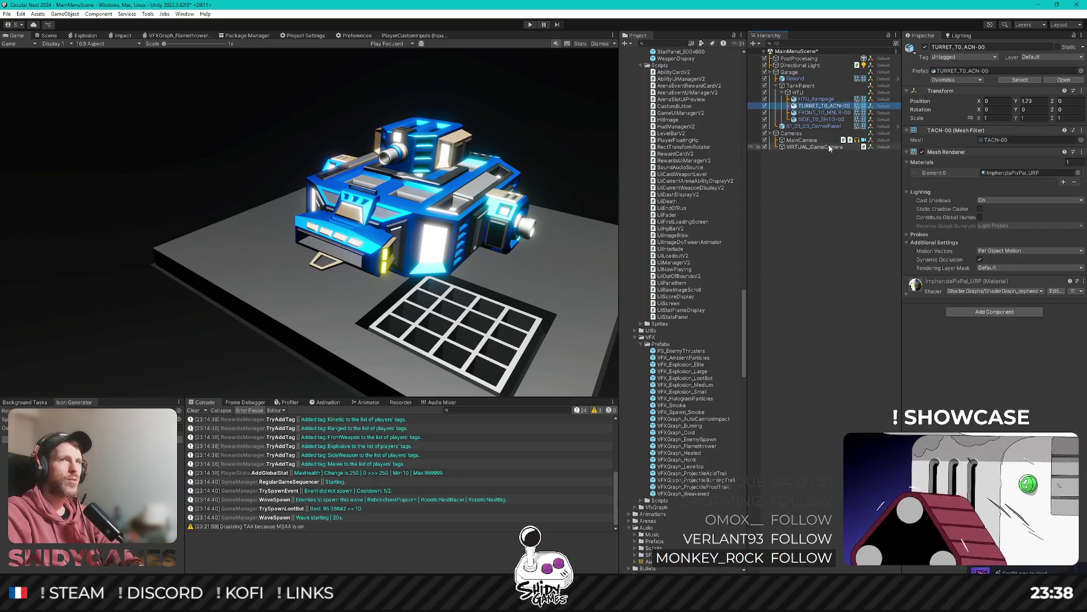
pyautogui.click(819, 126)
pyautogui.click(825, 113)
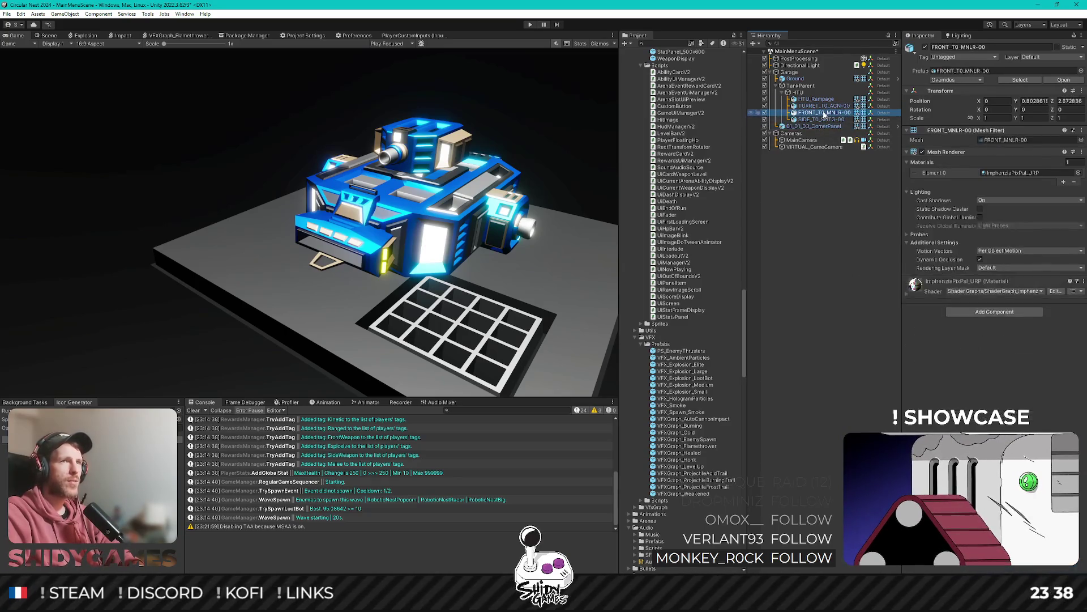
pyautogui.press('Delete')
# Attach FRONT_T0_SWBD-00 under HTU and maximize the Game view.
pyautogui.scroll(5, 680, 352)
pyautogui.scroll(20, 680, 351)
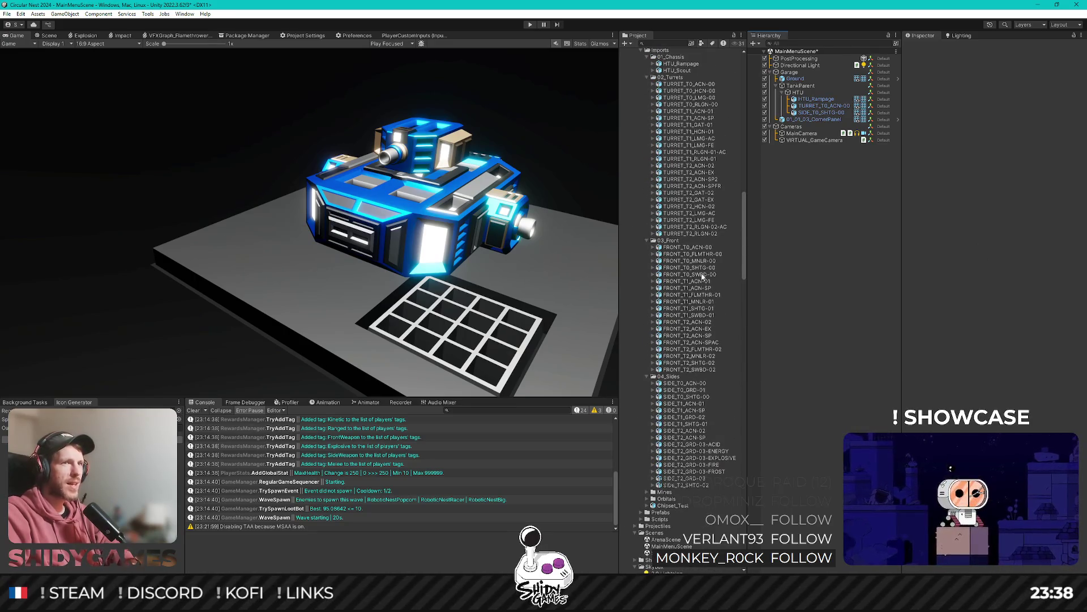
pyautogui.moveTo(697, 261)
pyautogui.mouseDown()
pyautogui.moveTo(817, 106)
pyautogui.moveTo(815, 116)
pyautogui.mouseUp()
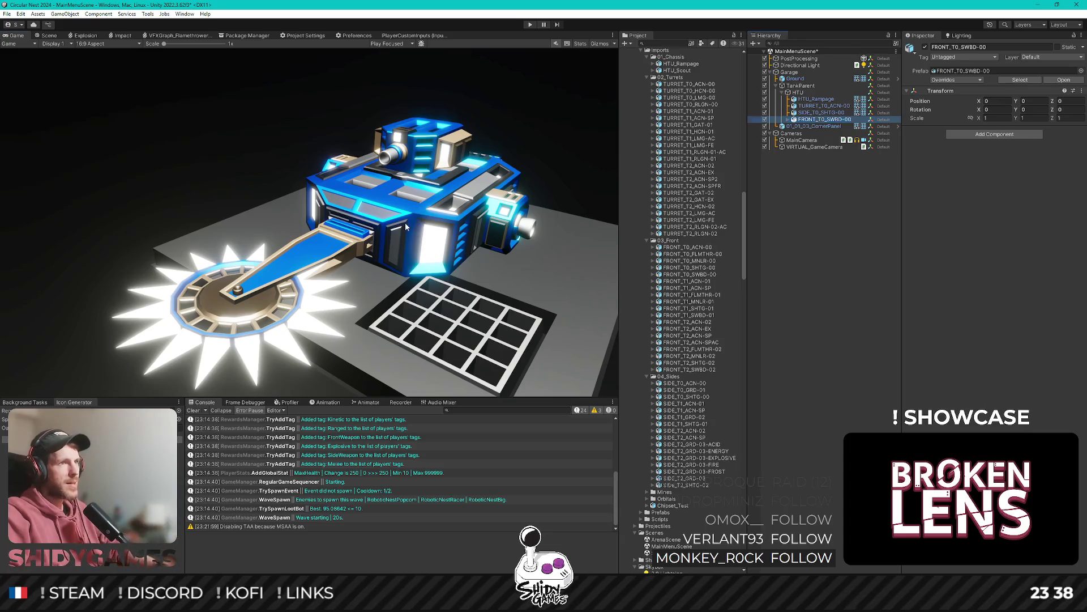
pyautogui.hotkey('shift', 'space')
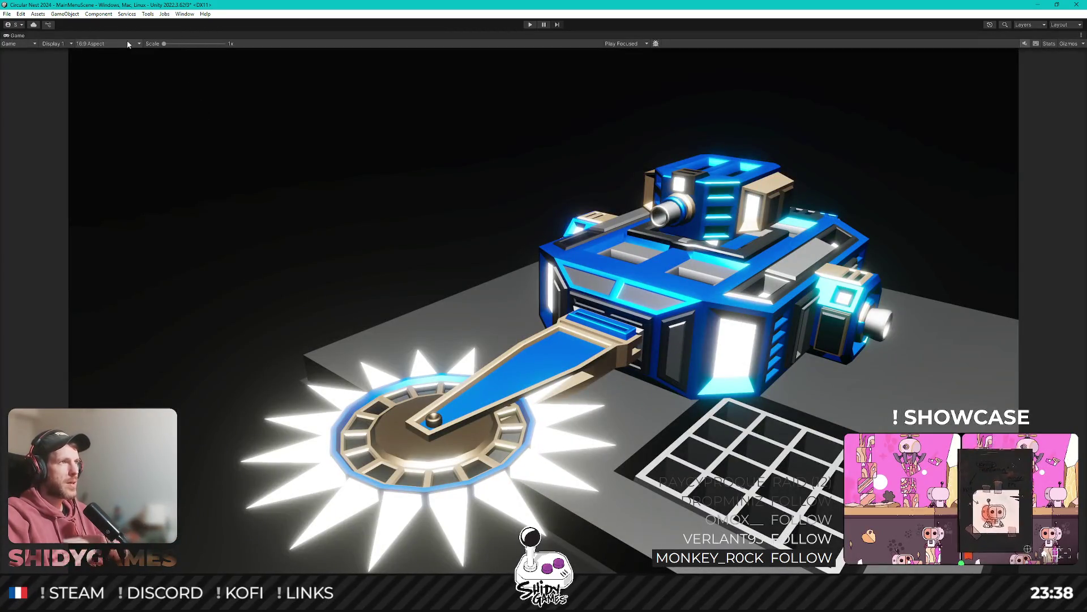
# Preview the tank at 16:10 and 2160x1080, return to 16:9, and un-maximize the layout.
pyautogui.click(104, 44)
pyautogui.click(100, 88)
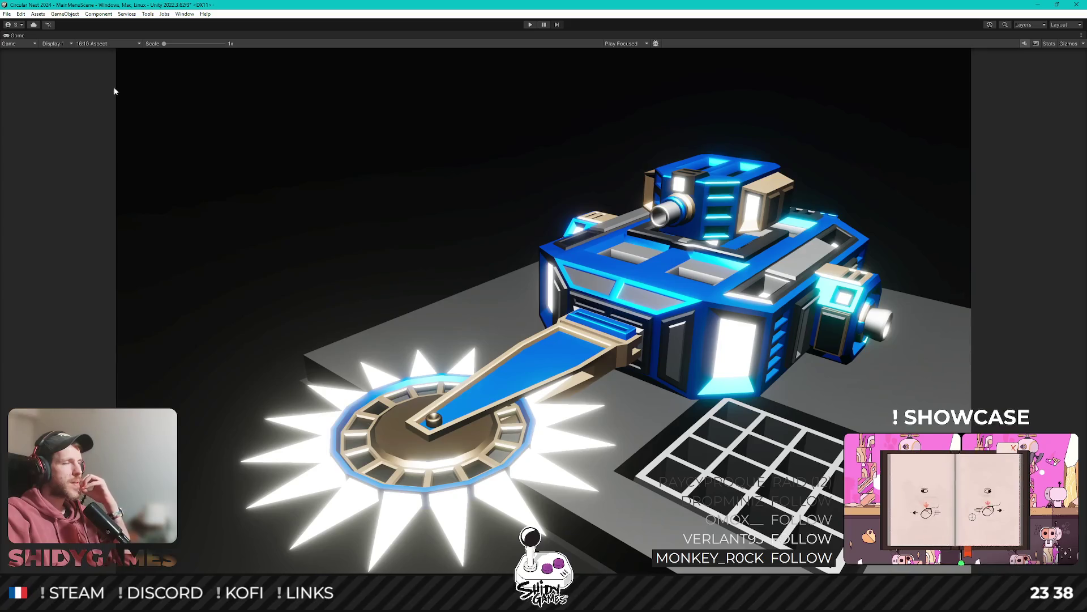
pyautogui.click(104, 43)
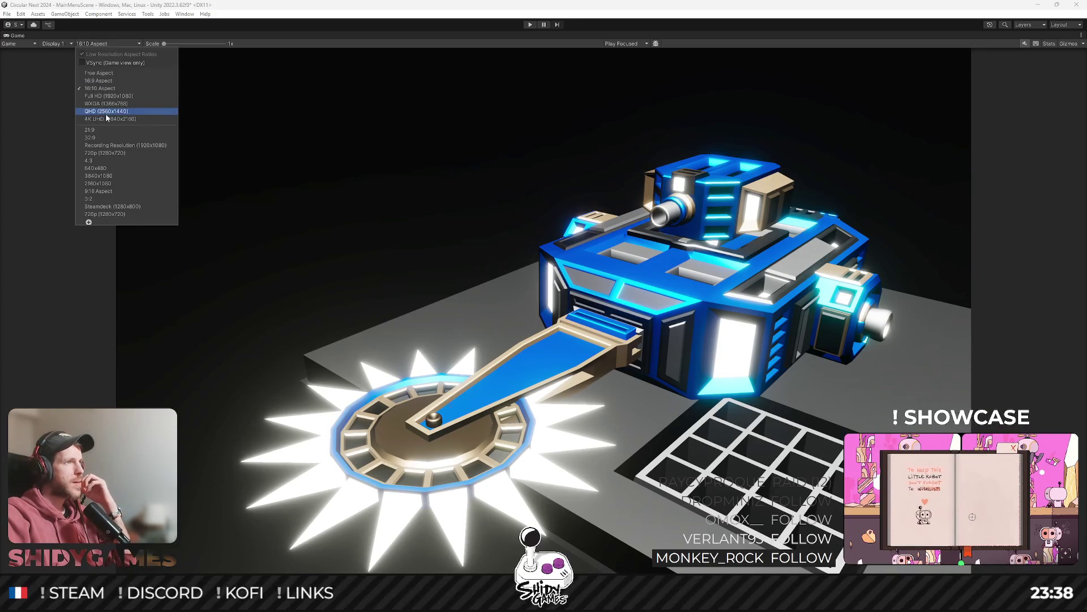
pyautogui.click(108, 184)
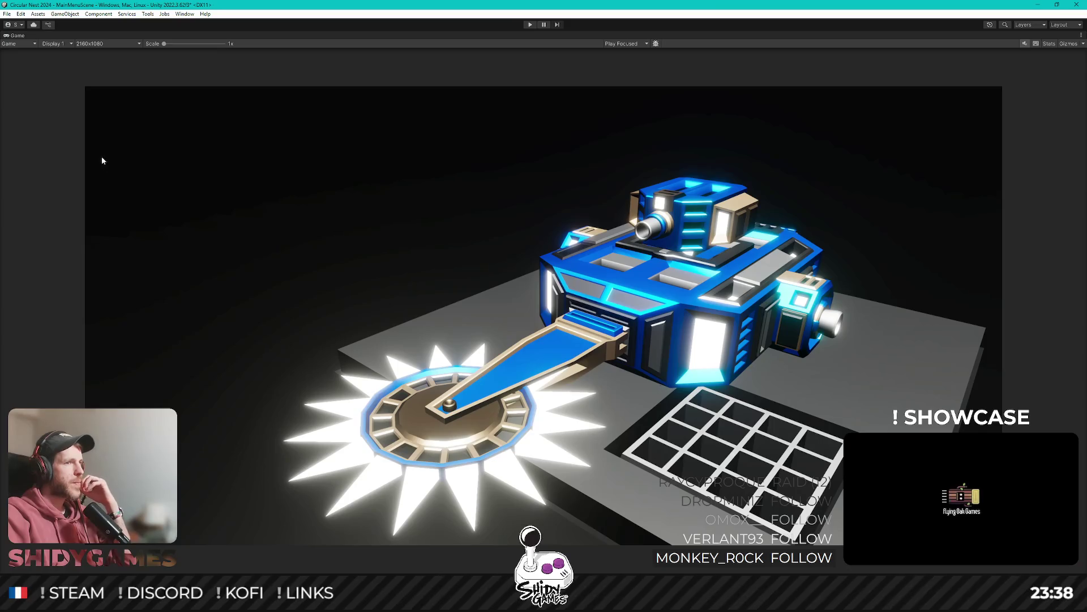
pyautogui.click(107, 44)
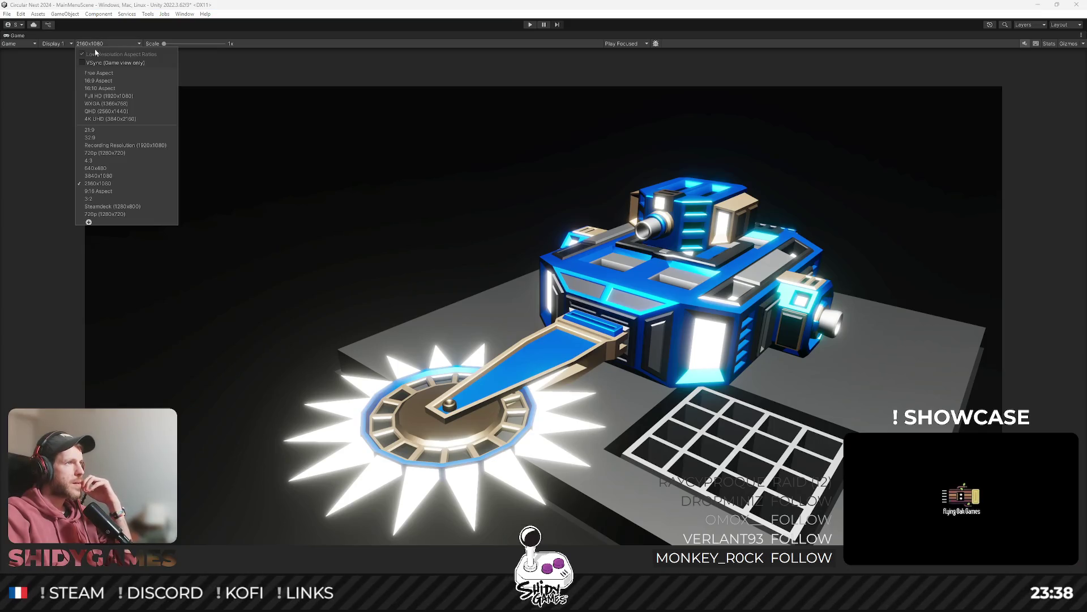
pyautogui.click(115, 87)
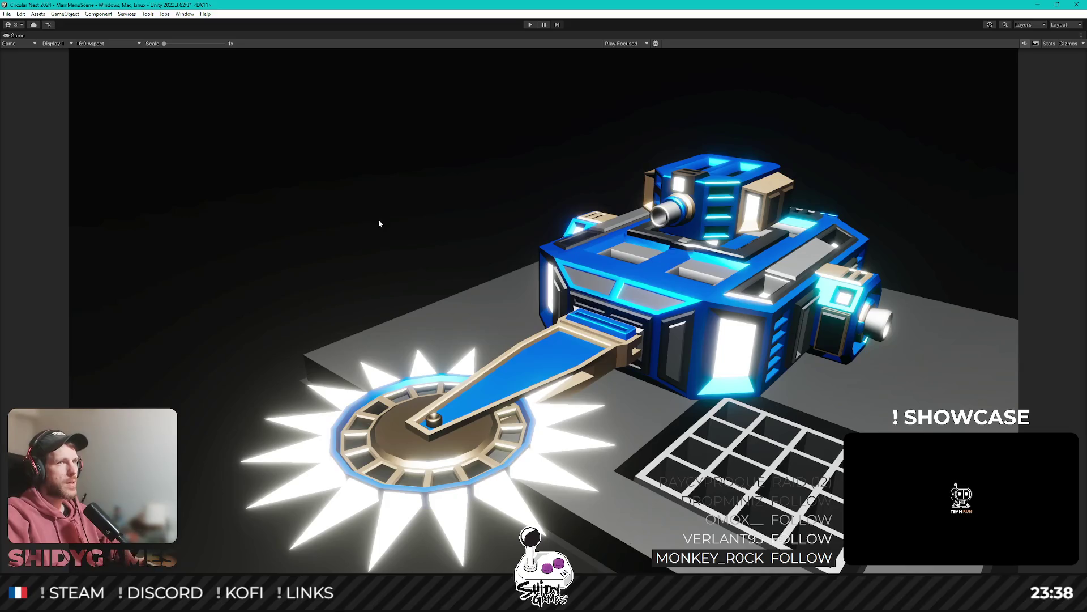
pyautogui.hotkey('shift', 'space')
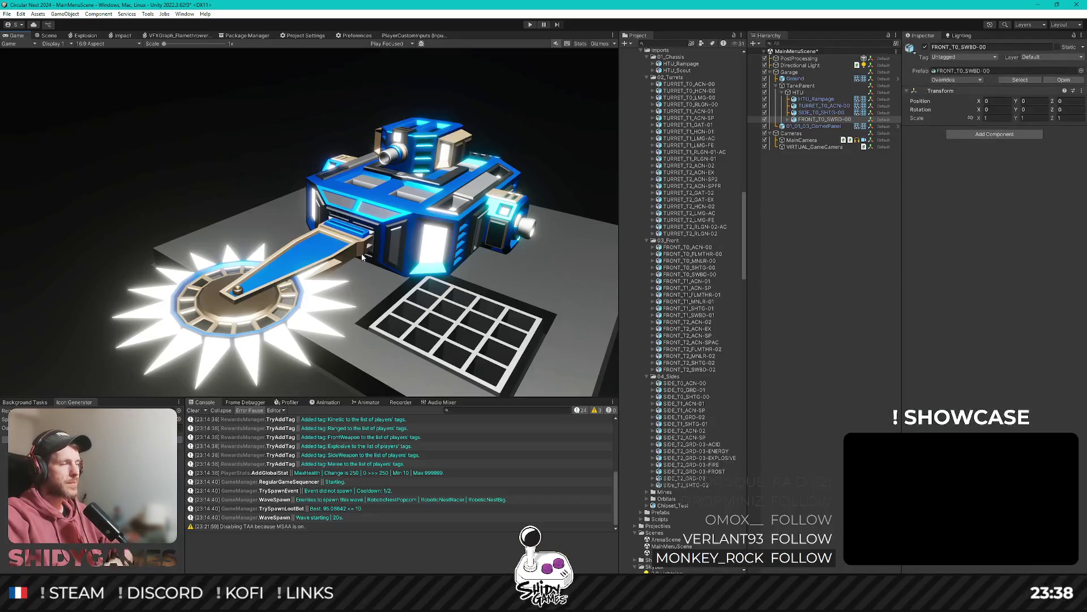
# Inspect the directional light, ground and post-processing volume settings in the Inspector.
pyautogui.click(835, 325)
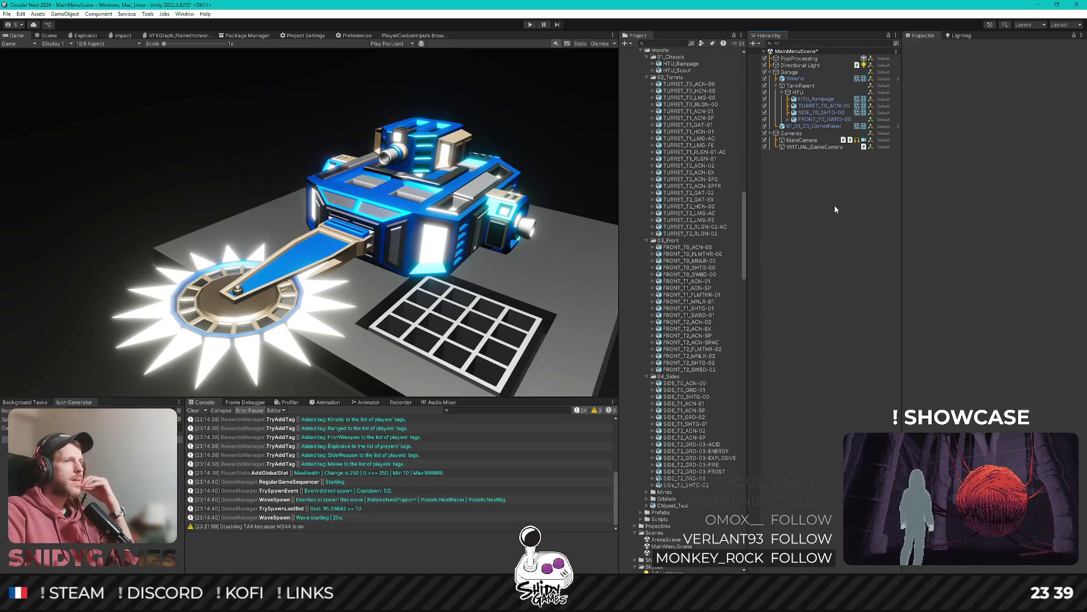
pyautogui.click(802, 65)
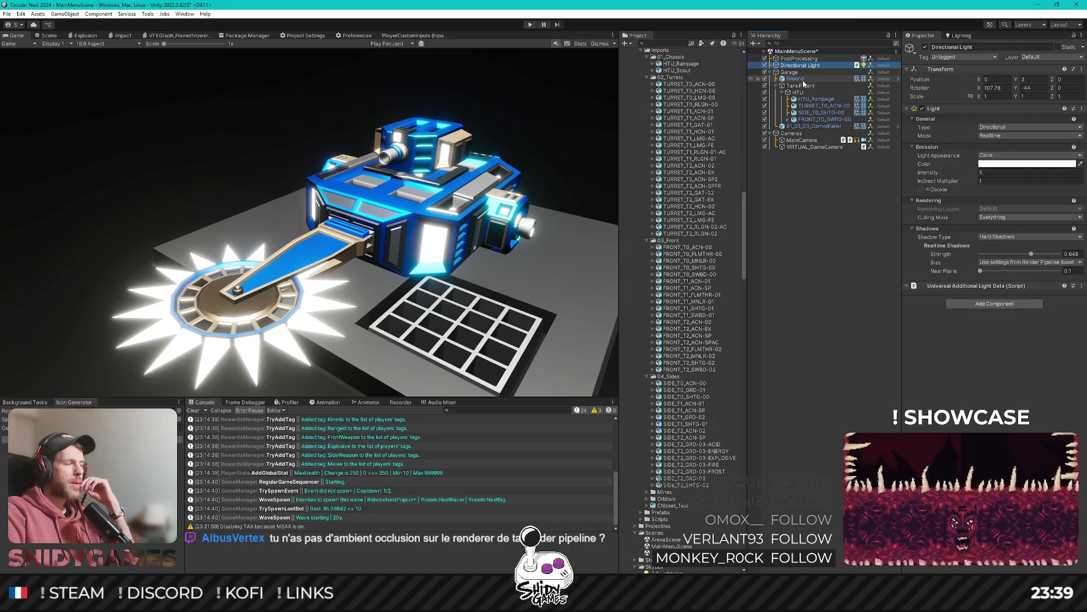
pyautogui.click(803, 80)
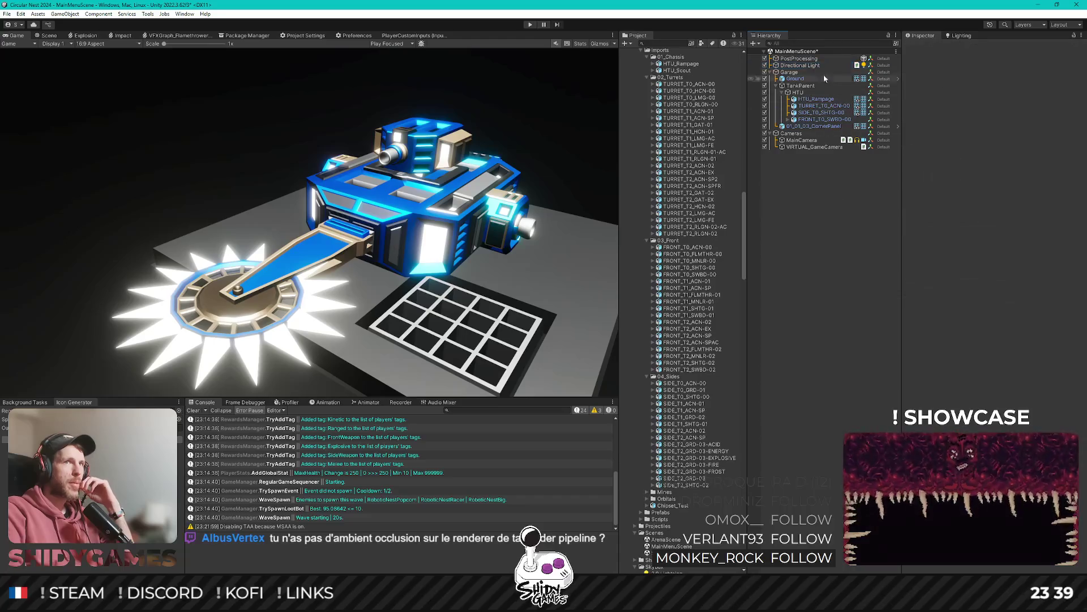
pyautogui.click(808, 59)
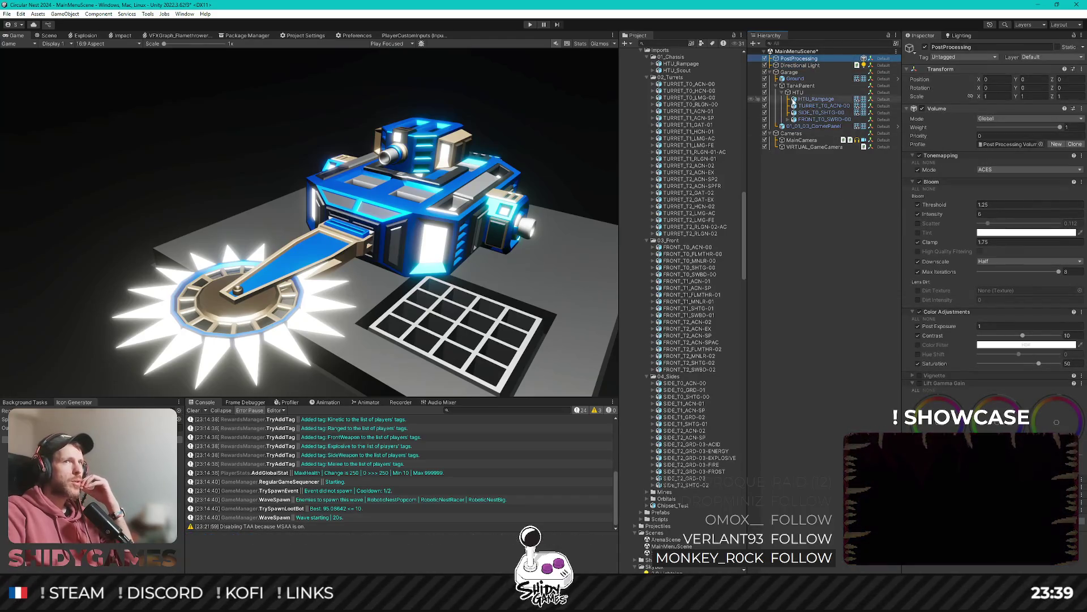
# Scroll the Project window down to the Graphics folder holding the URP assets.
pyautogui.scroll(-3, 666, 328)
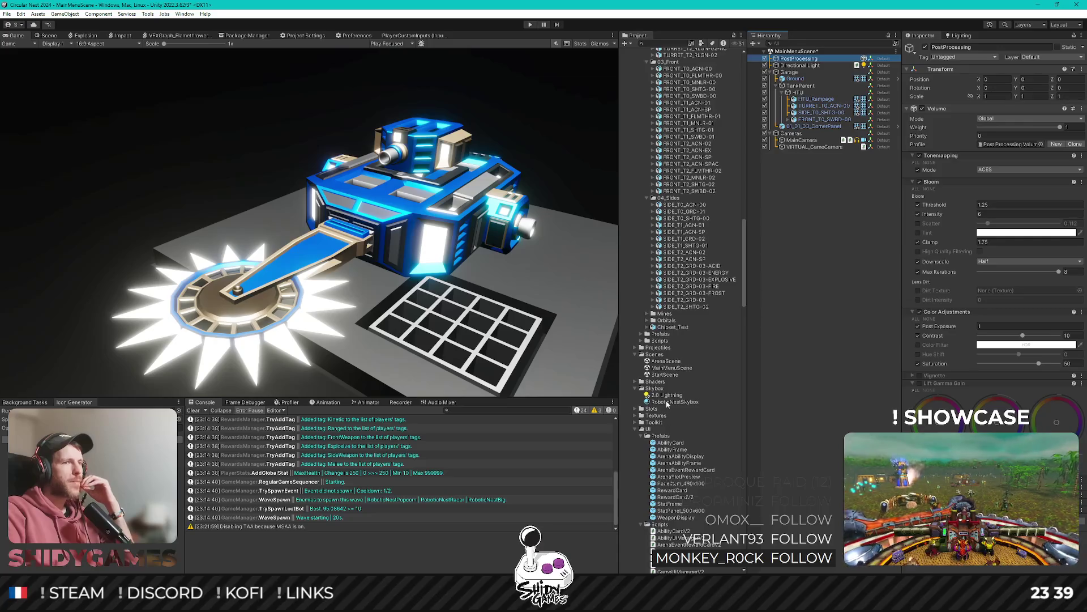
pyautogui.scroll(-3, 667, 396)
pyautogui.scroll(12, 663, 385)
pyautogui.scroll(-15, 662, 375)
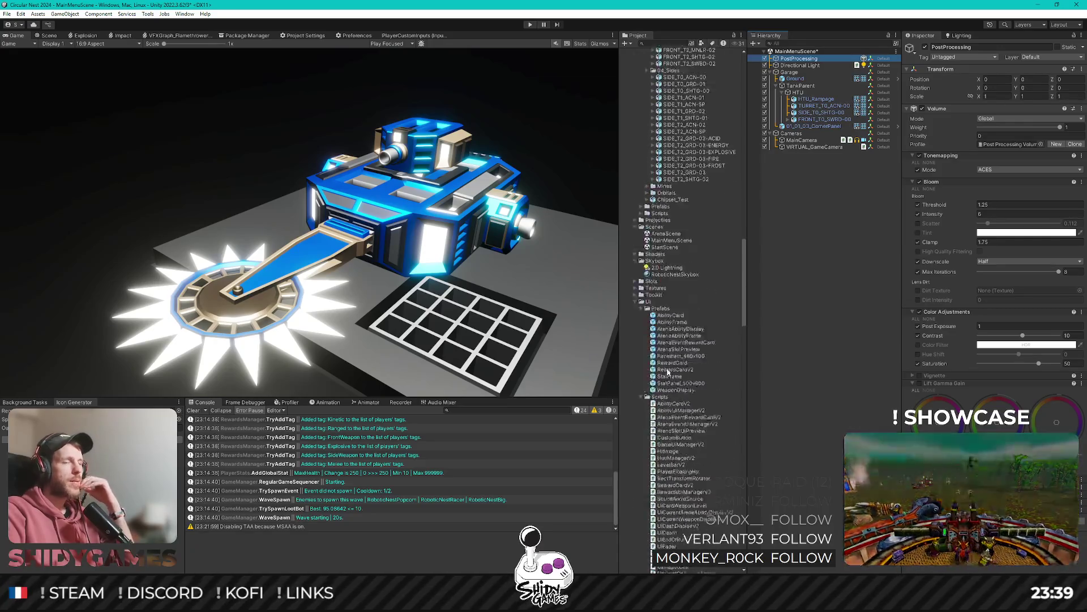
pyautogui.scroll(-15, 668, 369)
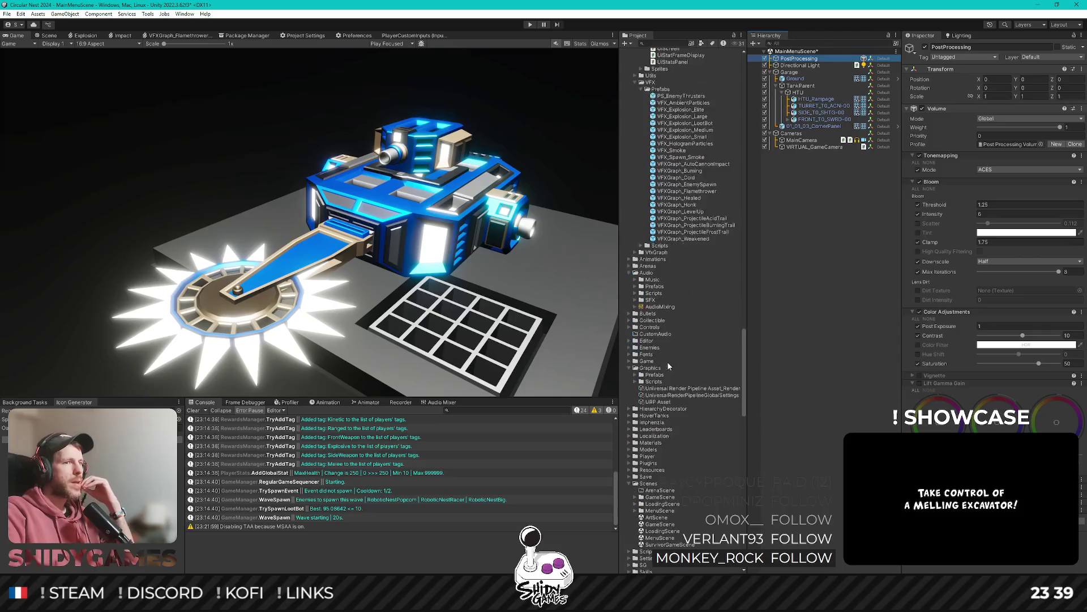
# Review the URP renderer and global pipeline settings, ending on the URP Asset (render scale 2, 8x MSAA).
pyautogui.click(711, 223)
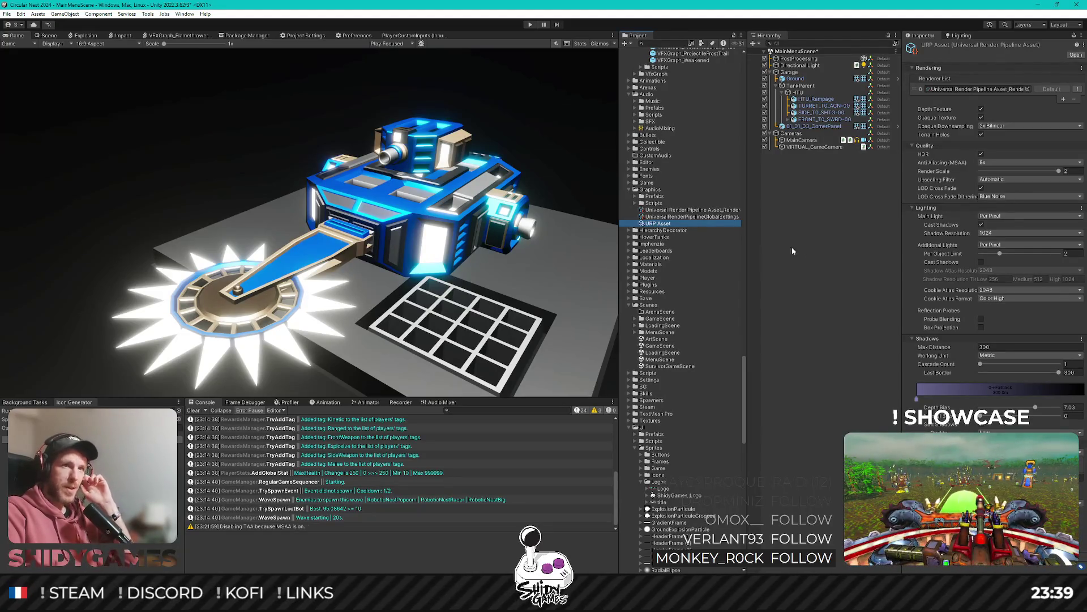
pyautogui.click(703, 210)
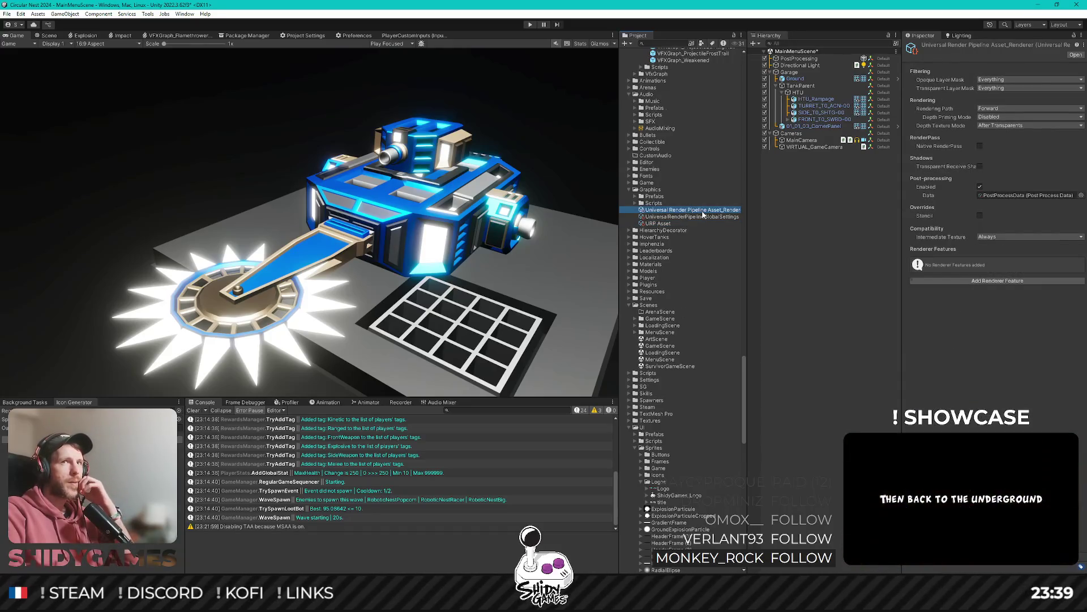
pyautogui.click(703, 216)
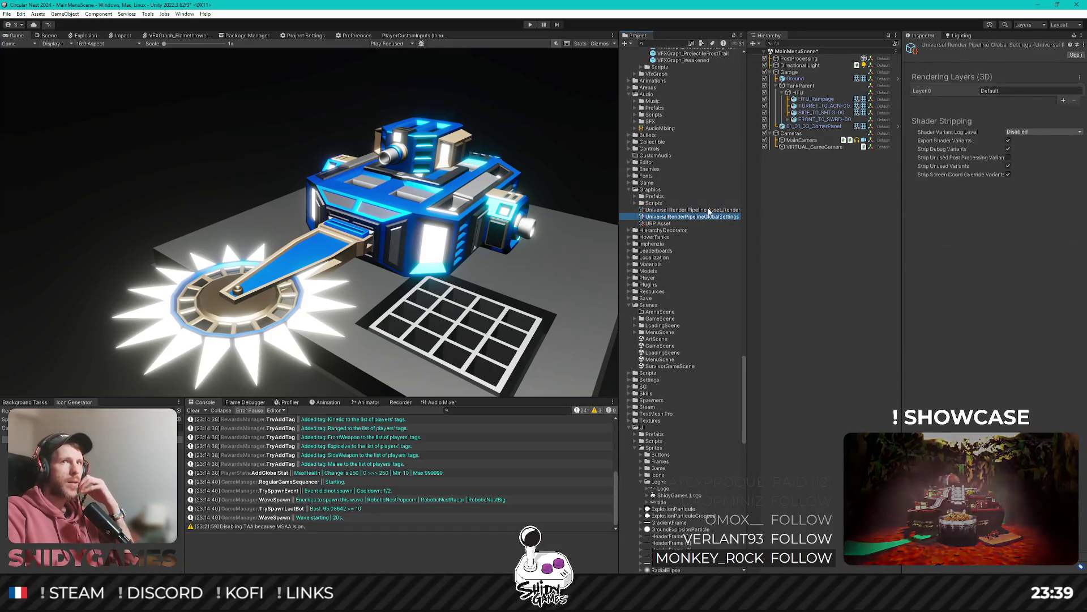
pyautogui.click(708, 211)
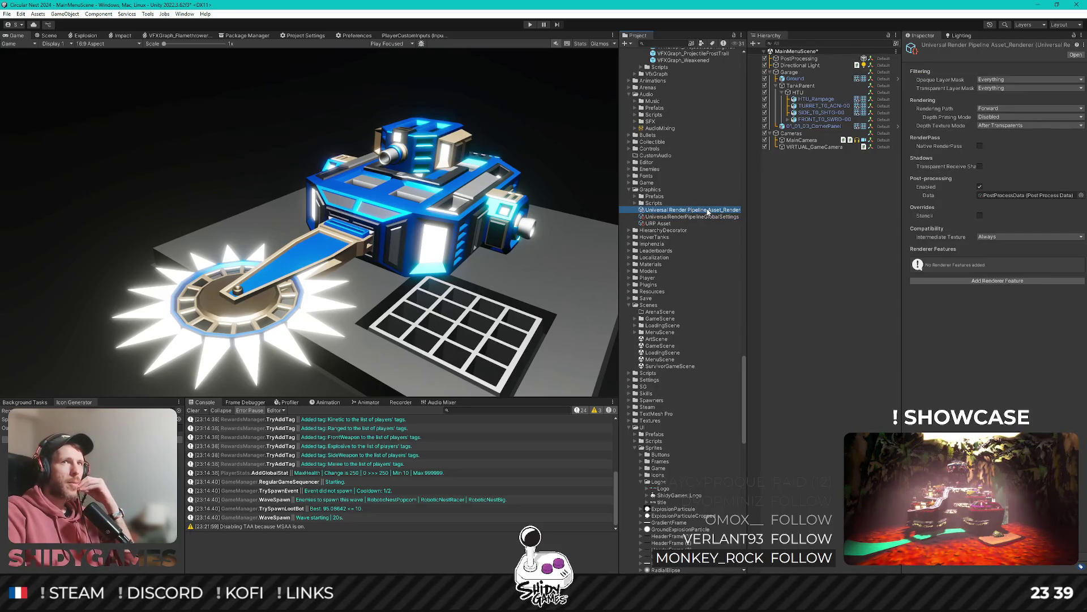
pyautogui.click(685, 222)
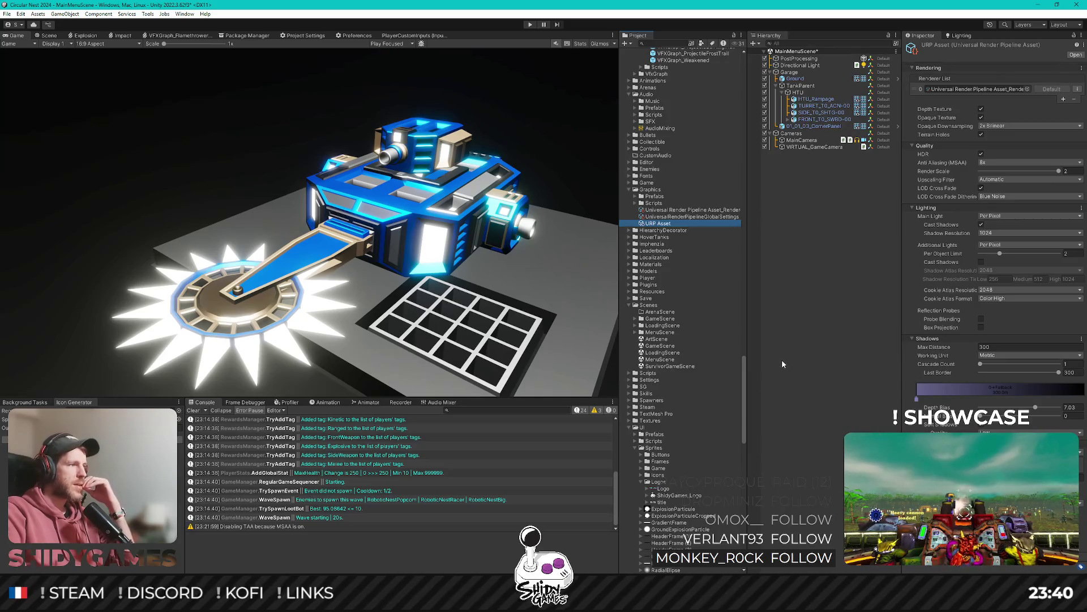
pyautogui.scroll(5, 702, 183)
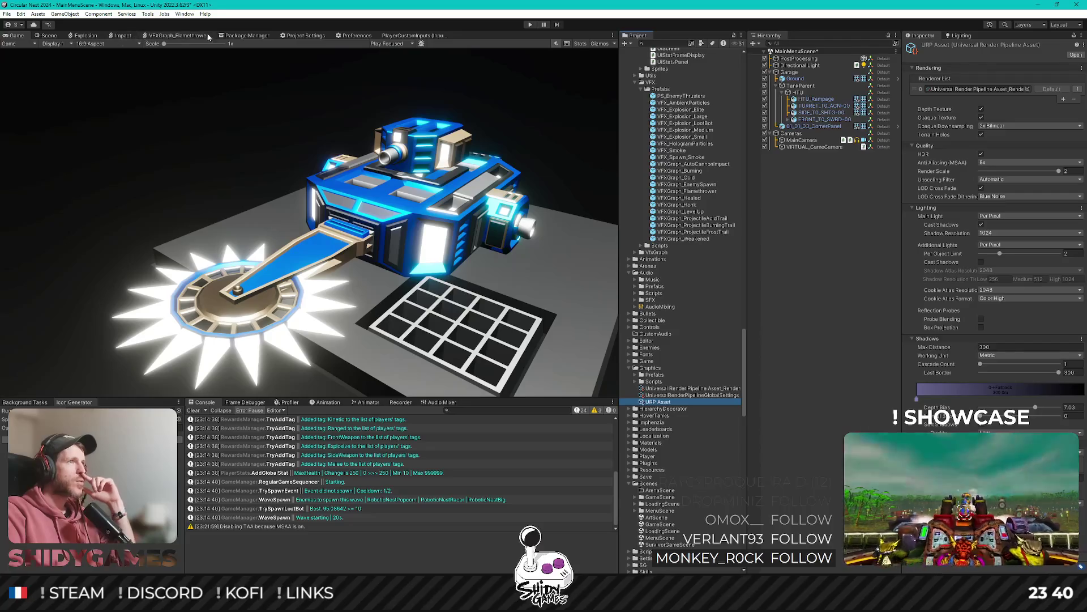
# Open the project's Quality settings and look through them.
pyautogui.click(295, 35)
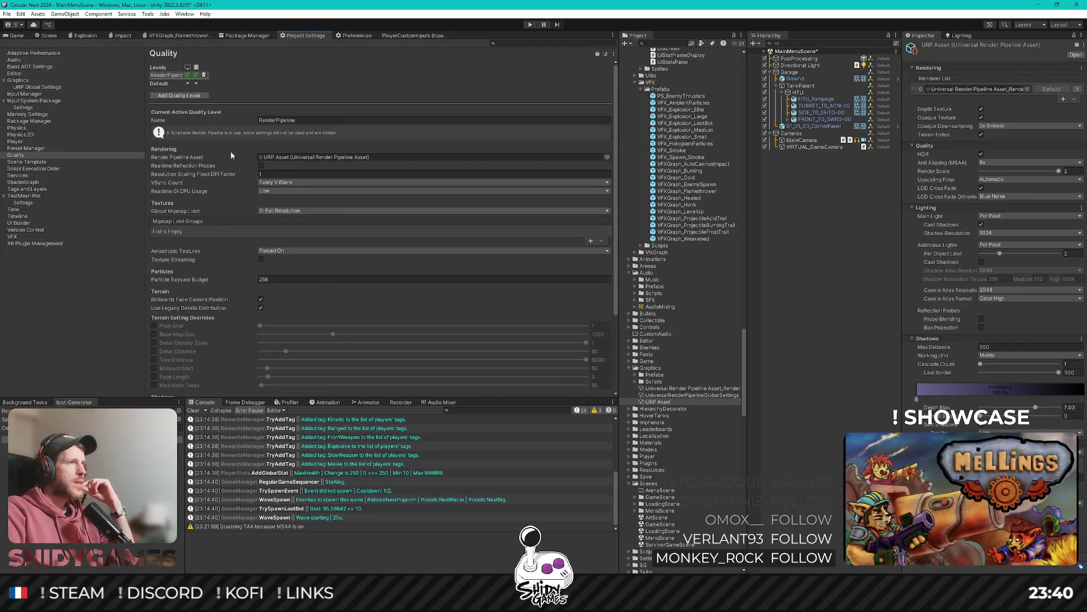
pyautogui.scroll(-1, 230, 151)
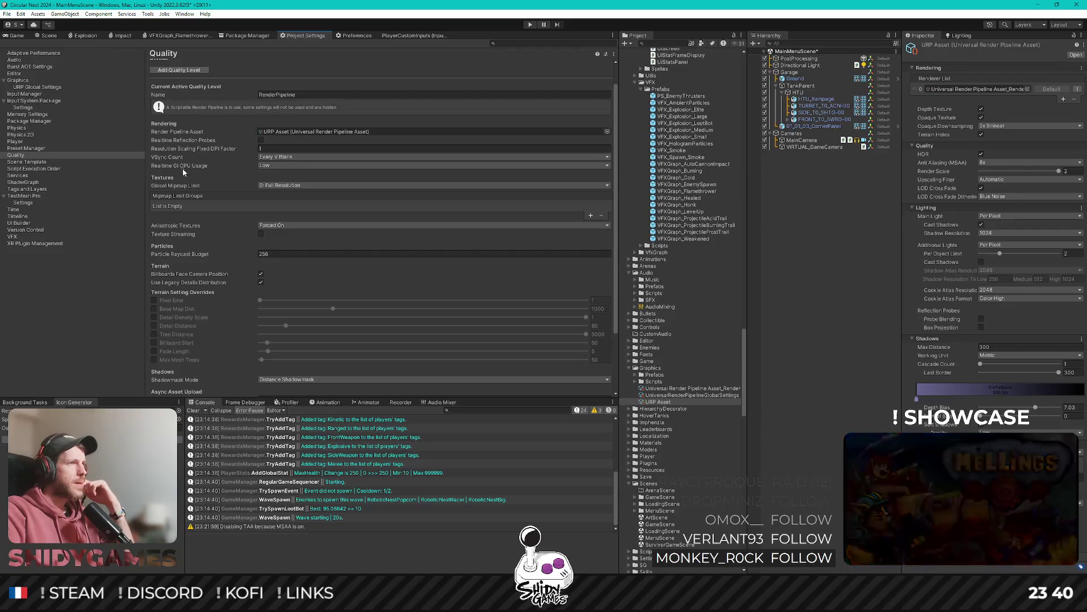
pyautogui.scroll(-3, 235, 226)
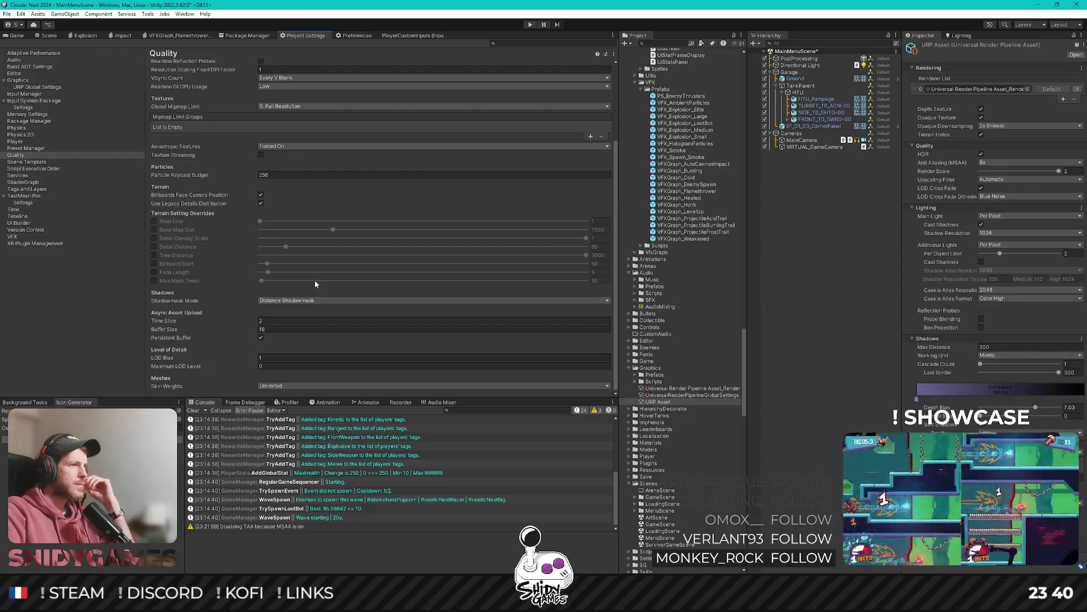
pyautogui.scroll(4, 311, 277)
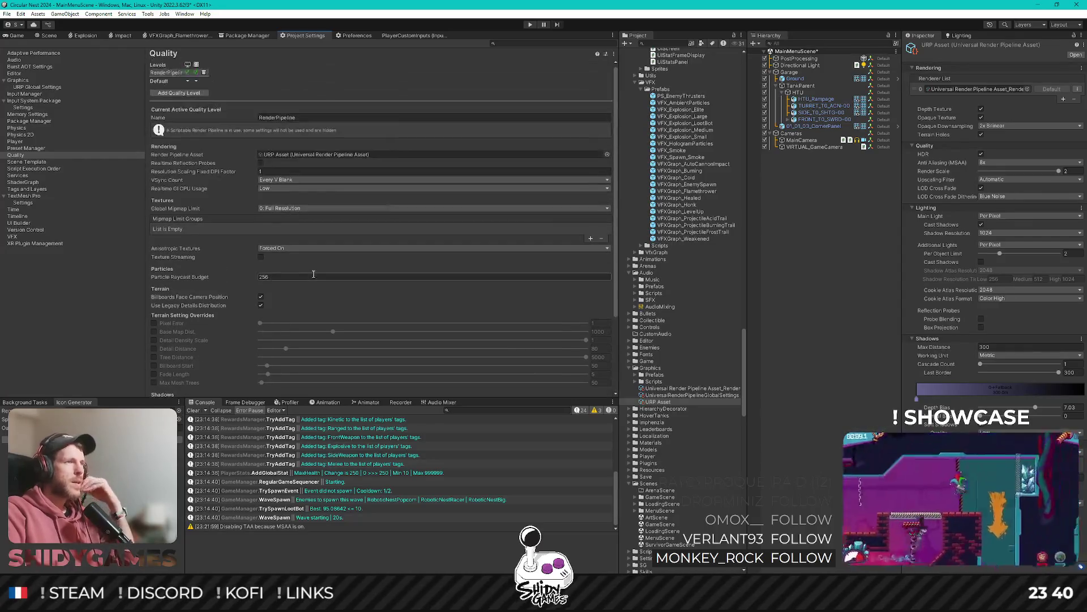
pyautogui.scroll(1, 298, 222)
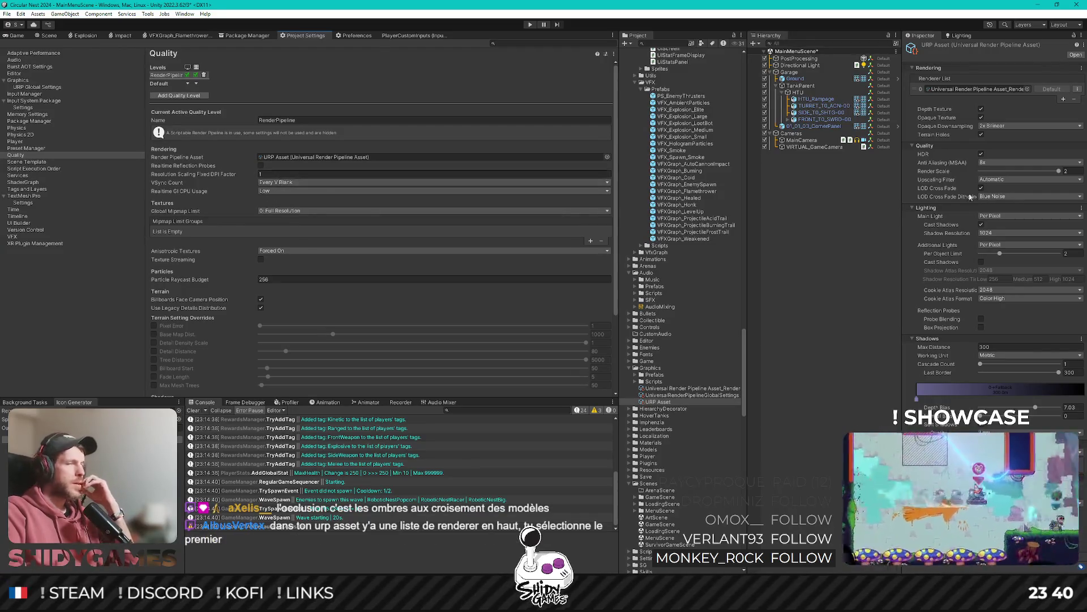
# Locate the URP Asset's assigned renderer and open its Add Renderer Feature list.
pyautogui.click(967, 90)
pyautogui.click(700, 390)
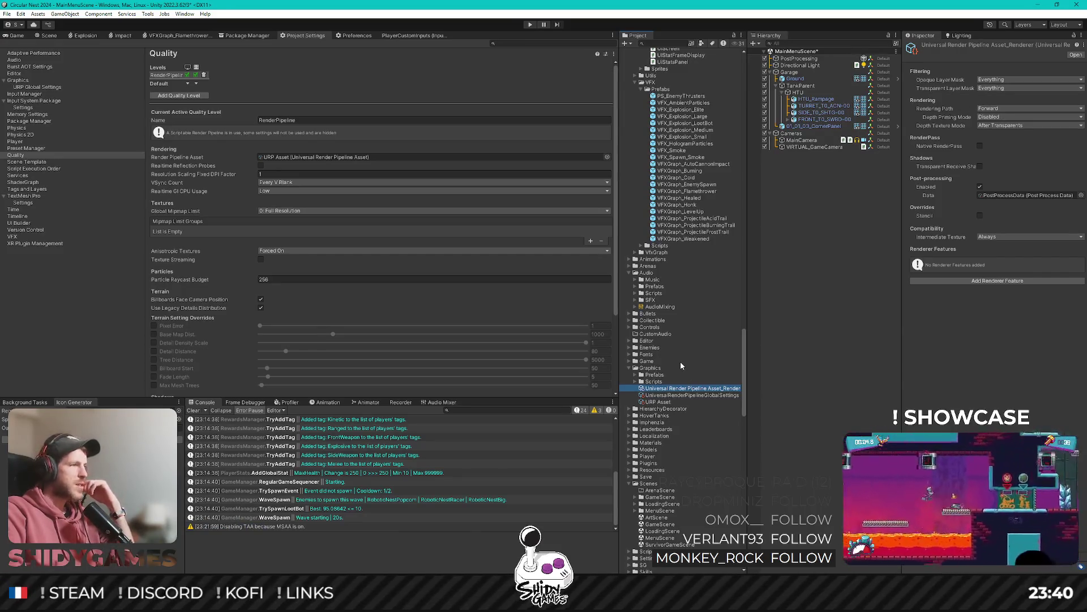
pyautogui.click(659, 402)
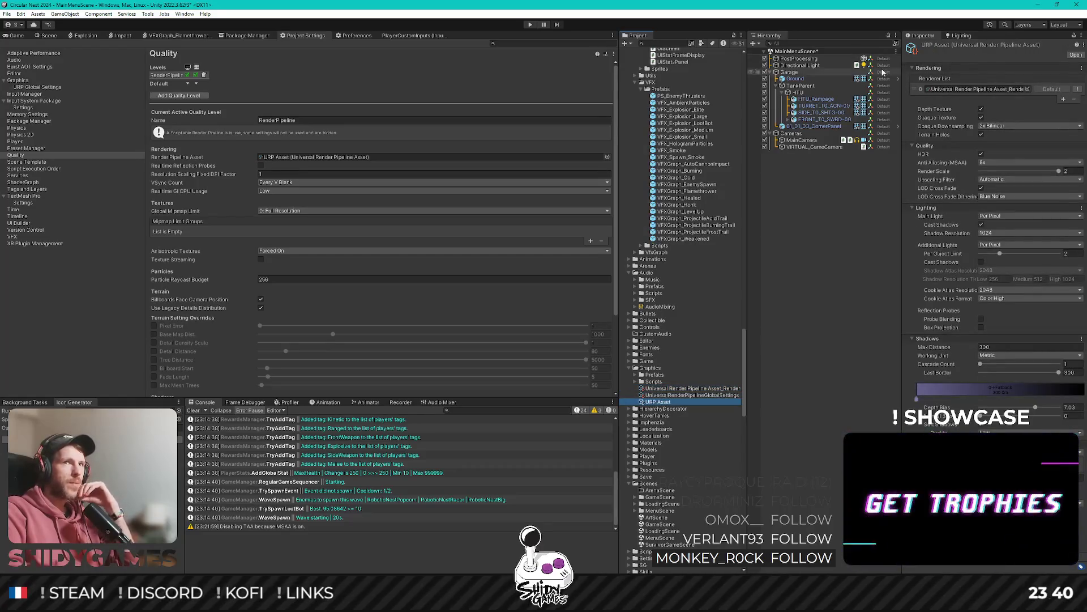
pyautogui.click(950, 89)
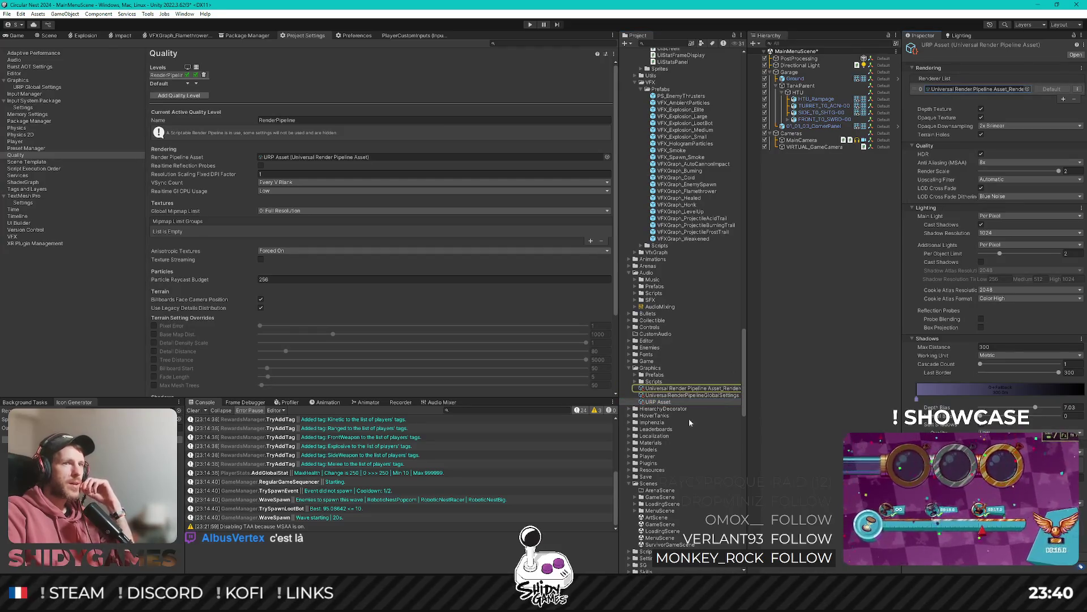
pyautogui.click(693, 388)
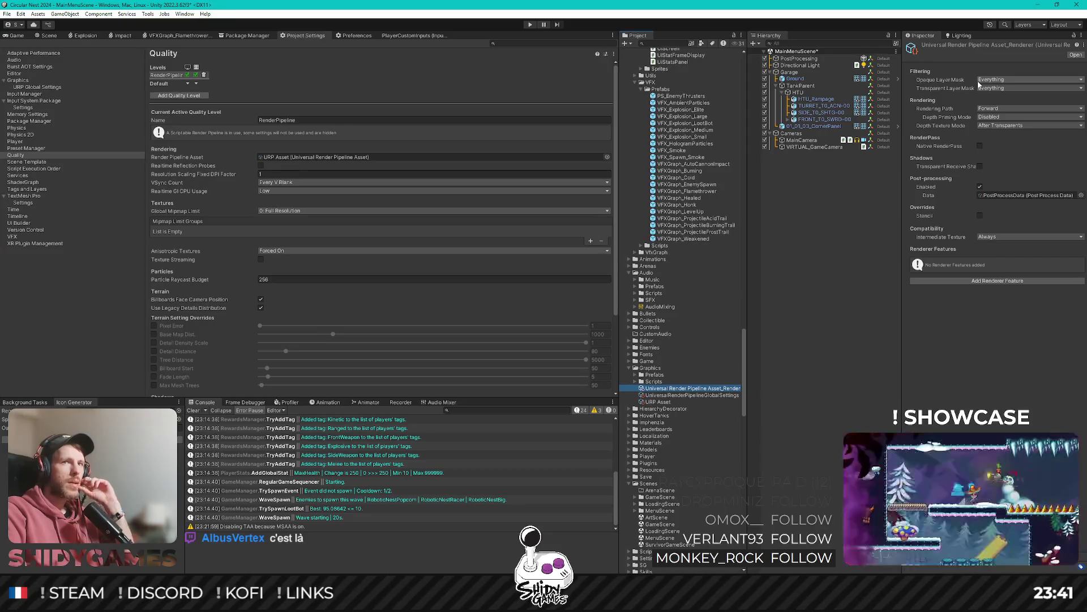
pyautogui.click(1000, 280)
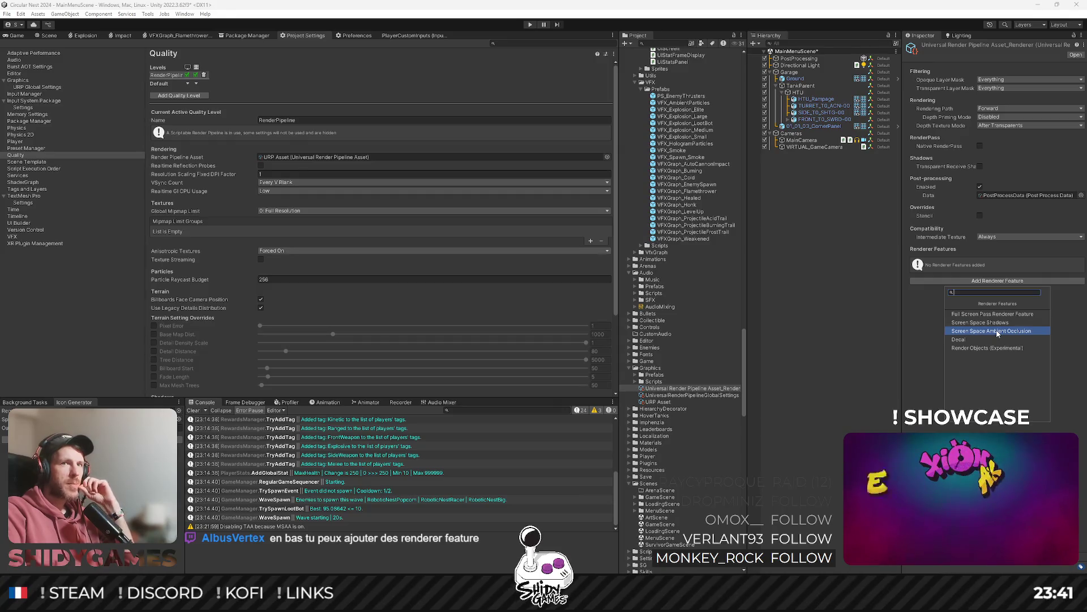
# Back in the Game view, add Screen Space Ambient Occlusion to the renderer and toggle it to compare.
pyautogui.click(25, 36)
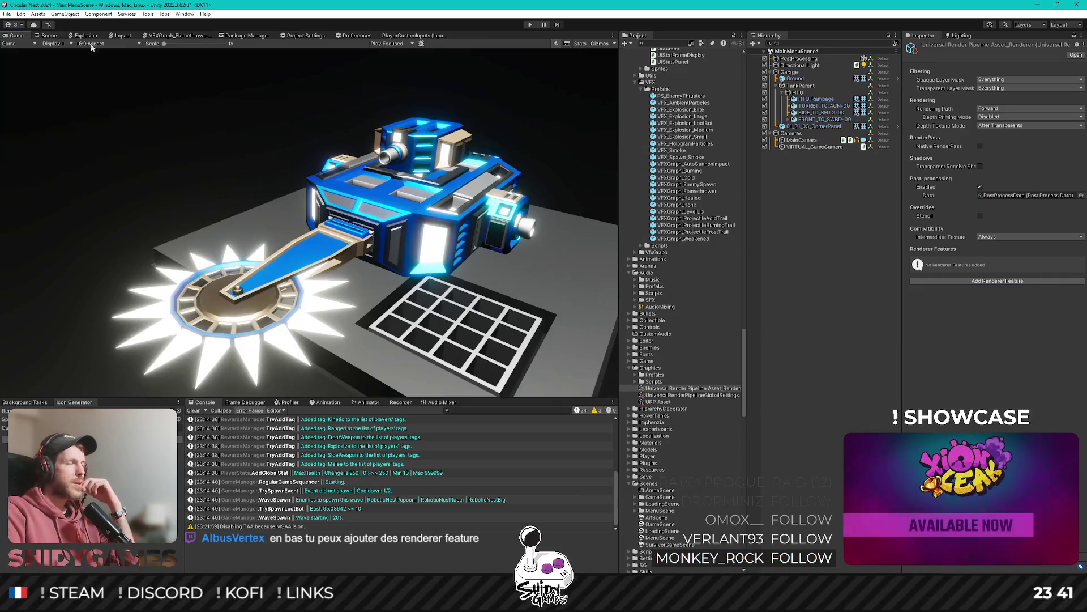
pyautogui.click(1004, 281)
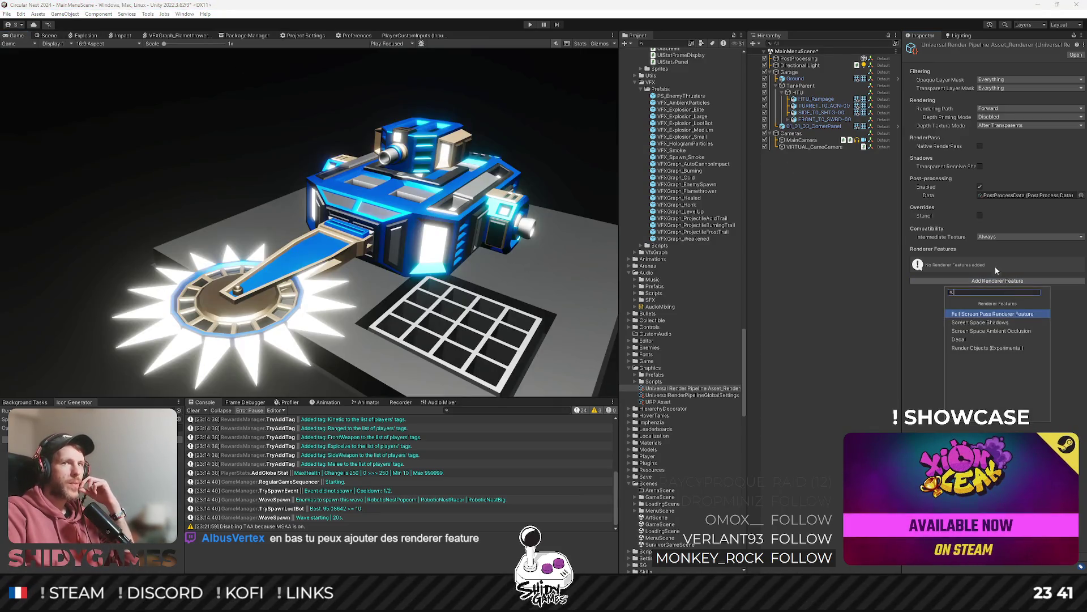
pyautogui.click(999, 332)
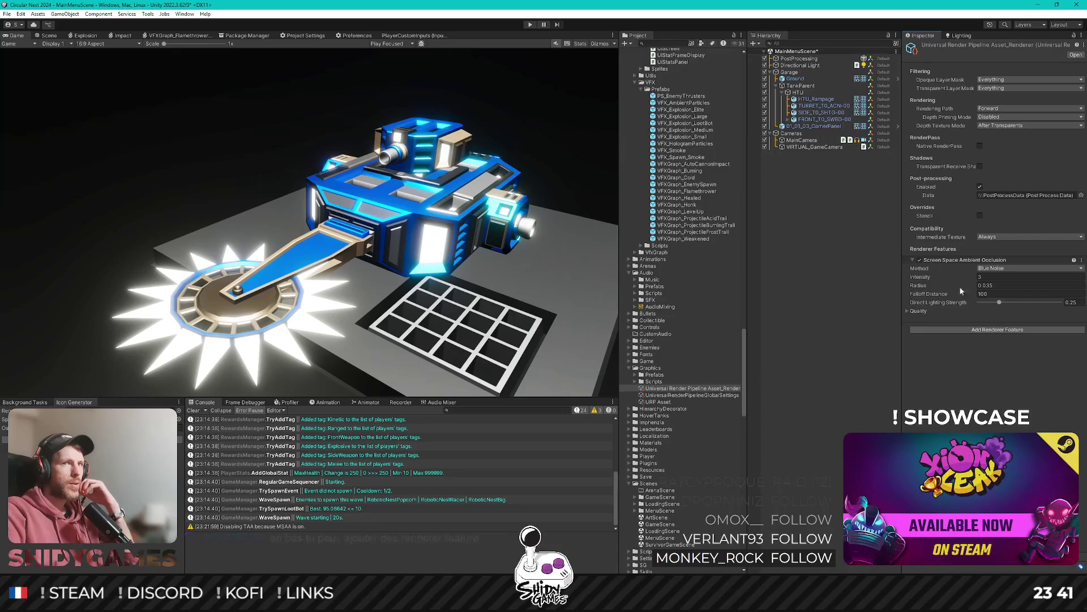
pyautogui.click(921, 261)
pyautogui.click(921, 261)
pyautogui.click(922, 261)
pyautogui.click(922, 261)
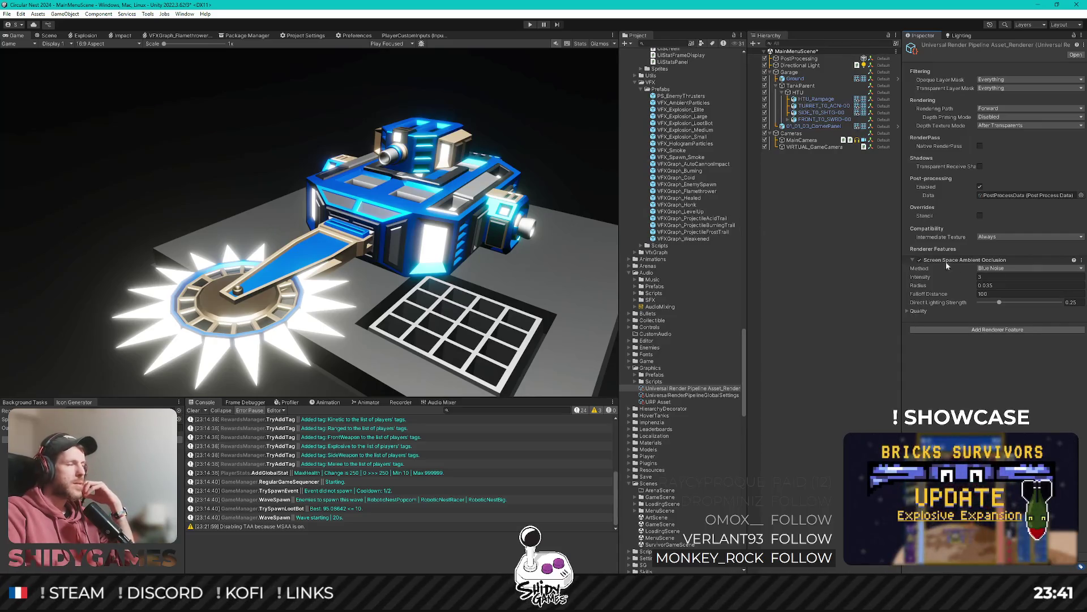
# Try the Interleaved Gradient occlusion method, then set it back to Blue Noise.
pyautogui.click(1005, 268)
pyautogui.click(1008, 287)
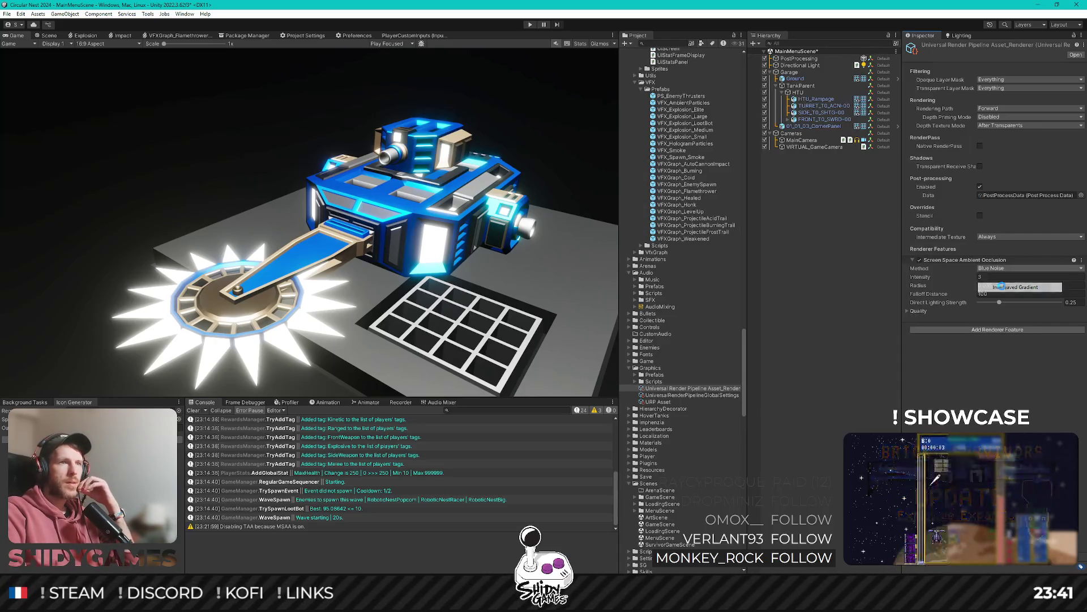
pyautogui.click(1006, 268)
pyautogui.click(1006, 278)
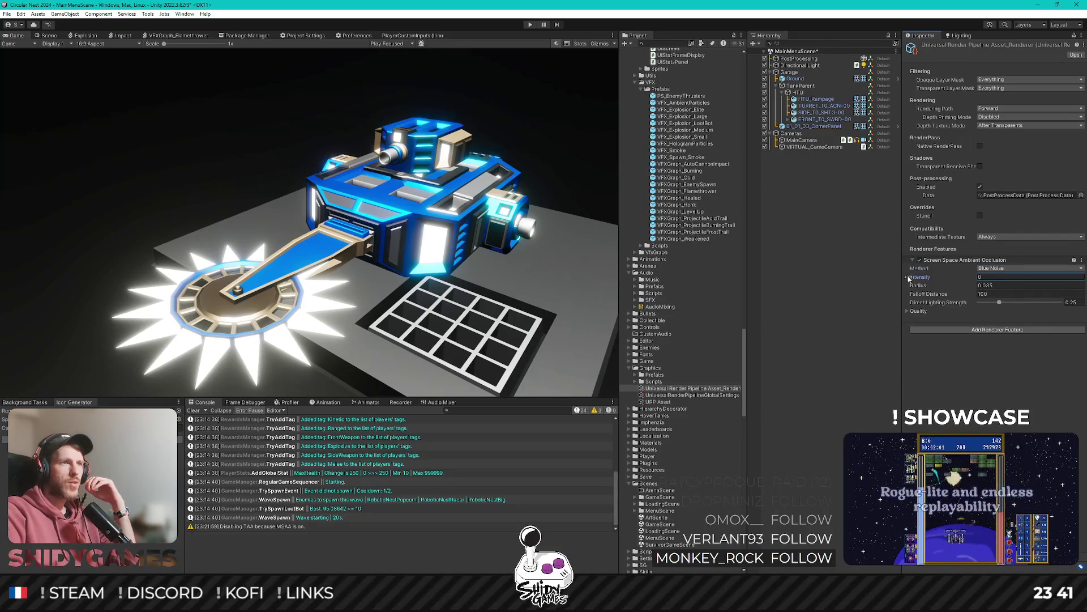
# Set the SSAO intensity to 50 and the radius to about 43.9.
pyautogui.moveTo(260, 262)
pyautogui.mouseDown()
pyautogui.moveTo(863, 274)
pyautogui.moveTo(509, 276)
pyautogui.moveTo(468, 289)
pyautogui.mouseUp()
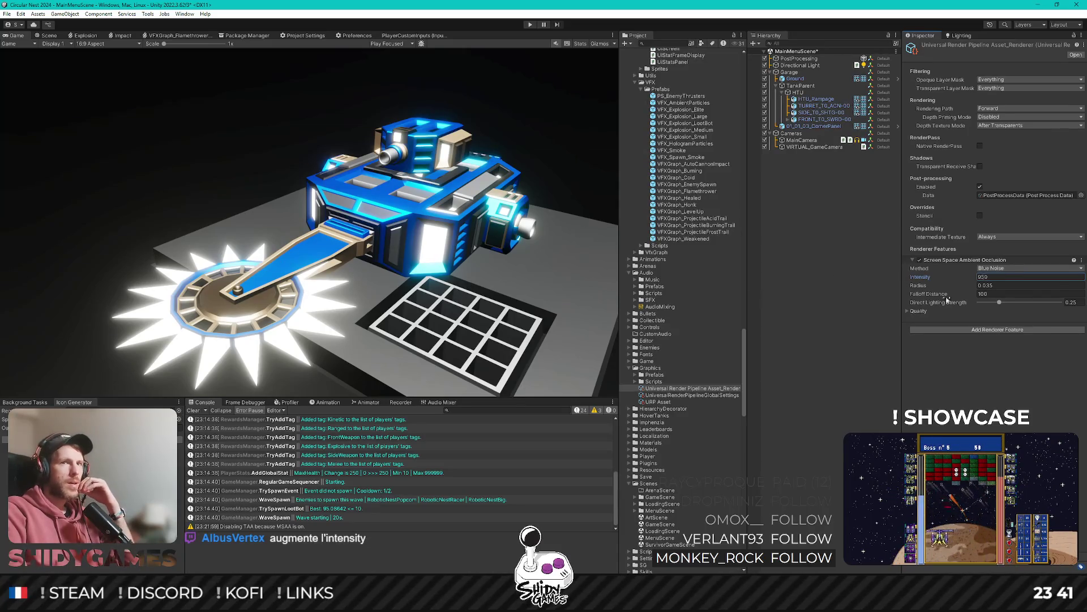
pyautogui.moveTo(947, 299)
pyautogui.mouseDown()
pyautogui.moveTo(814, 305)
pyautogui.moveTo(1077, 283)
pyautogui.mouseUp()
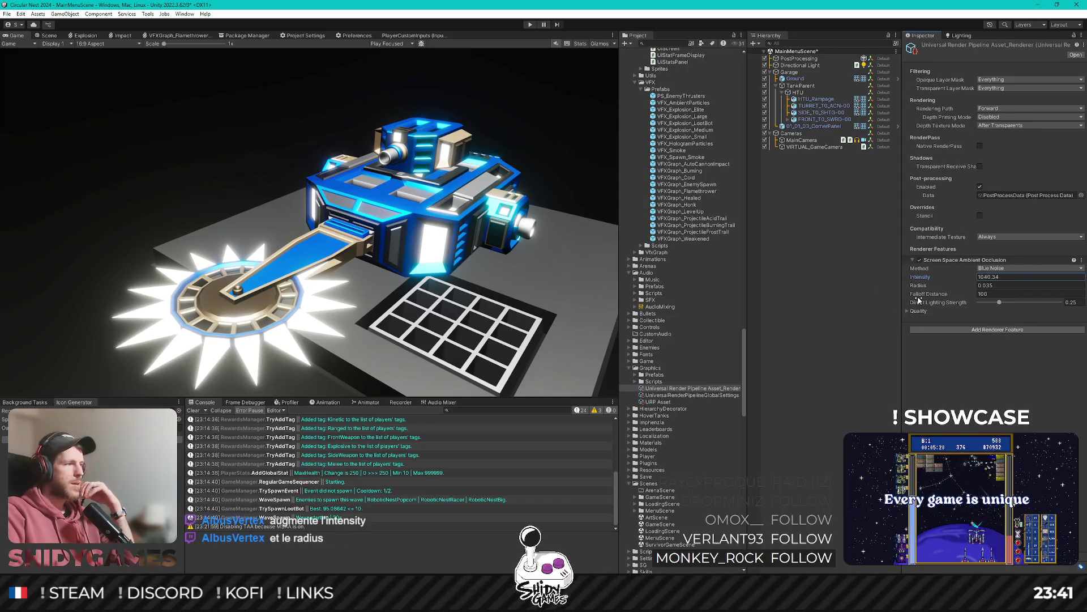
pyautogui.click(1004, 277)
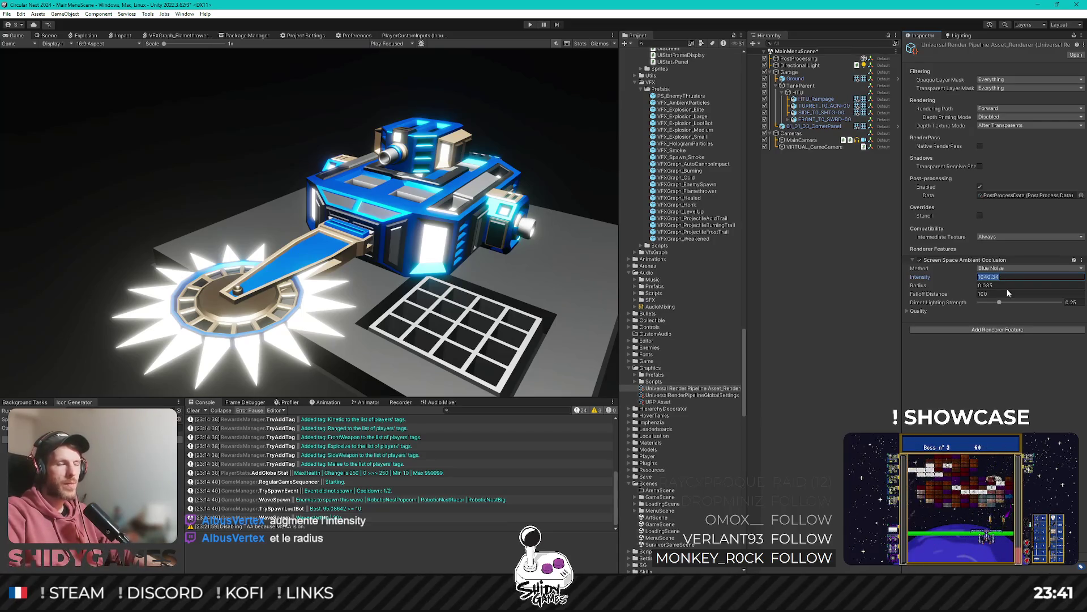
pyautogui.press('BackSpace')
pyautogui.press('BackSpace')
pyautogui.press('BackSpace')
pyautogui.write('3')
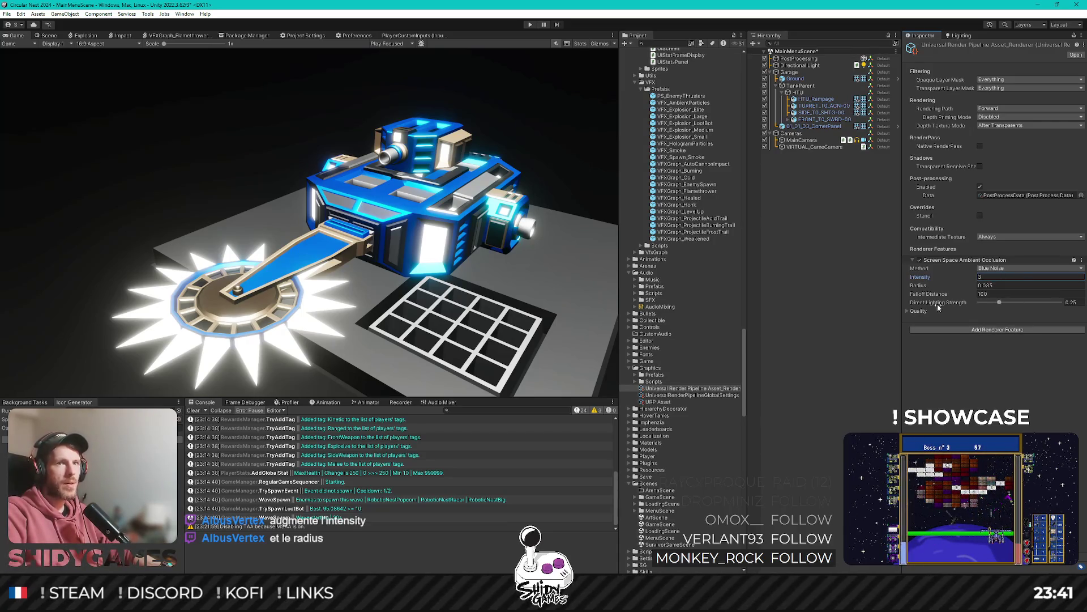
pyautogui.press('Return')
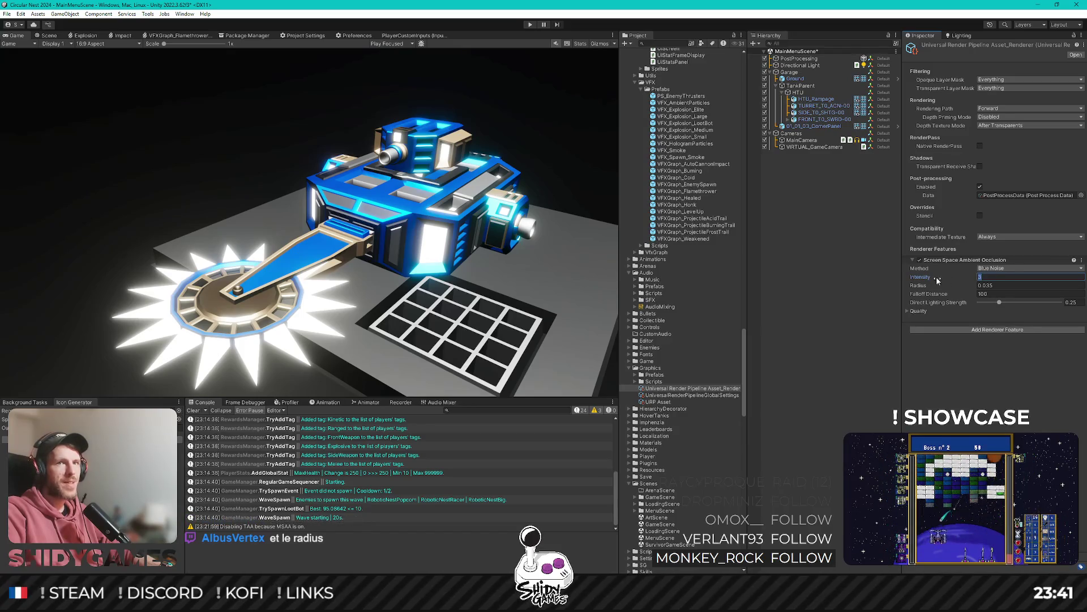
pyautogui.write('50')
pyautogui.press('Tab')
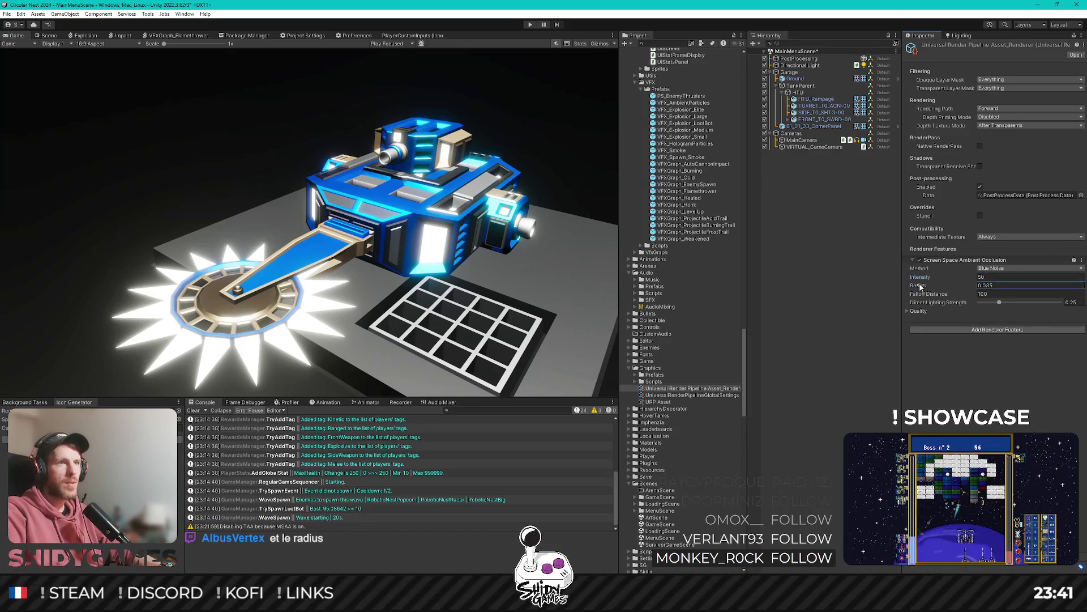
pyautogui.write('43')
pyautogui.moveTo(938, 285); pyautogui.dragTo(1011, 288)
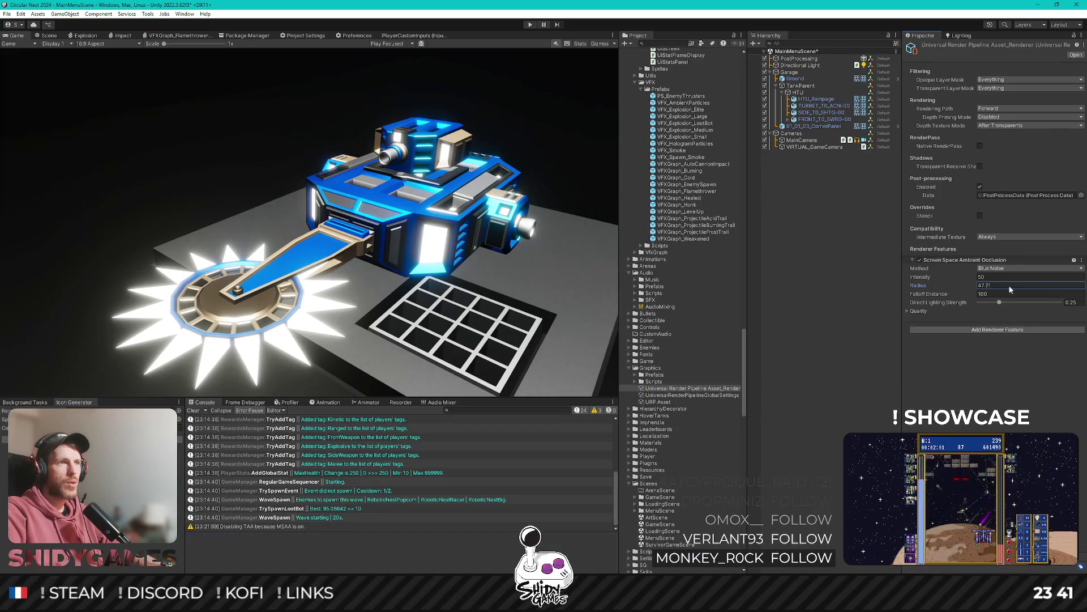
pyautogui.moveTo(928, 289); pyautogui.dragTo(918, 289)
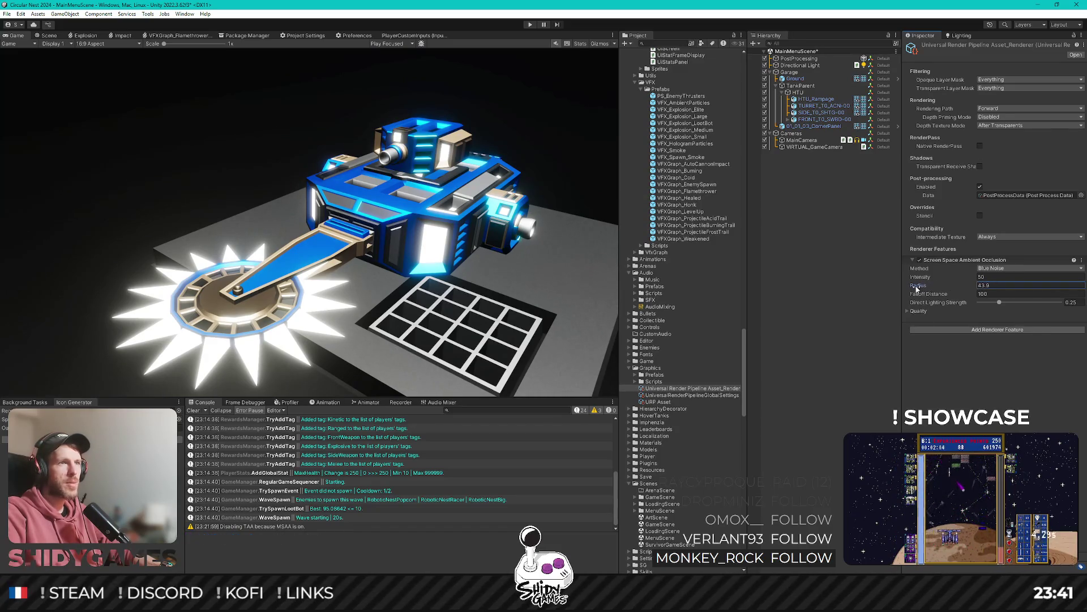
pyautogui.click(761, 289)
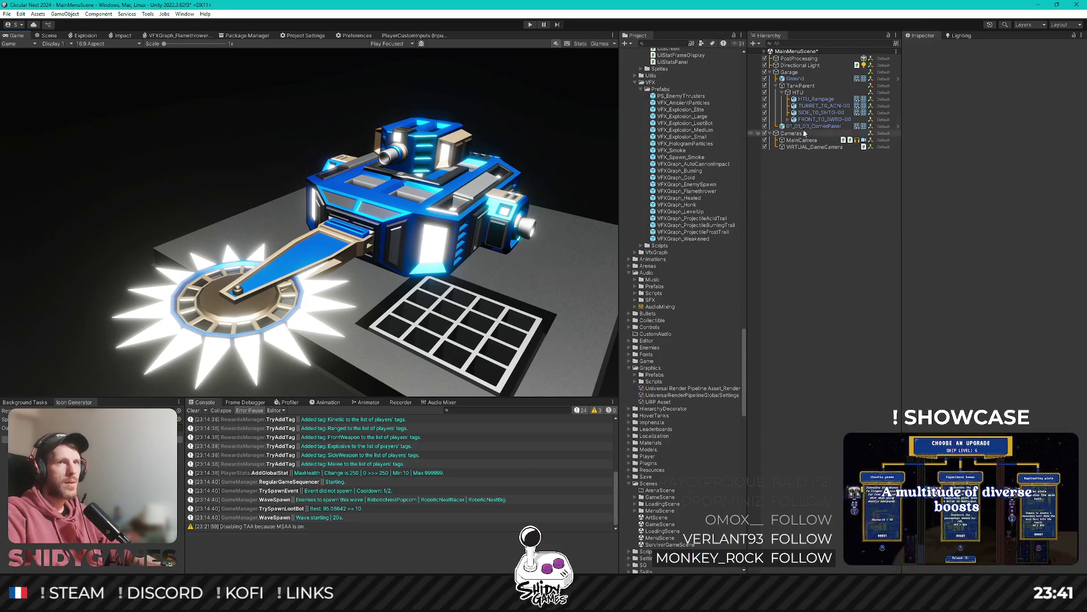
# Raise the SSAO intensity to 124.3 and drag the radius down to 1.
pyautogui.hotkey('ctrl', 'z')
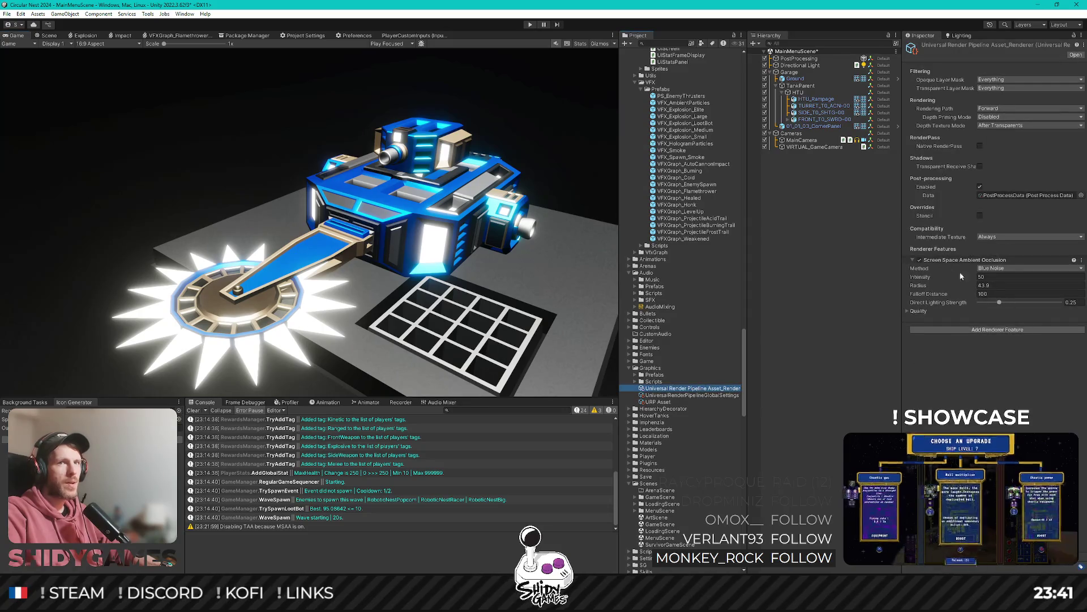
pyautogui.moveTo(966, 281)
pyautogui.mouseDown()
pyautogui.moveTo(1008, 277)
pyautogui.moveTo(272, 262)
pyautogui.mouseUp()
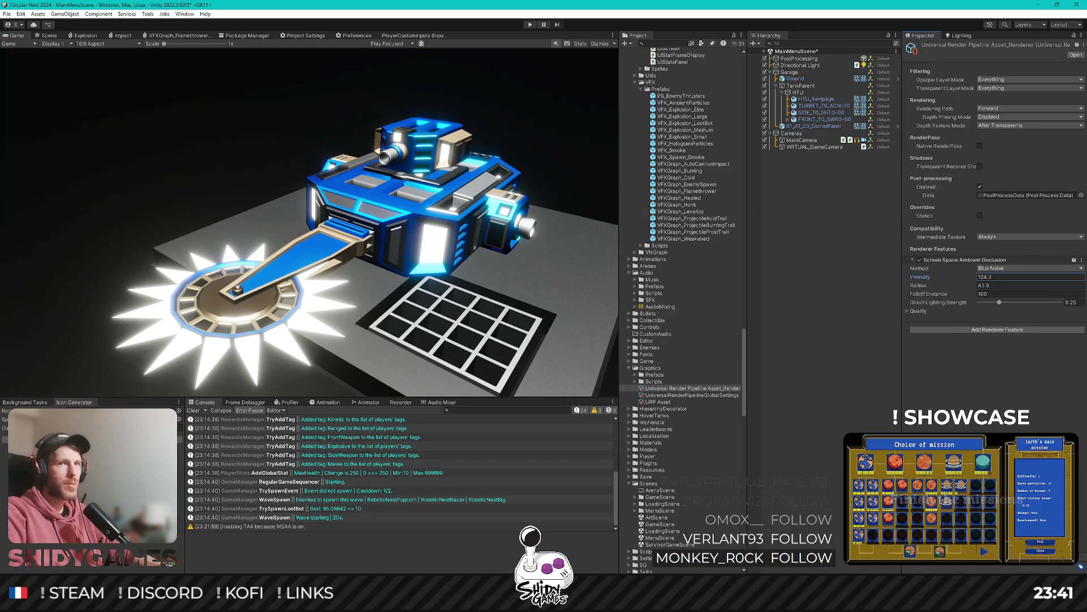
pyautogui.moveTo(919, 285); pyautogui.dragTo(826, 291)
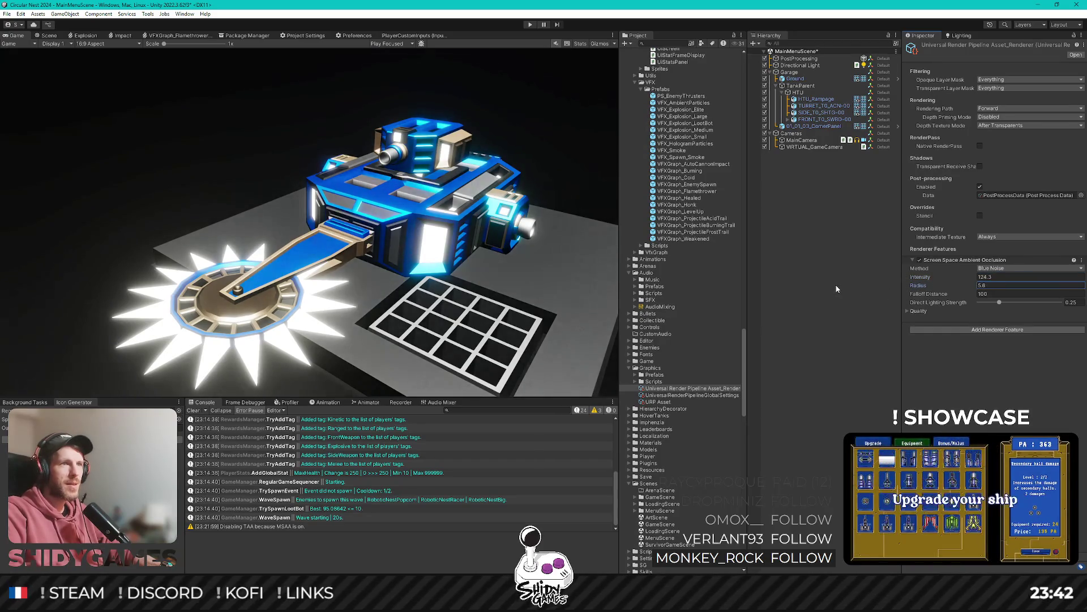
pyautogui.write('0.4')
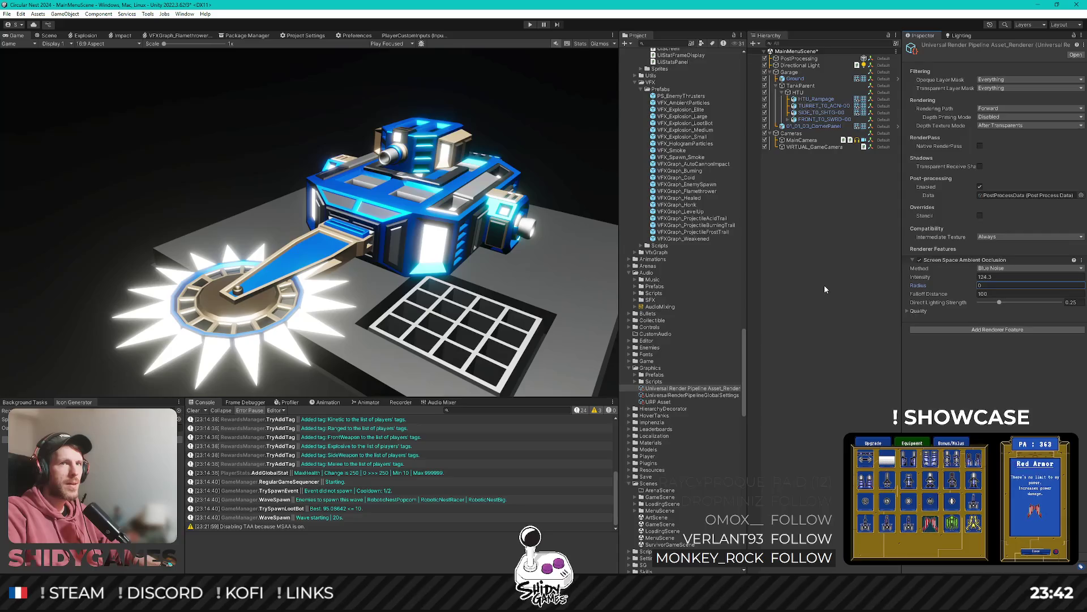
pyautogui.moveTo(825, 289); pyautogui.dragTo(821, 284)
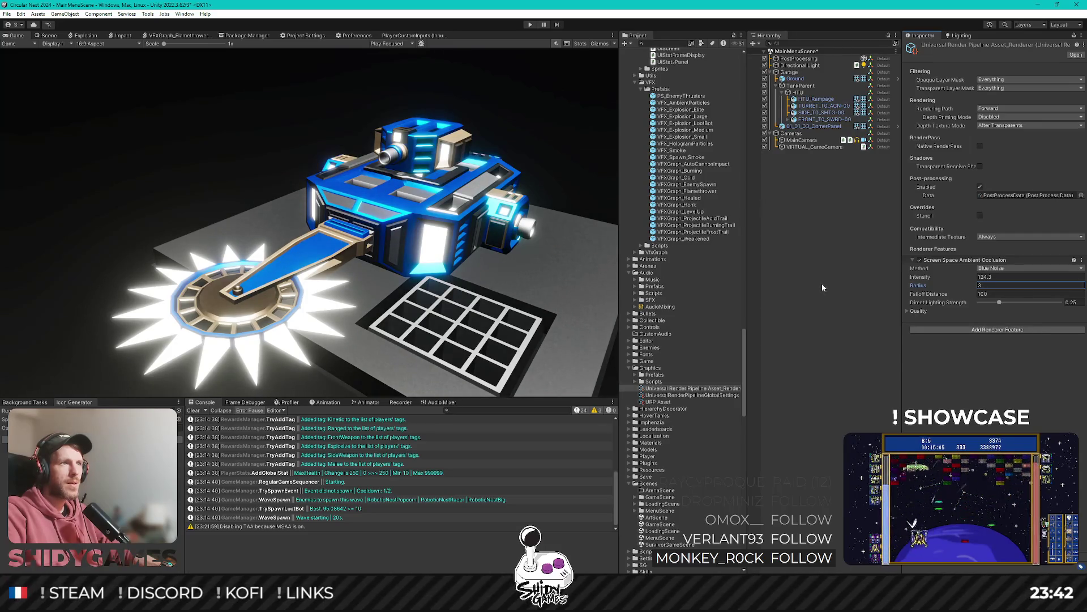
pyautogui.click(818, 253)
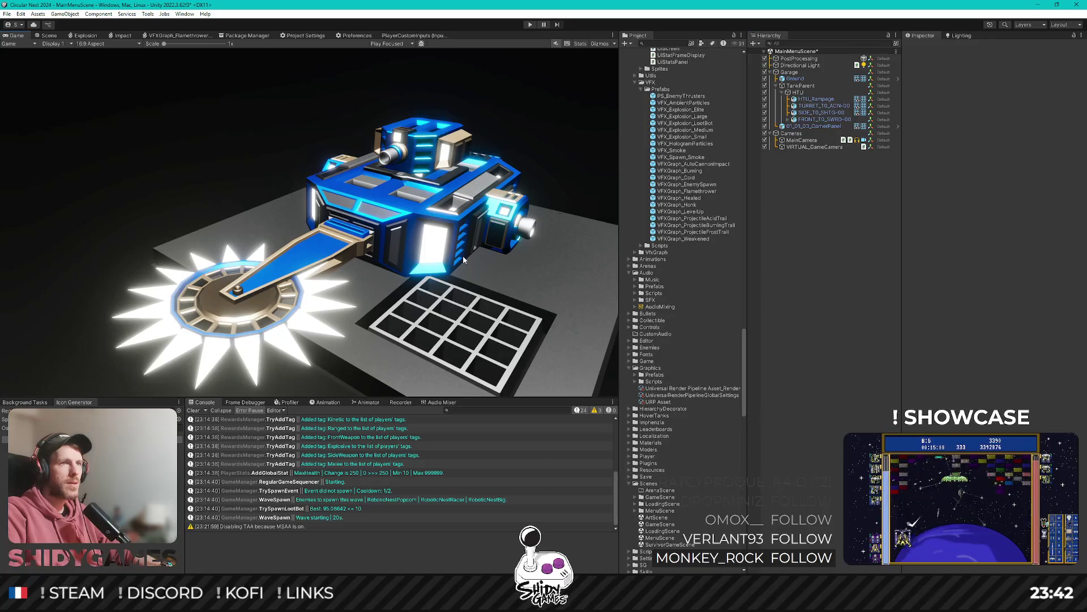
pyautogui.hotkey('shift', 'space')
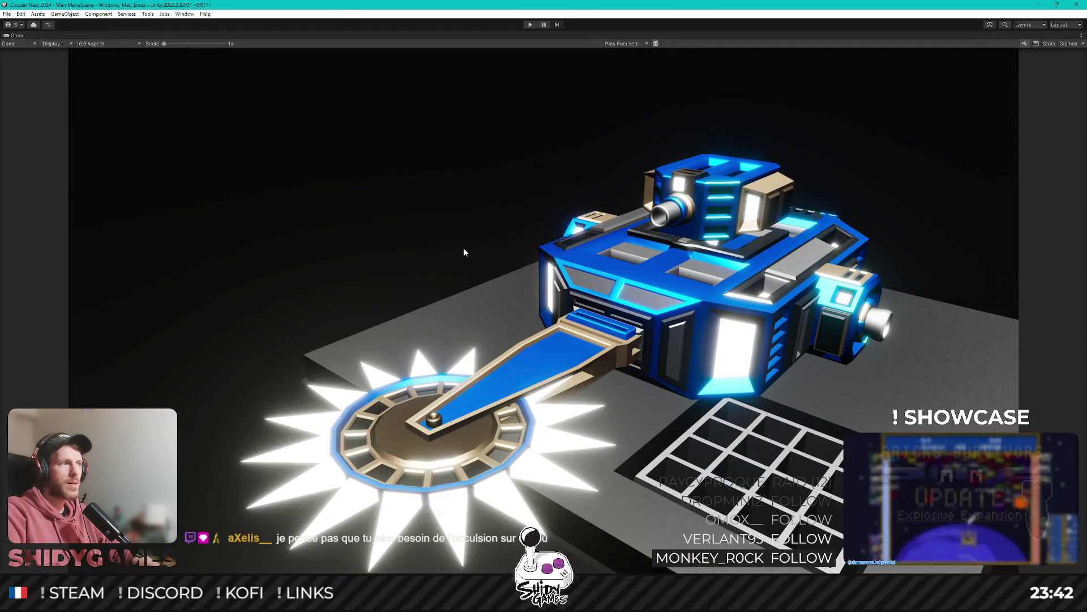
pyautogui.hotkey('shift', 'space')
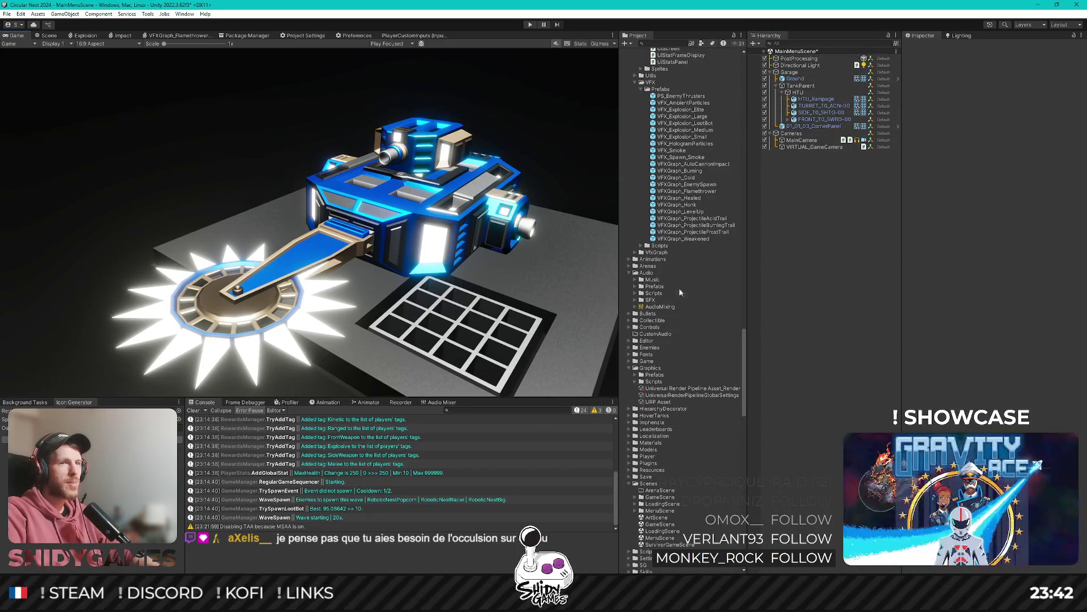
pyautogui.click(682, 388)
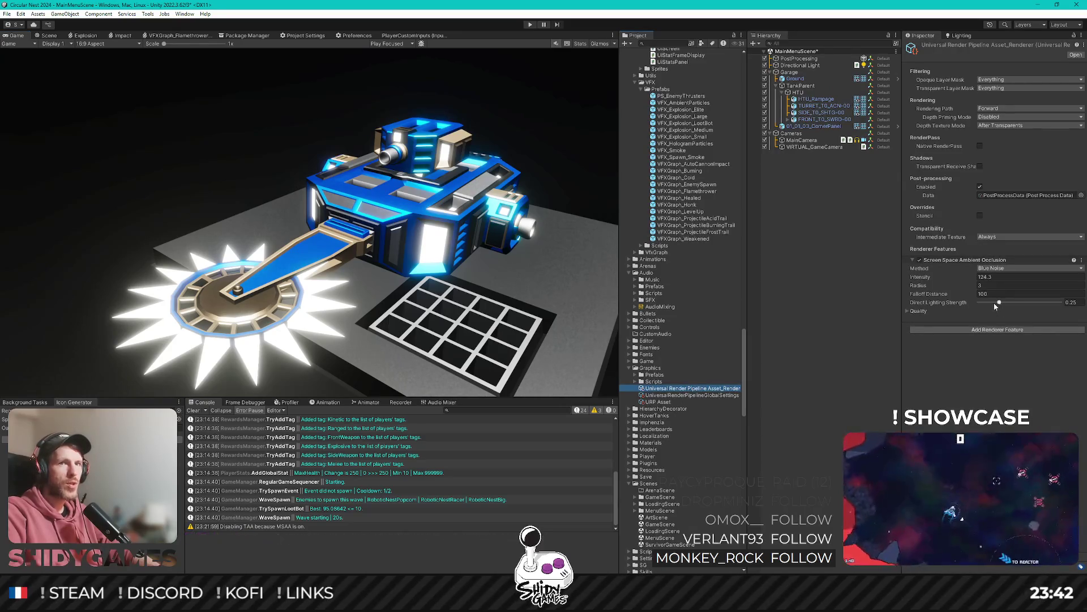
pyautogui.click(907, 311)
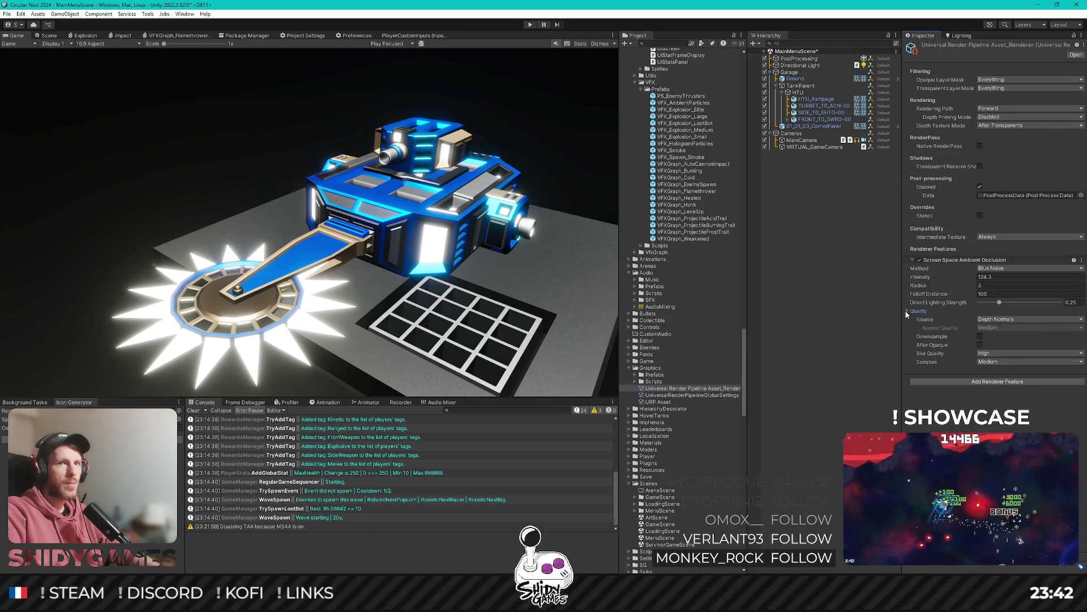
pyautogui.click(910, 311)
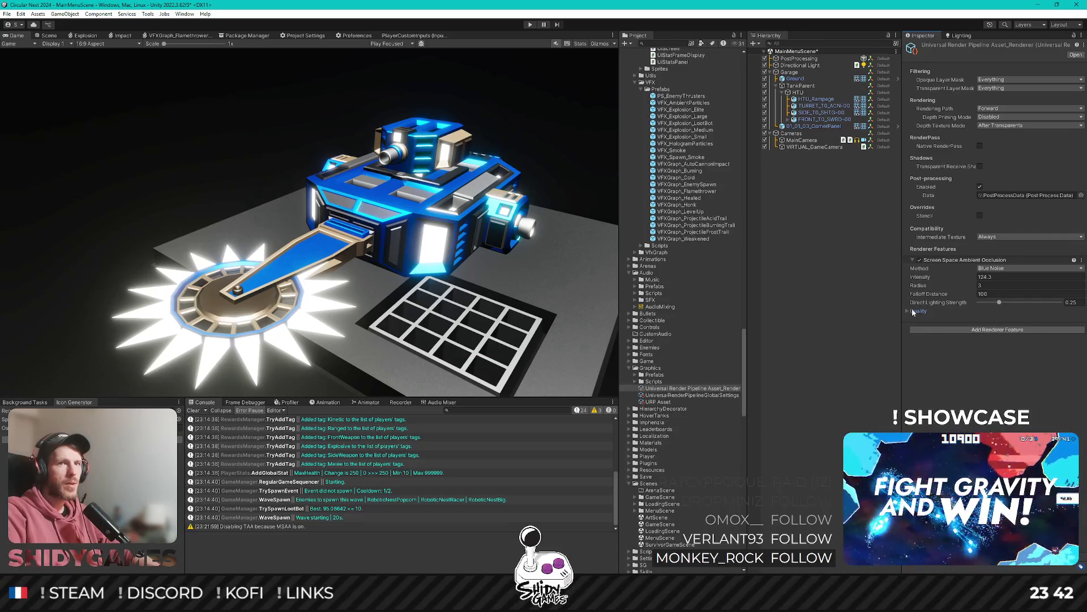
pyautogui.click(944, 330)
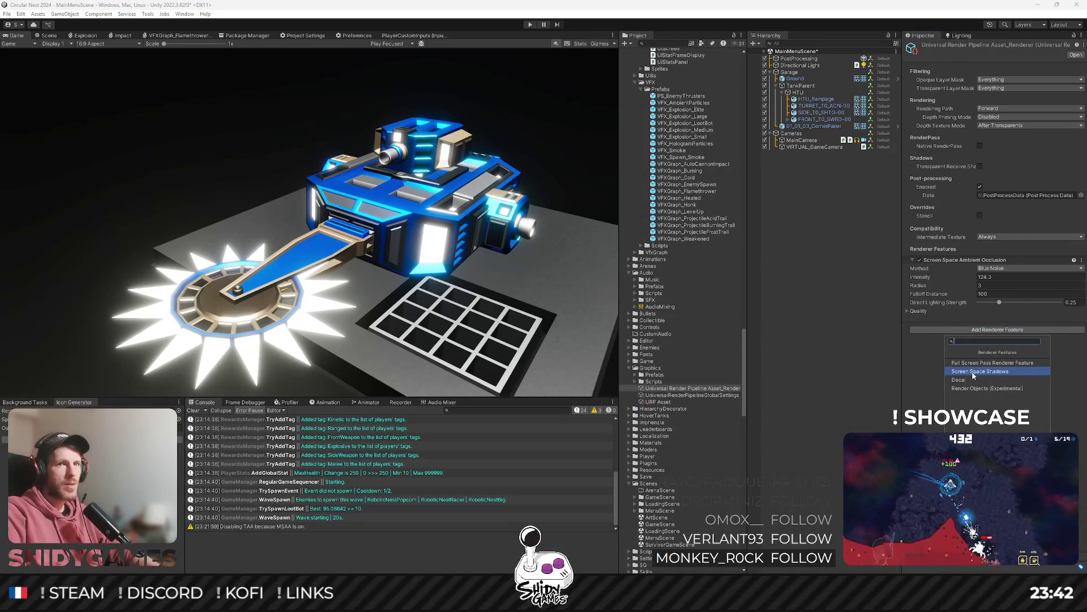
pyautogui.press('Down')
pyautogui.press('Down')
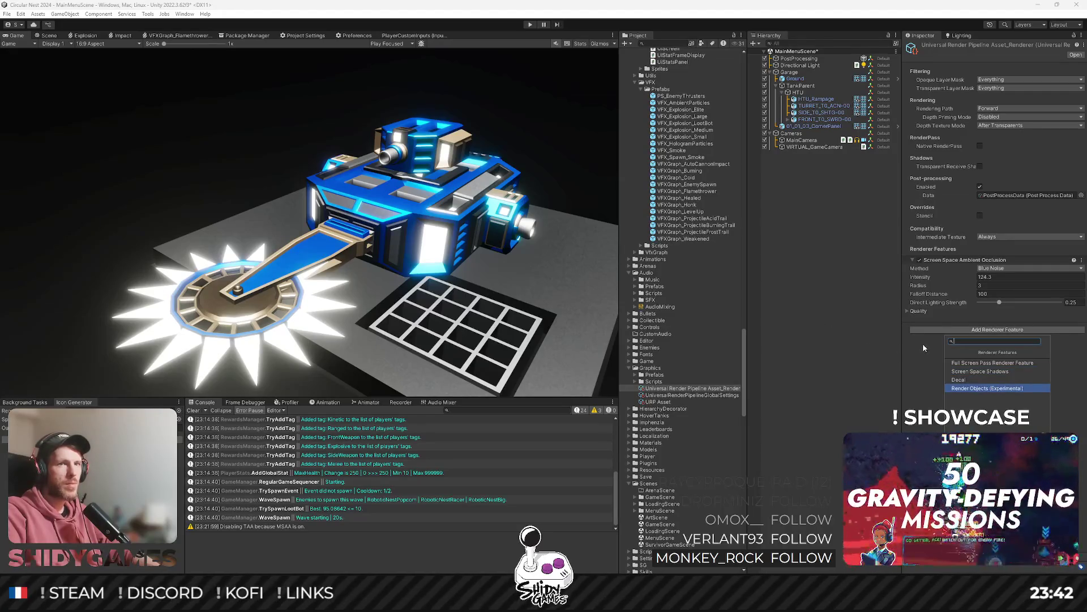
pyautogui.press('Escape')
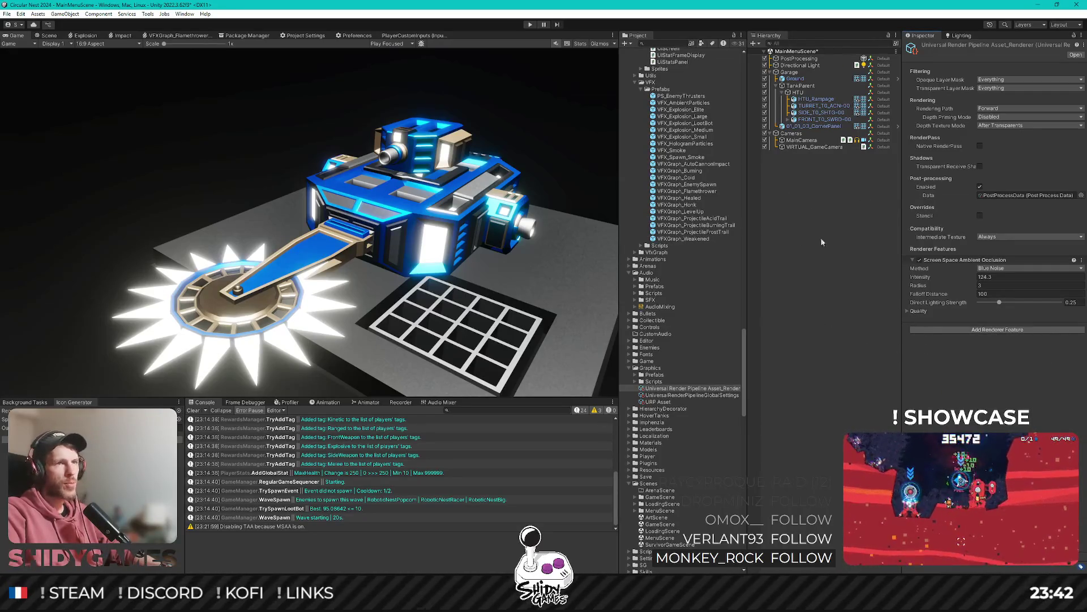
pyautogui.click(816, 246)
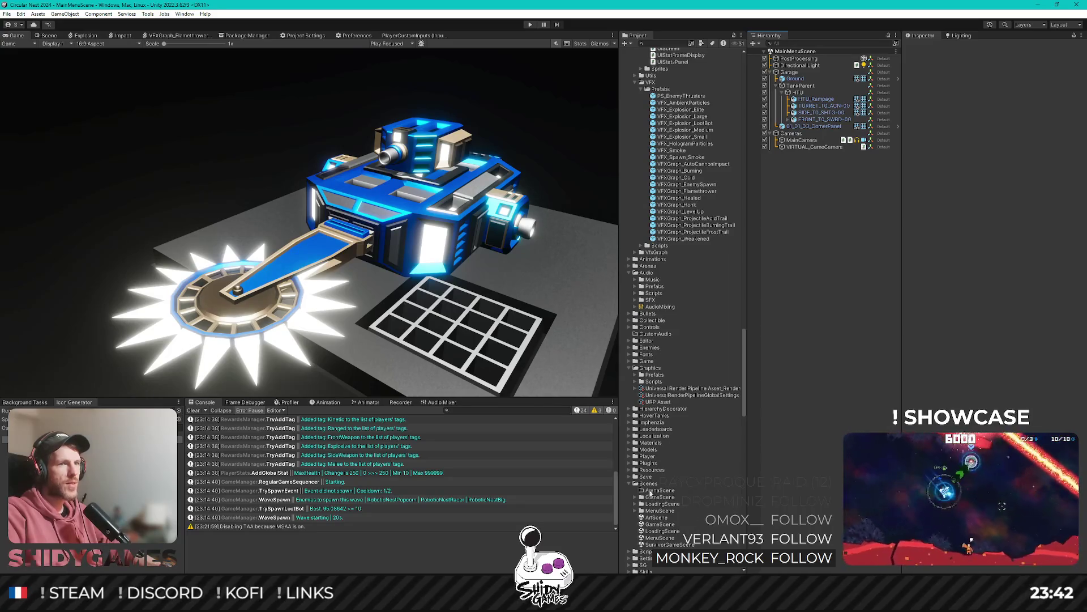
# Open StartScene from the Scenes folder and enter play mode.
pyautogui.scroll(-15, 674, 396)
pyautogui.scroll(5, 673, 390)
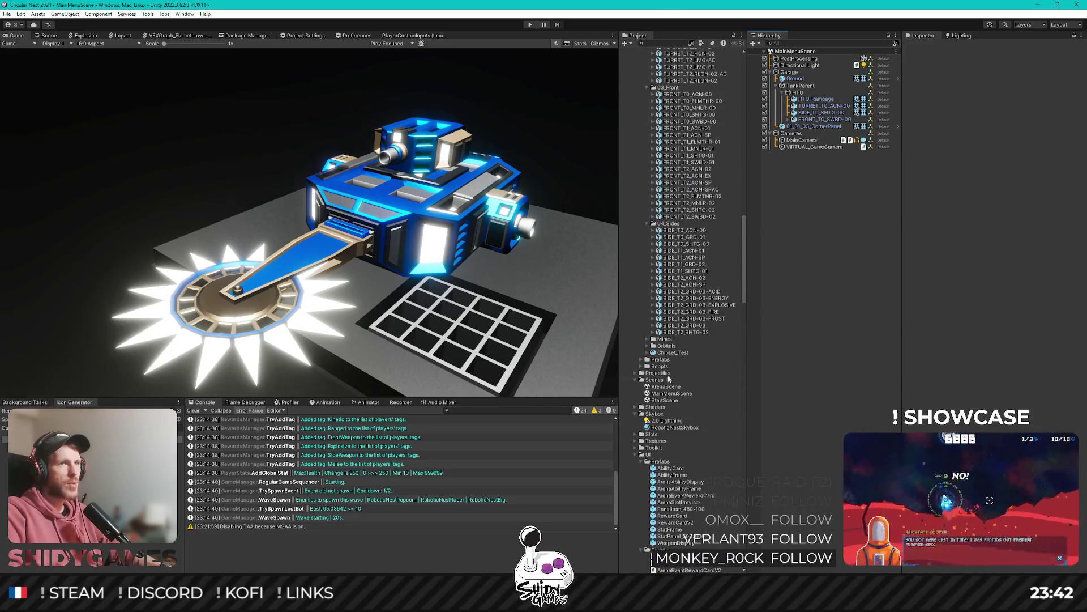
pyautogui.doubleClick(666, 400)
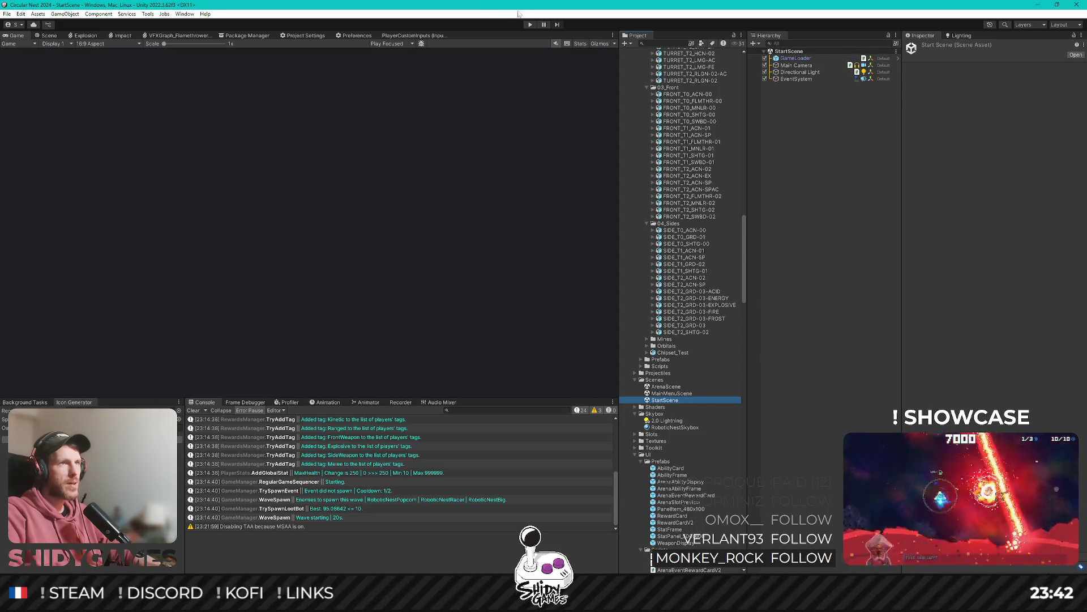
pyautogui.click(531, 26)
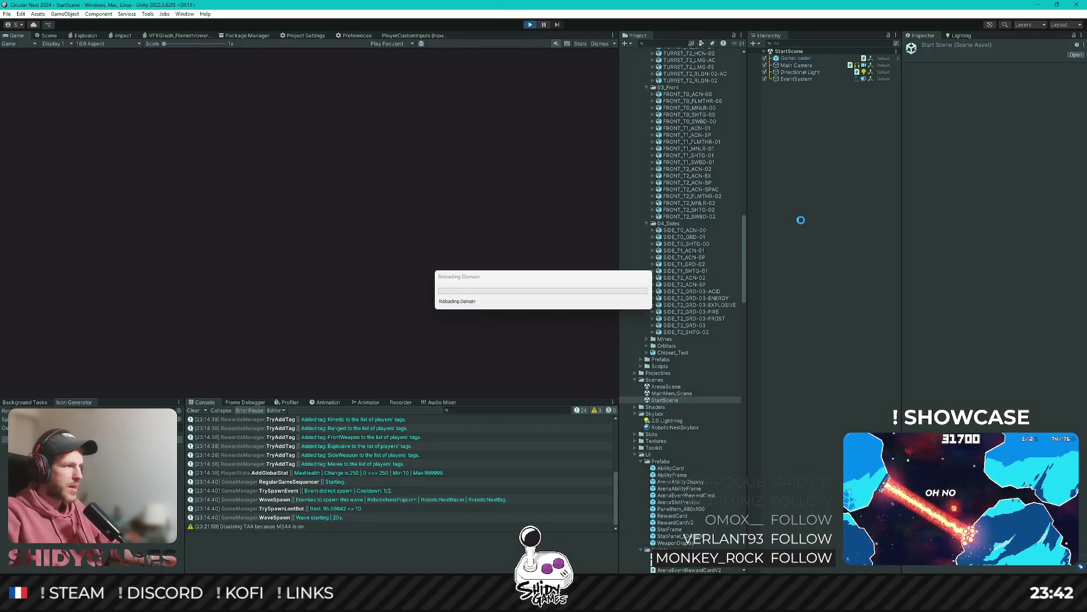
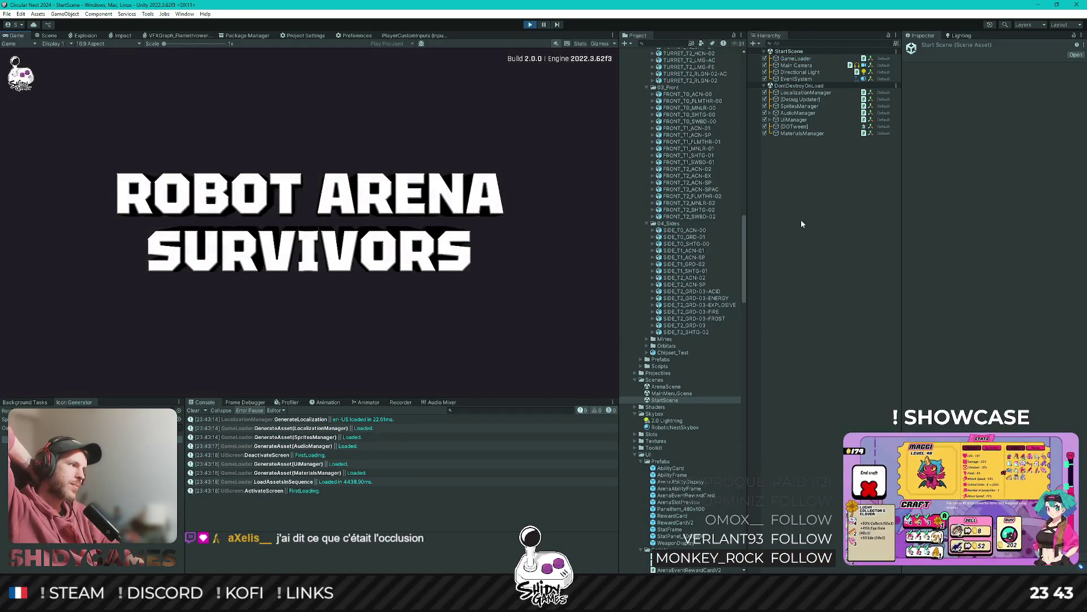
# Start Robot Arena Survivors from the title screen, maximize the Game view, then stop the play test.
pyautogui.press('space')
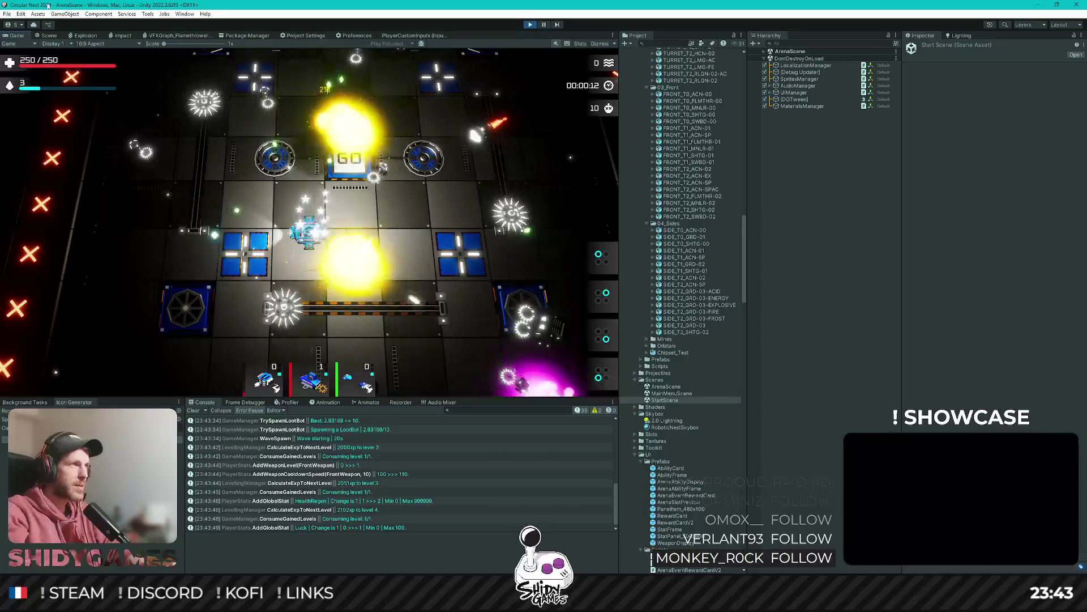
pyautogui.hotkey('shift', 'space')
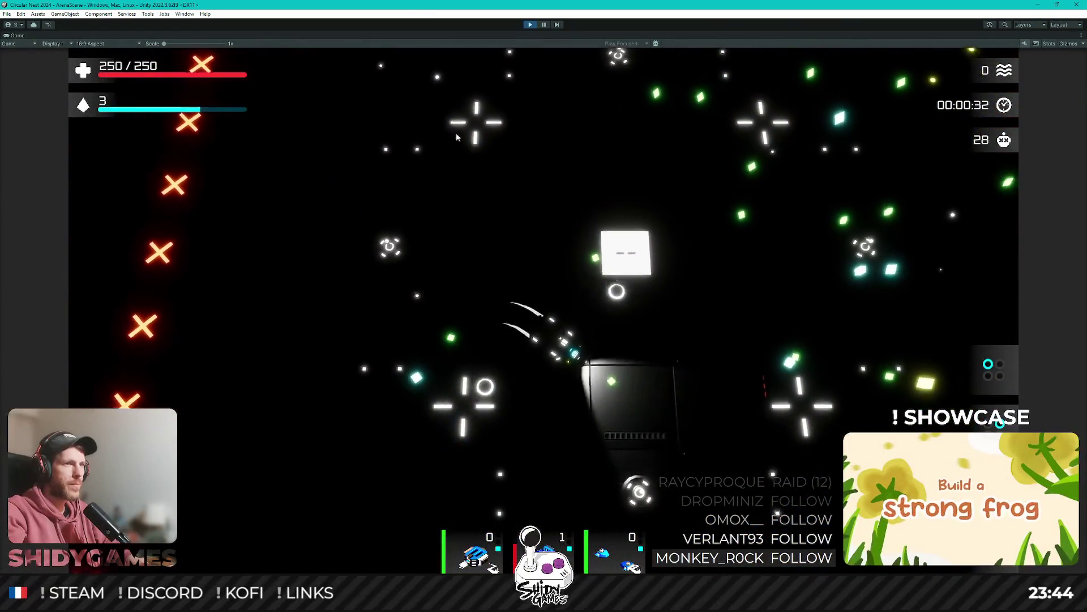
pyautogui.click(529, 27)
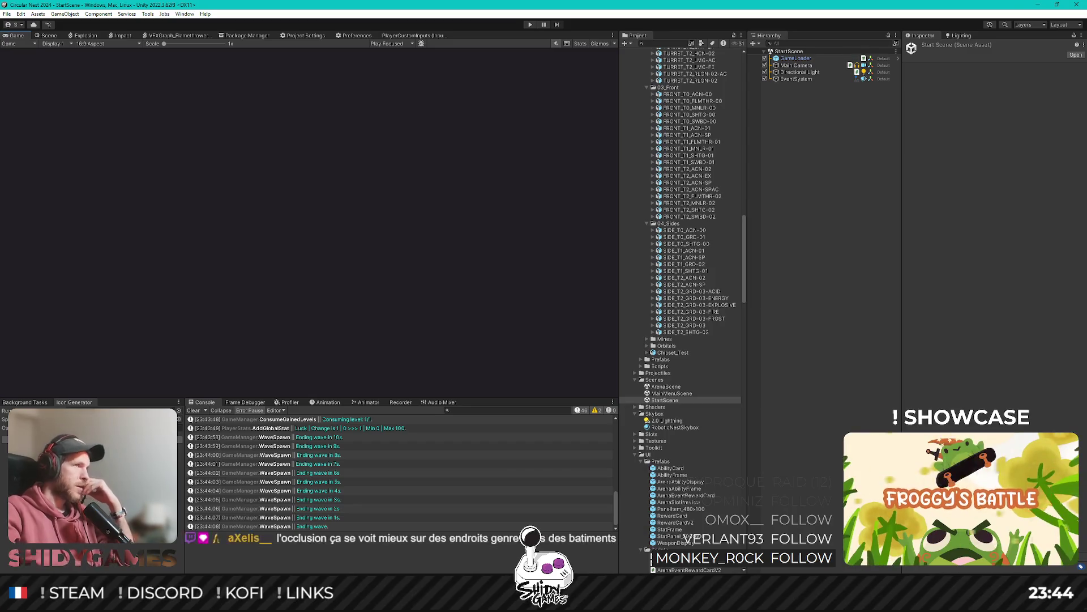
# Open MainMenuScene and set the URP renderer's SSAO method to Interleaved Gradient.
pyautogui.click(783, 347)
pyautogui.doubleClick(673, 394)
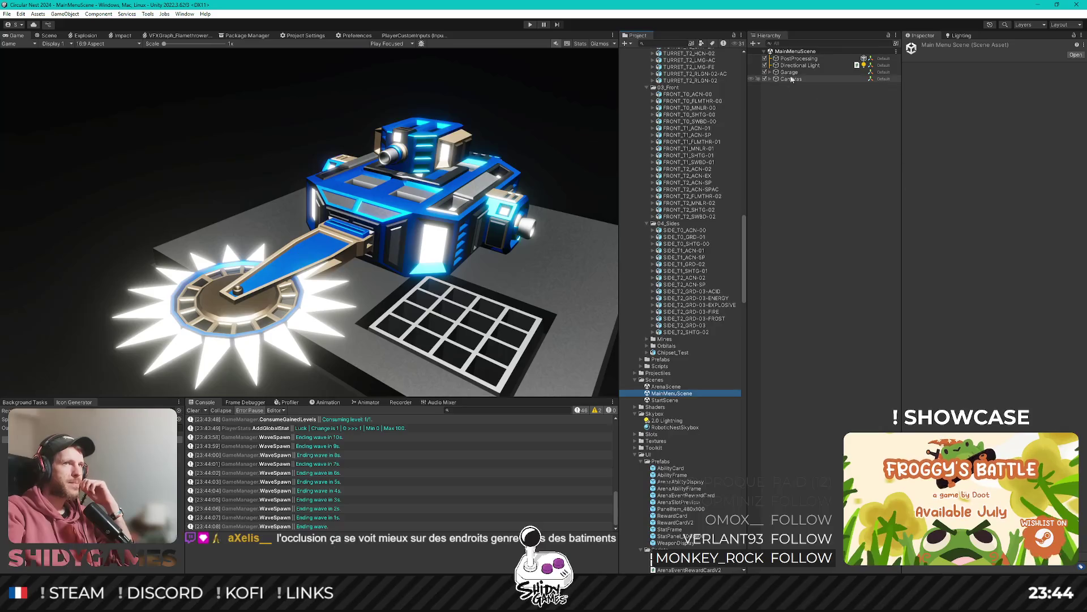
pyautogui.scroll(-10, 704, 352)
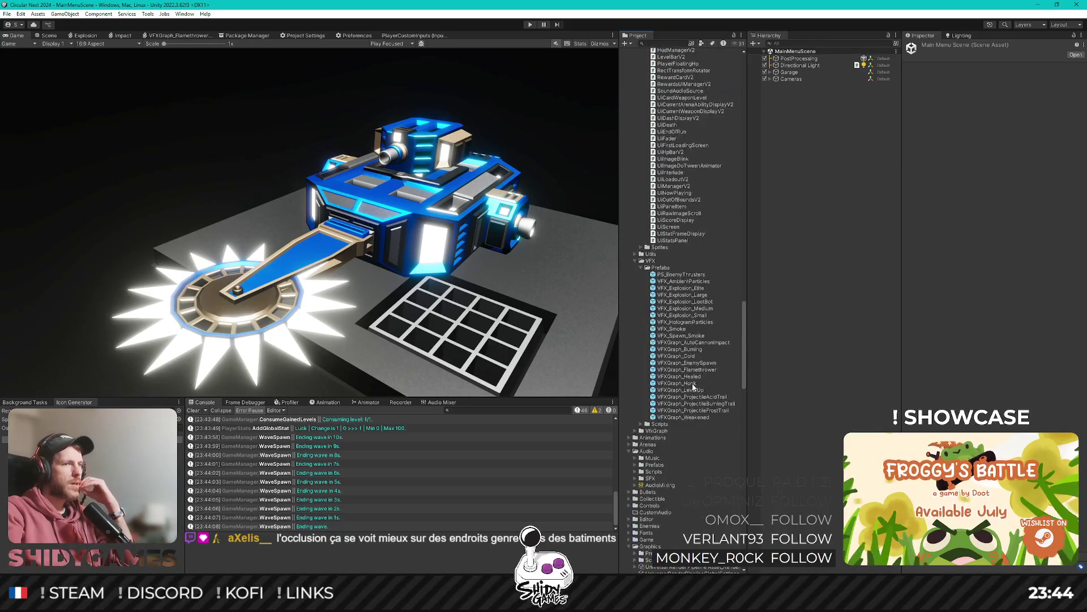
pyautogui.click(698, 389)
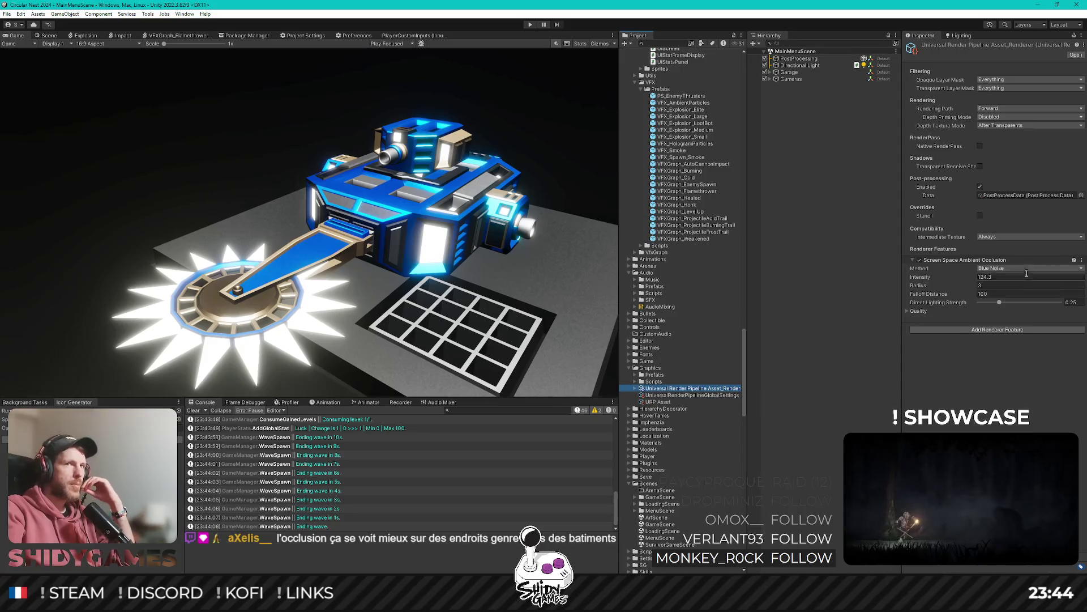
pyautogui.click(1001, 269)
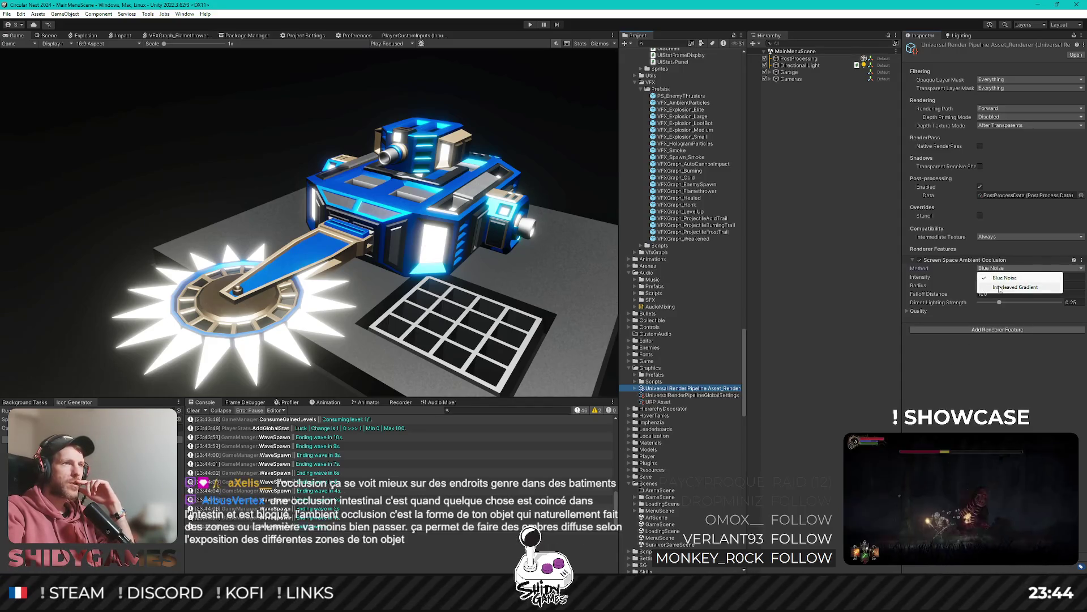
pyautogui.click(999, 287)
pyautogui.click(1004, 269)
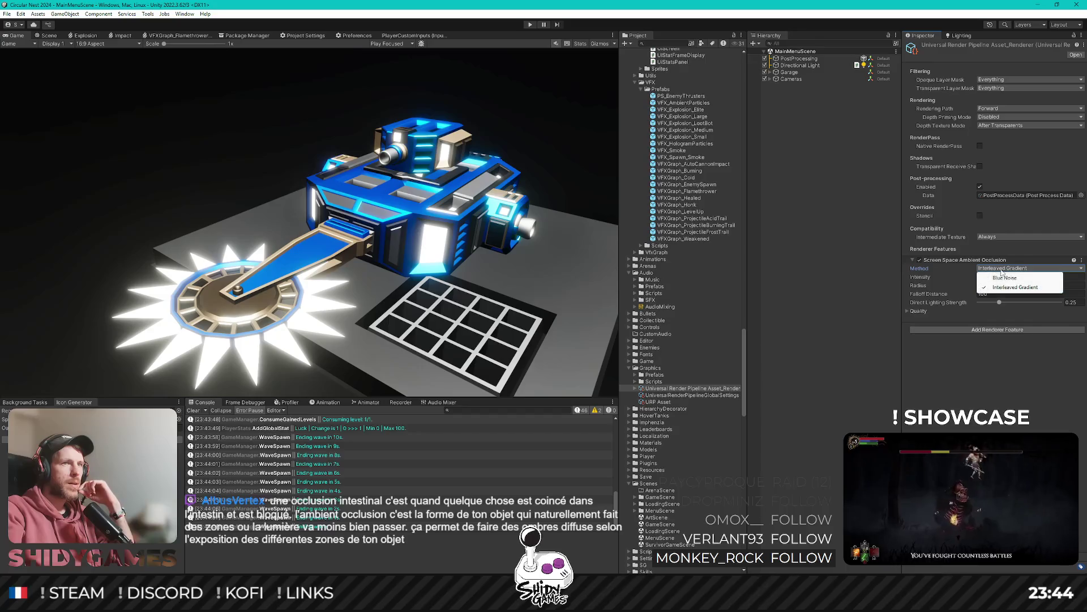
pyautogui.click(1006, 277)
pyautogui.click(1006, 269)
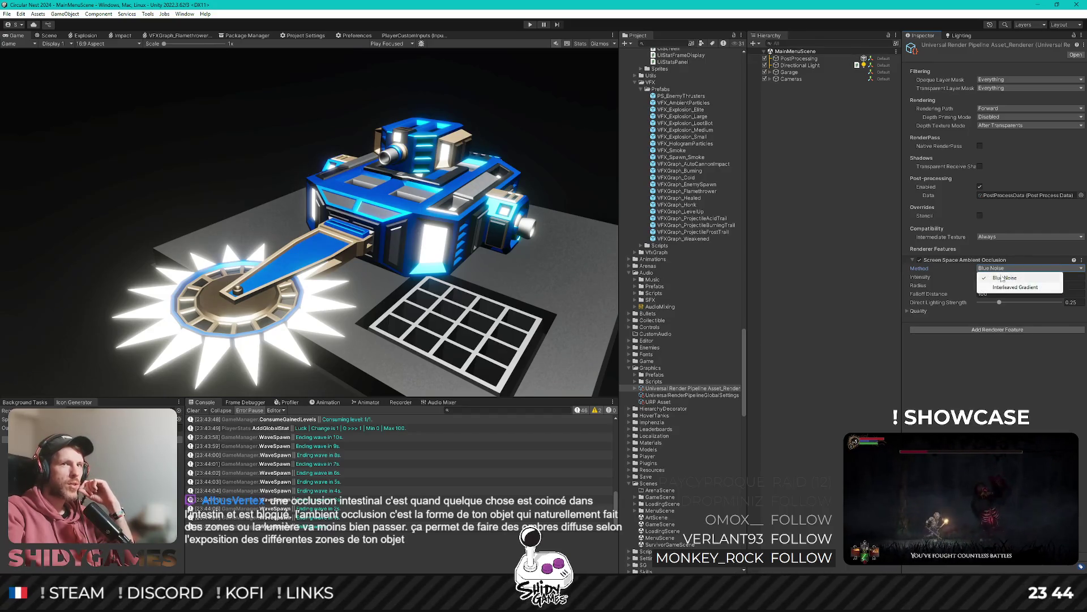
pyautogui.click(1001, 287)
# Scrub the ambient occlusion Intensity down to 1.4.
pyautogui.moveTo(954, 278); pyautogui.dragTo(949, 275)
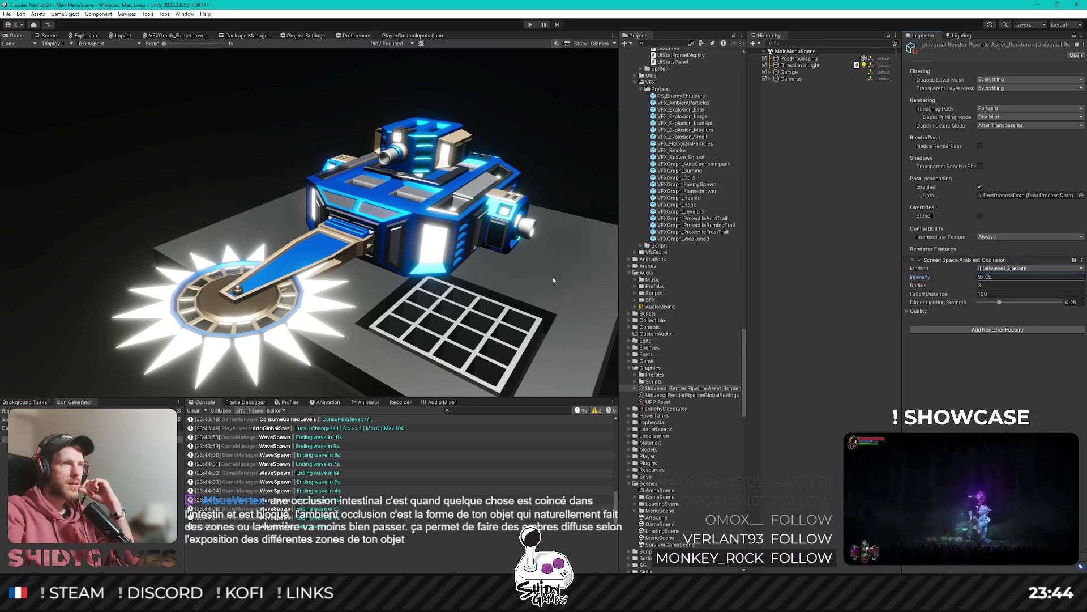
pyautogui.moveTo(553, 280)
pyautogui.mouseDown()
pyautogui.moveTo(23, 276)
pyautogui.moveTo(811, 262)
pyautogui.mouseUp()
pyautogui.moveTo(436, 276); pyautogui.dragTo(211, 274)
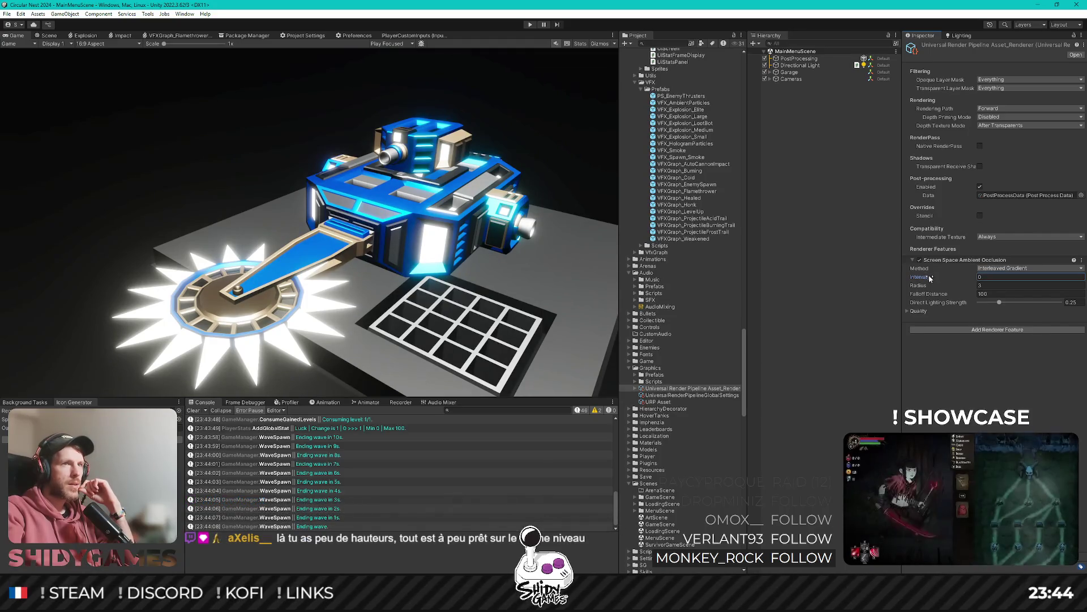
pyautogui.moveTo(929, 277)
pyautogui.mouseDown()
pyautogui.moveTo(945, 287)
pyautogui.moveTo(1056, 286)
pyautogui.moveTo(887, 280)
pyautogui.moveTo(958, 281)
pyautogui.moveTo(916, 285)
pyautogui.moveTo(932, 285)
pyautogui.mouseUp()
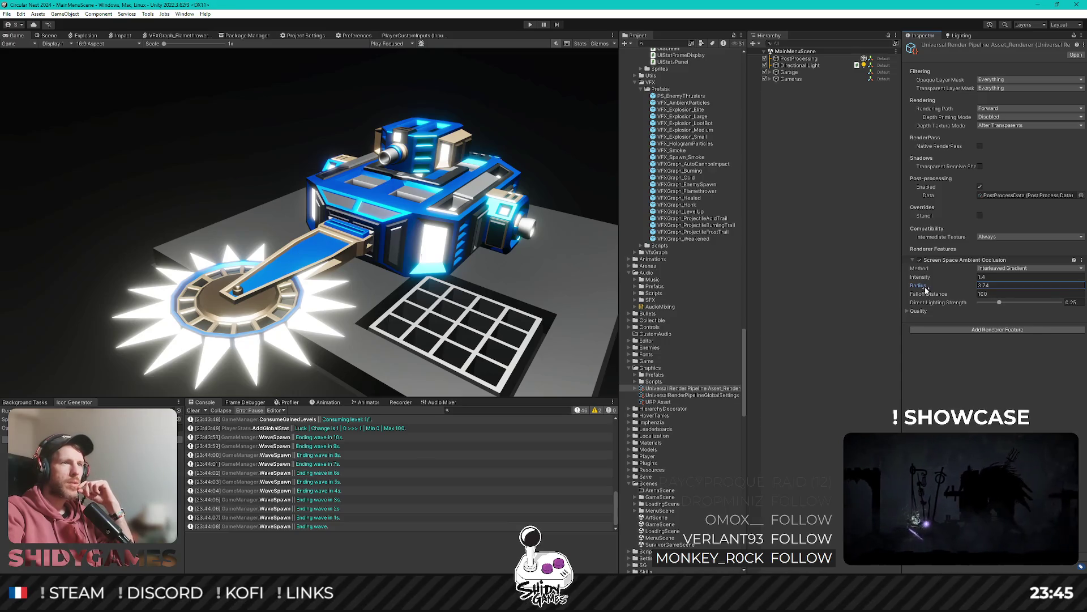
# Set the SSAO Intensity and Radius both to 5.
pyautogui.moveTo(950, 285)
pyautogui.mouseDown()
pyautogui.moveTo(933, 285)
pyautogui.moveTo(1086, 278)
pyautogui.moveTo(130, 292)
pyautogui.moveTo(998, 283)
pyautogui.moveTo(908, 276)
pyautogui.moveTo(933, 267)
pyautogui.moveTo(1013, 277)
pyautogui.mouseUp()
pyautogui.write('5')
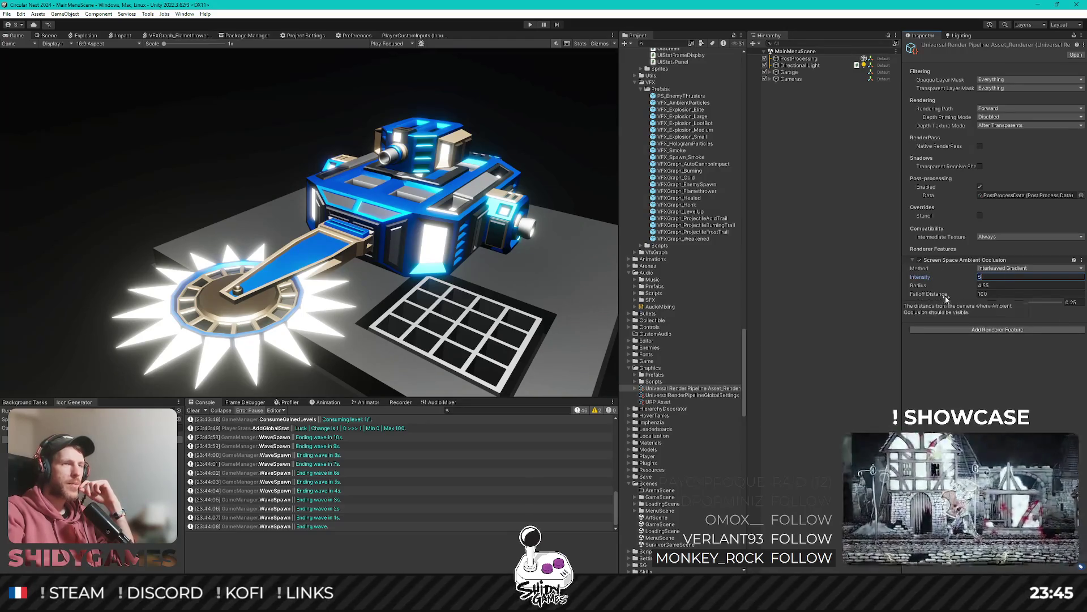
pyautogui.moveTo(922, 288)
pyautogui.mouseDown()
pyautogui.moveTo(880, 281)
pyautogui.moveTo(902, 277)
pyautogui.mouseUp()
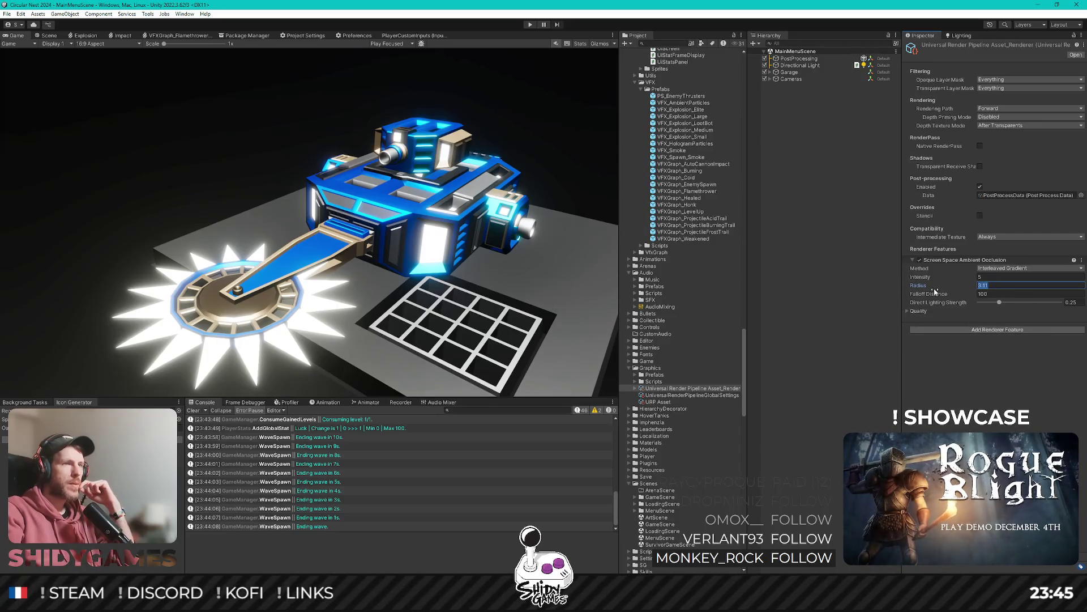
pyautogui.doubleClick(987, 285)
pyautogui.write('5')
# Keep Falloff Distance at 100 and lower the Direct Lighting Strength.
pyautogui.moveTo(929, 293); pyautogui.dragTo(881, 292)
pyautogui.doubleClick(987, 293)
pyautogui.write('100')
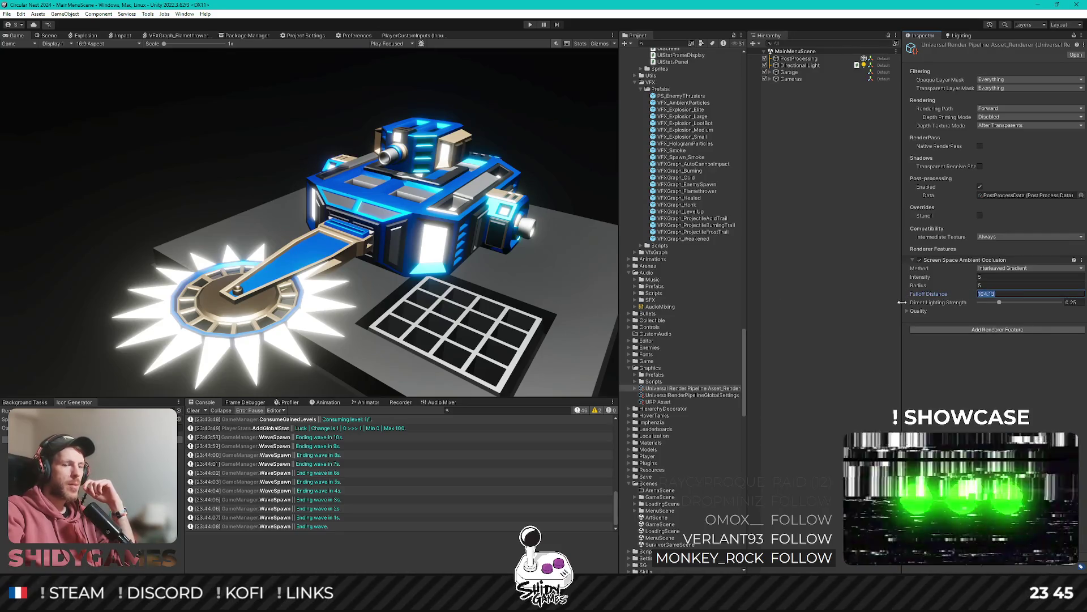
pyautogui.click(1000, 364)
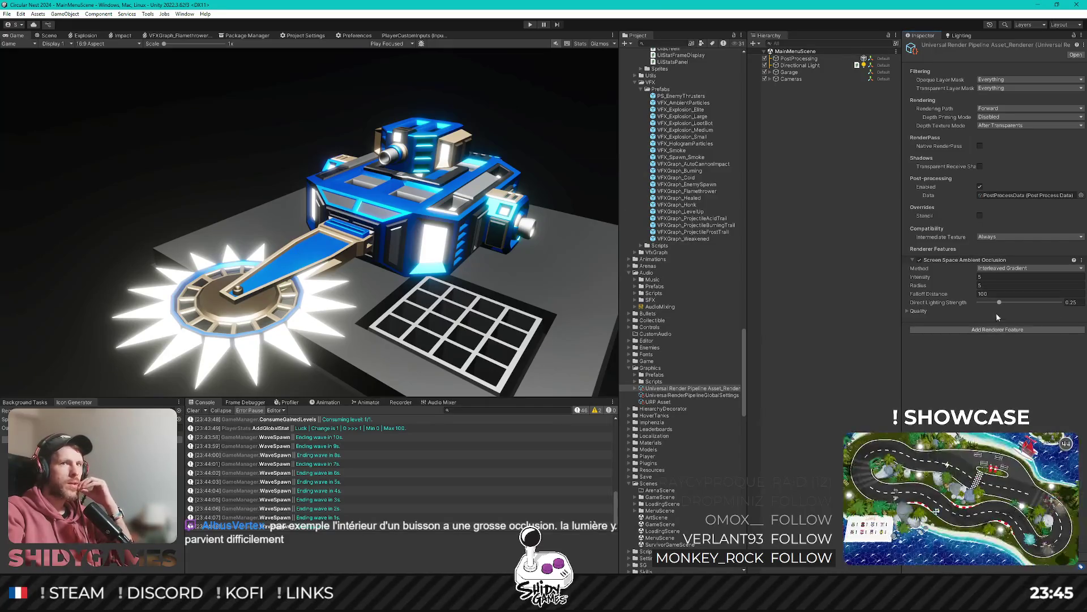
pyautogui.moveTo(1000, 306)
pyautogui.mouseDown()
pyautogui.moveTo(987, 305)
pyautogui.moveTo(1037, 299)
pyautogui.moveTo(1005, 302)
pyautogui.mouseUp()
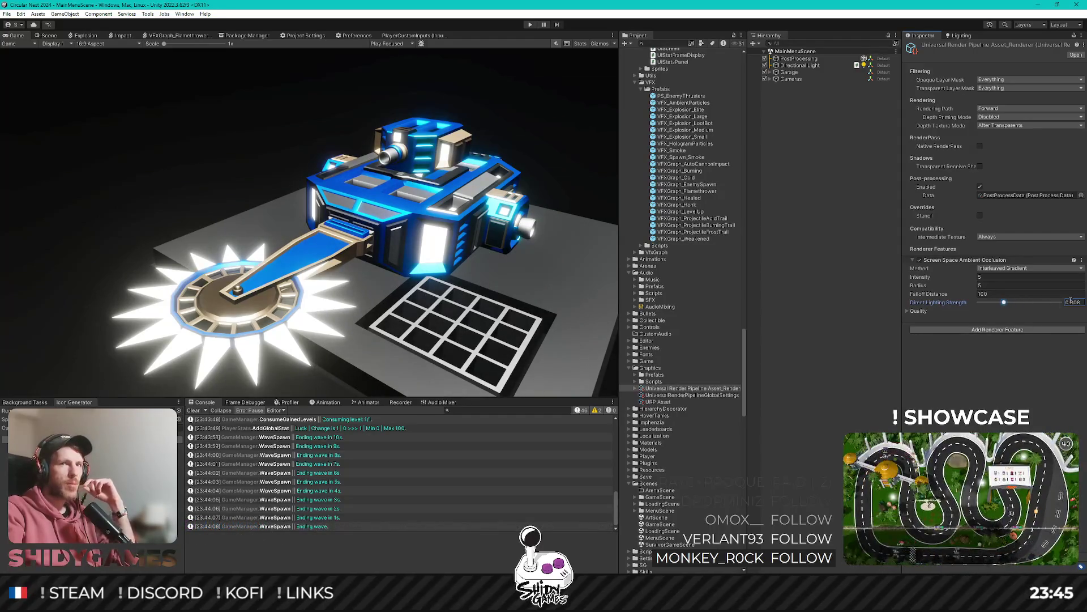
# In SSAO Quality, try Downsample and After Opaque, leaving After Opaque off and Blur Quality unchanged.
pyautogui.click(908, 310)
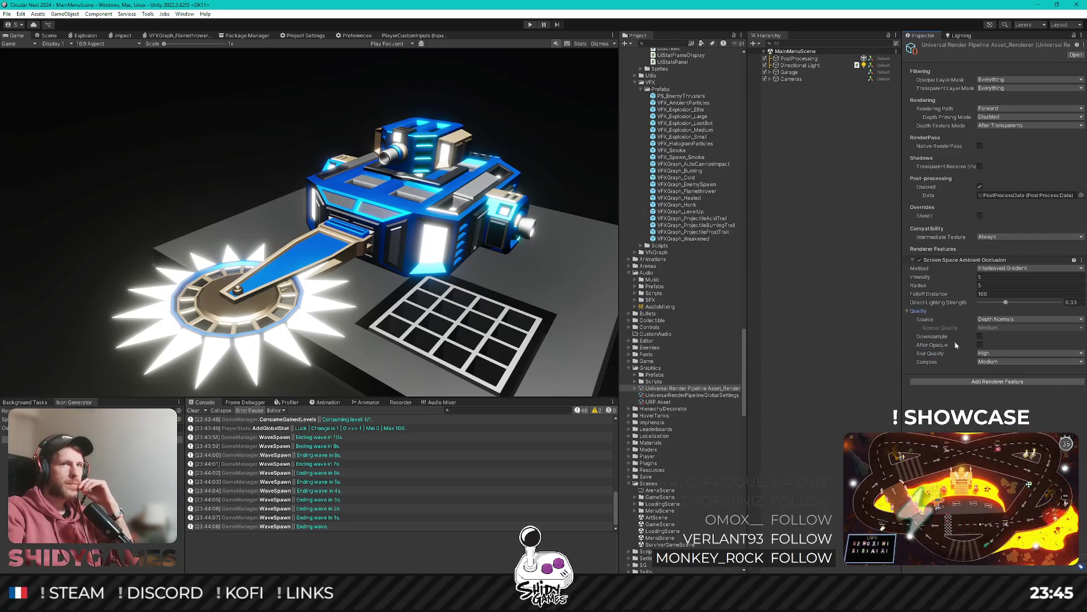
pyautogui.click(981, 335)
pyautogui.click(981, 337)
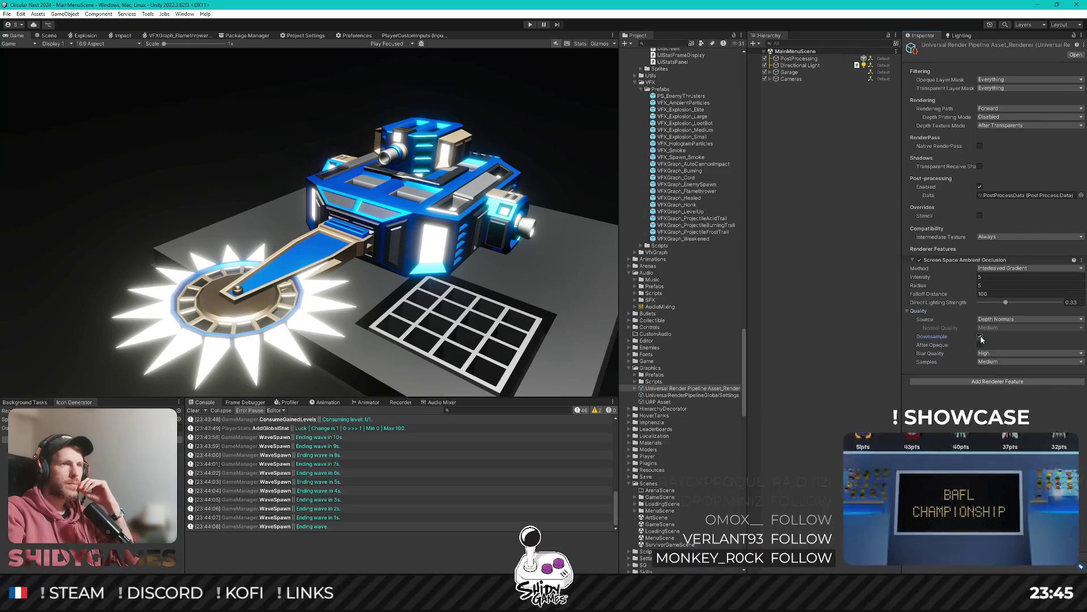
pyautogui.click(980, 345)
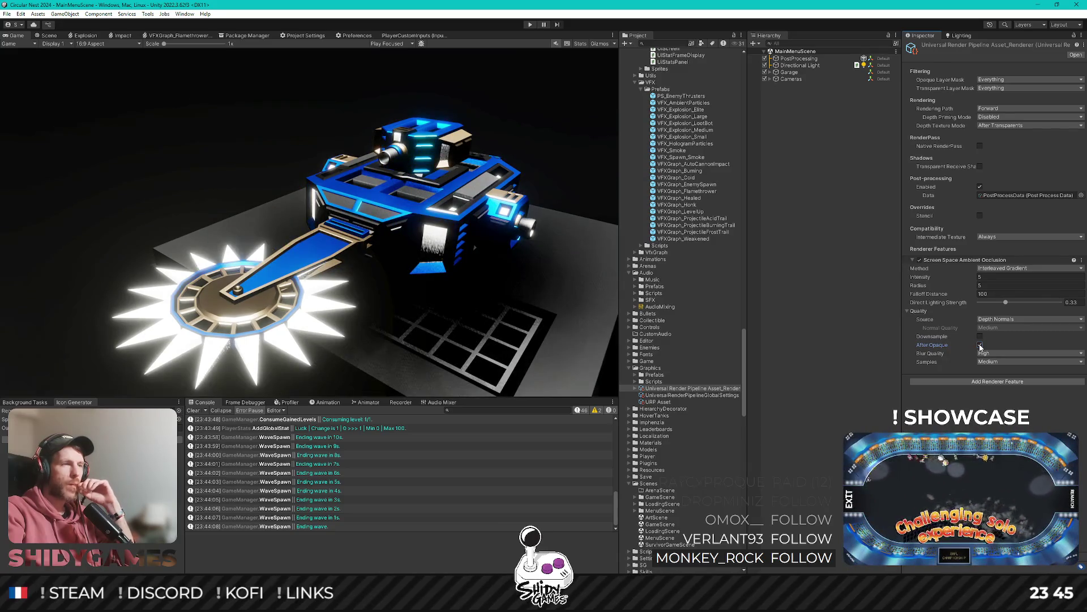
pyautogui.click(980, 345)
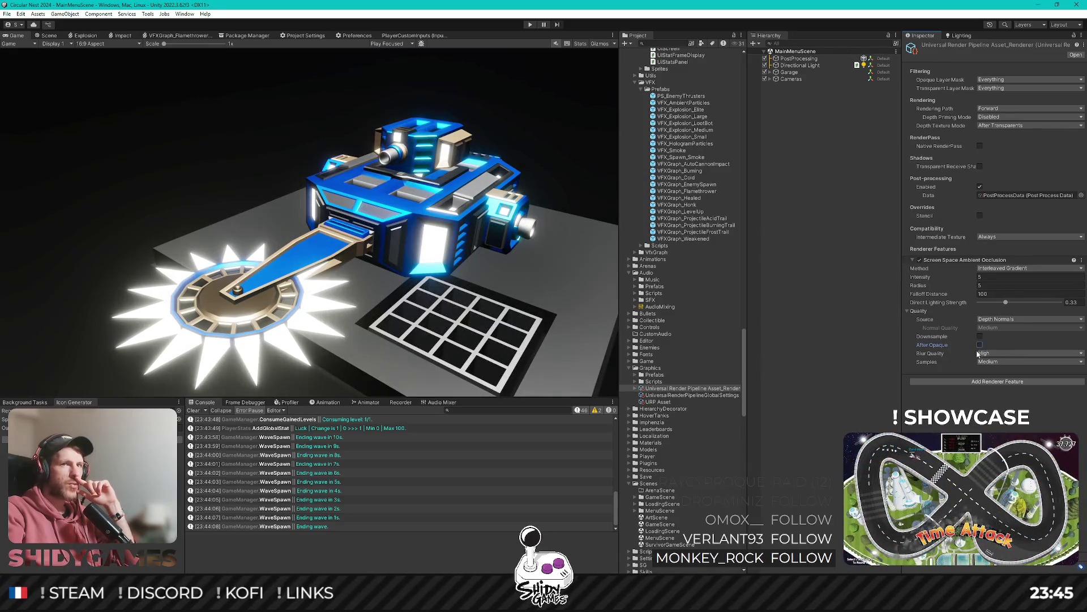
pyautogui.click(986, 354)
pyautogui.press('Escape')
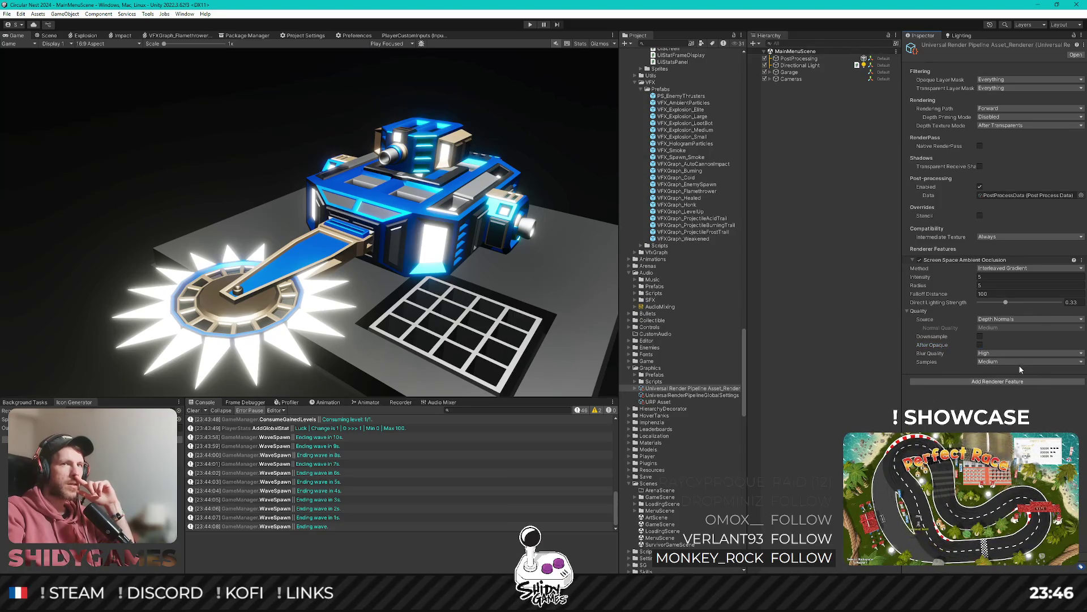
# Reselect the URP Asset_Renderer via the Cameras object to show its settings again.
pyautogui.click(854, 240)
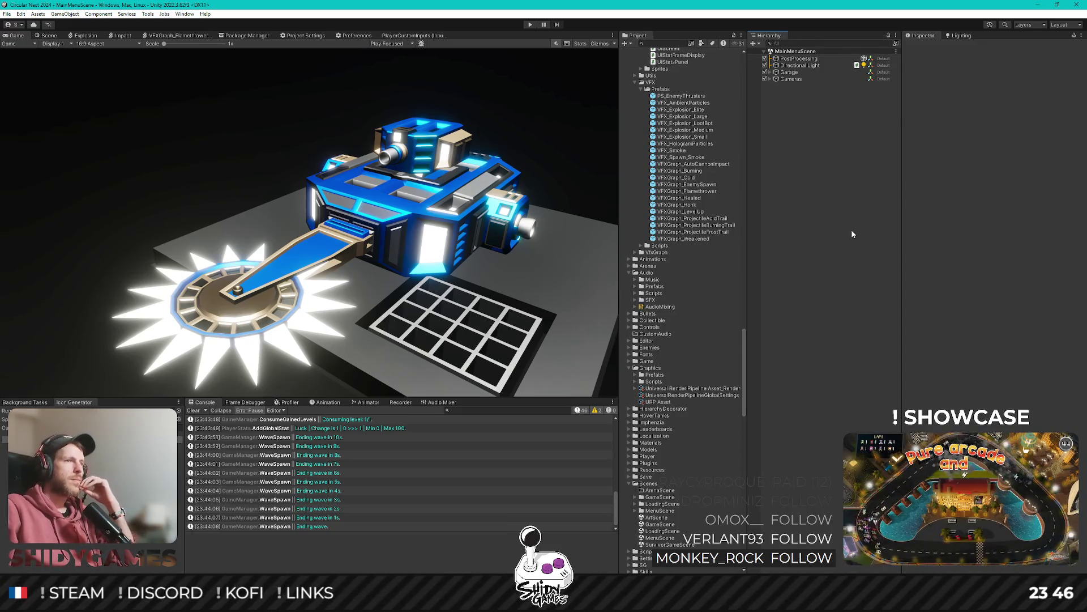
pyautogui.click(793, 79)
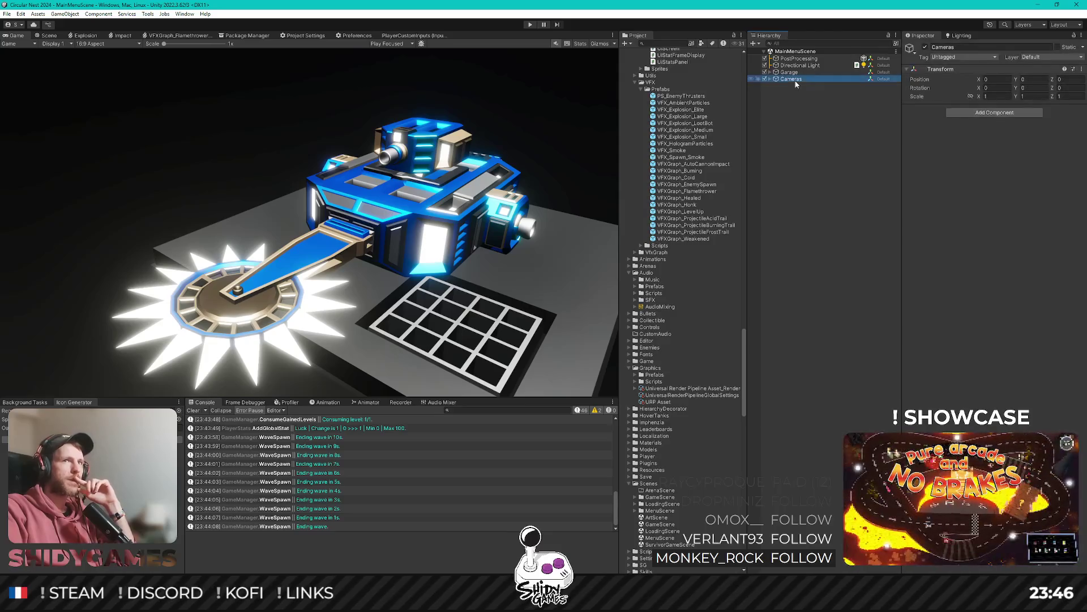
pyautogui.click(714, 389)
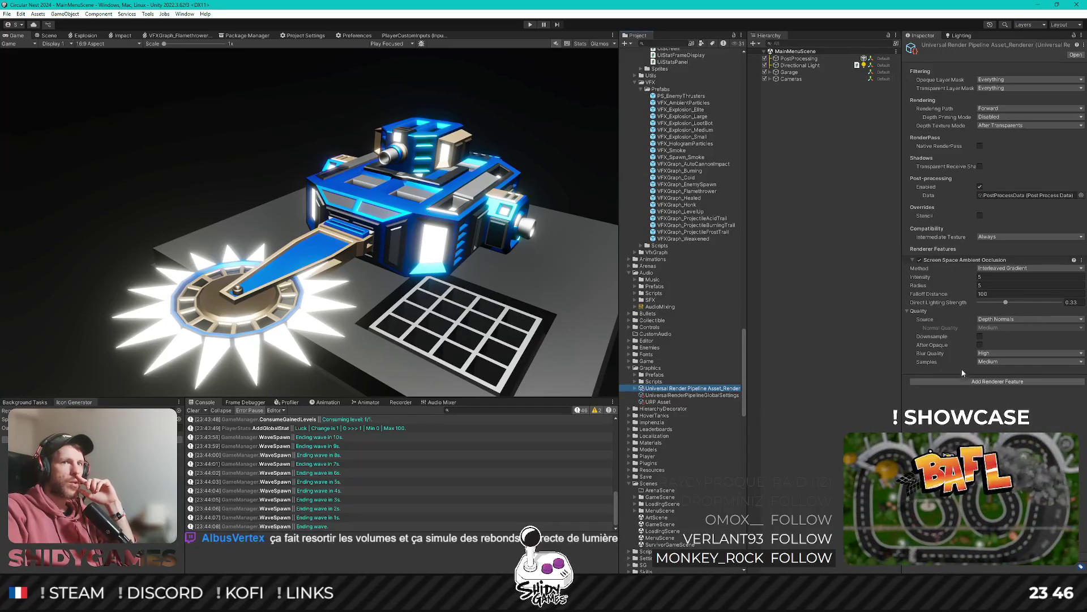
# Raise Direct Lighting Strength to 0.75 and try SSAO intensity values 7.5, 10 and 5 with radius 5.
pyautogui.click(1007, 305)
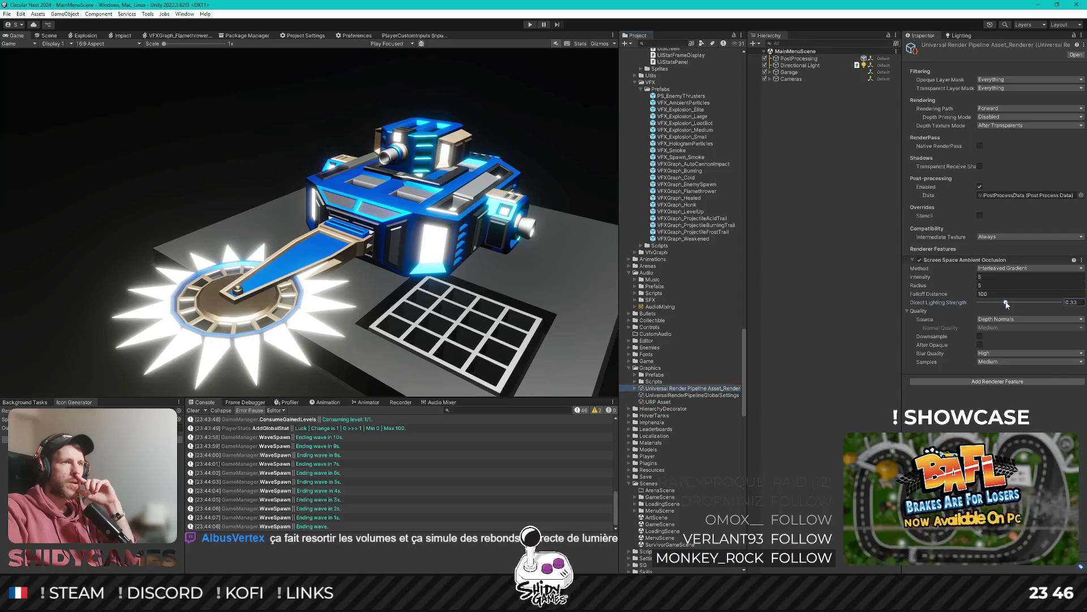
pyautogui.moveTo(1013, 304); pyautogui.dragTo(1043, 302)
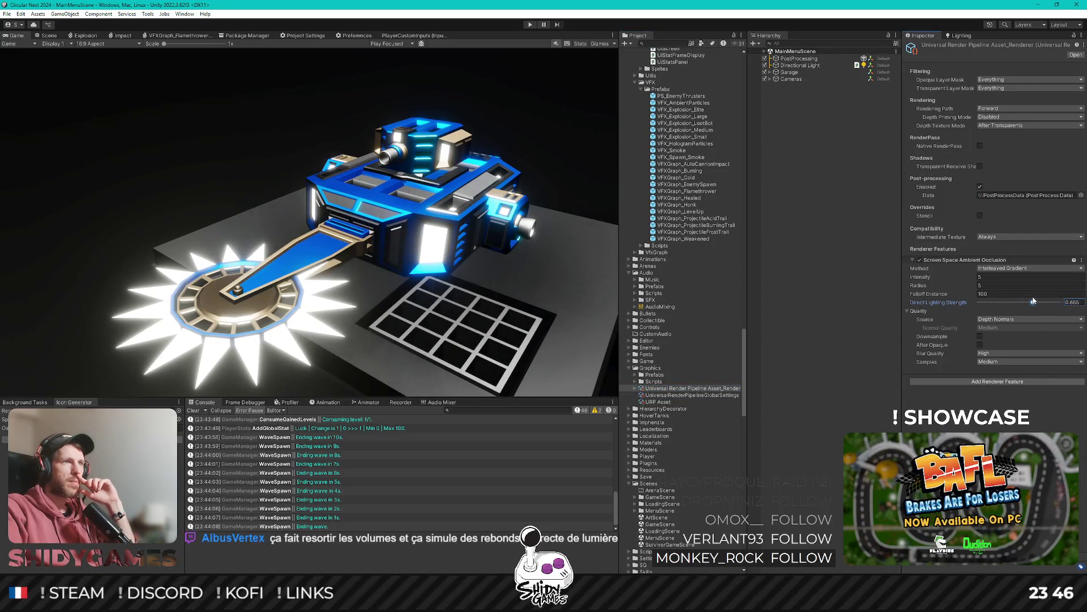
pyautogui.click(963, 279)
pyautogui.write('7.5')
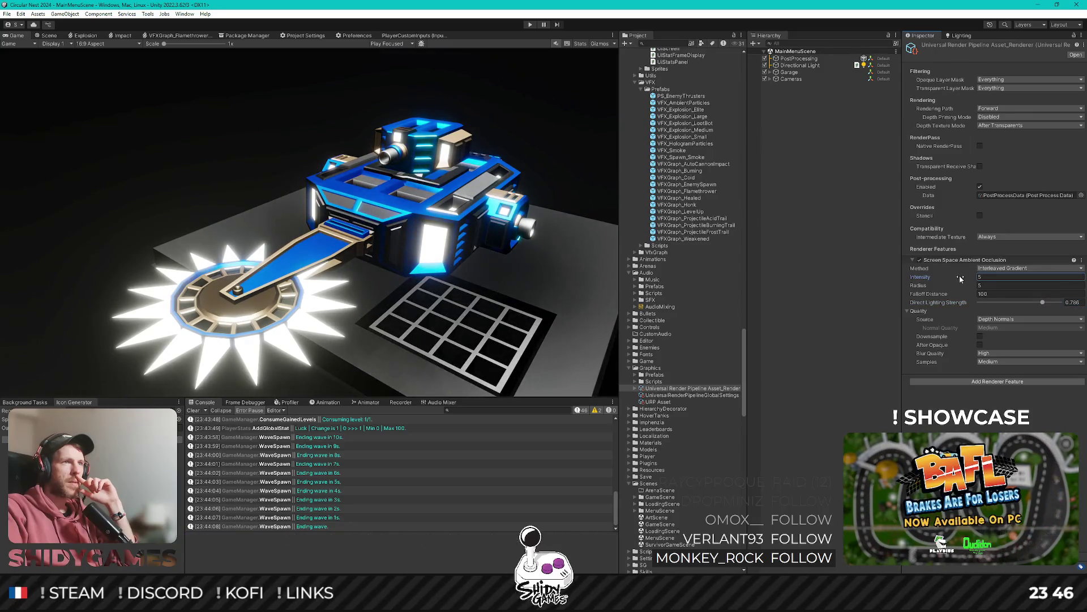
pyautogui.doubleClick(989, 277)
pyautogui.write('10')
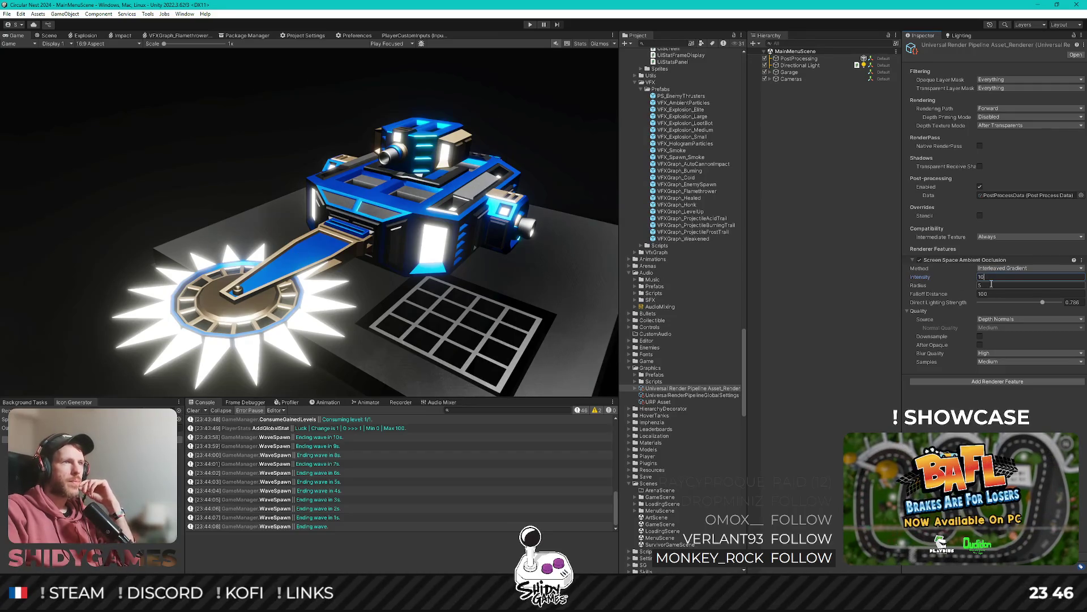
pyautogui.moveTo(924, 286)
pyautogui.mouseDown()
pyautogui.moveTo(939, 287)
pyautogui.moveTo(903, 281)
pyautogui.moveTo(919, 282)
pyautogui.mouseUp()
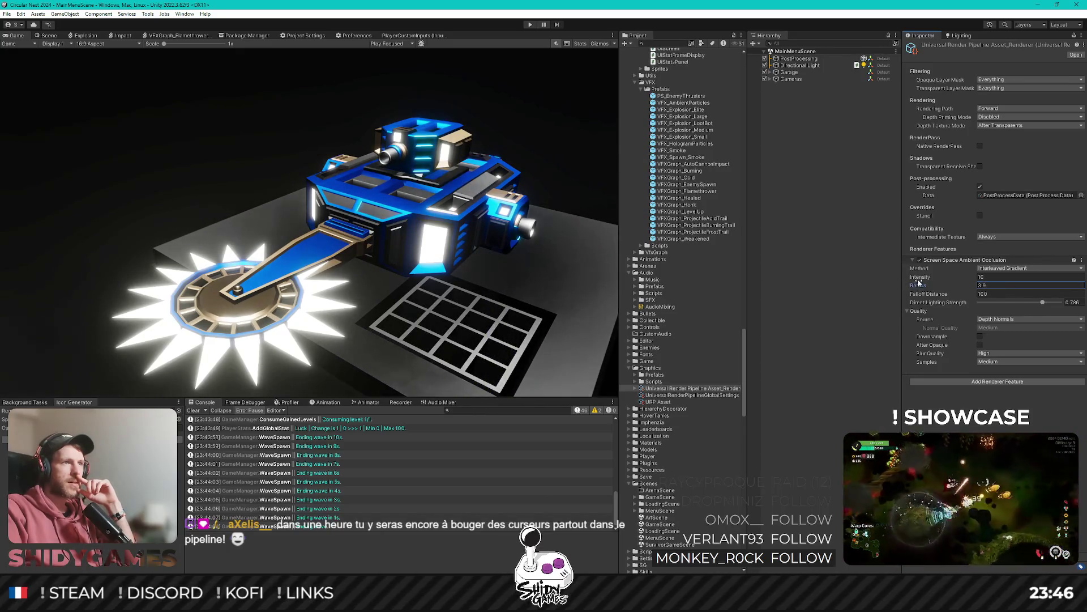
pyautogui.write('5')
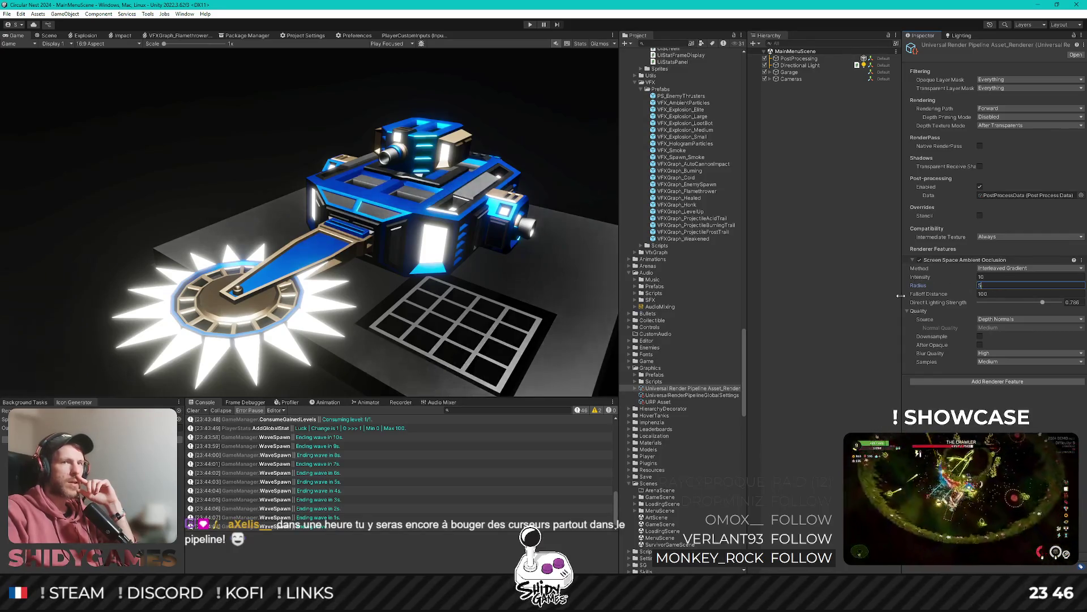
pyautogui.moveTo(955, 278)
pyautogui.mouseDown()
pyautogui.moveTo(892, 277)
pyautogui.moveTo(905, 277)
pyautogui.mouseUp()
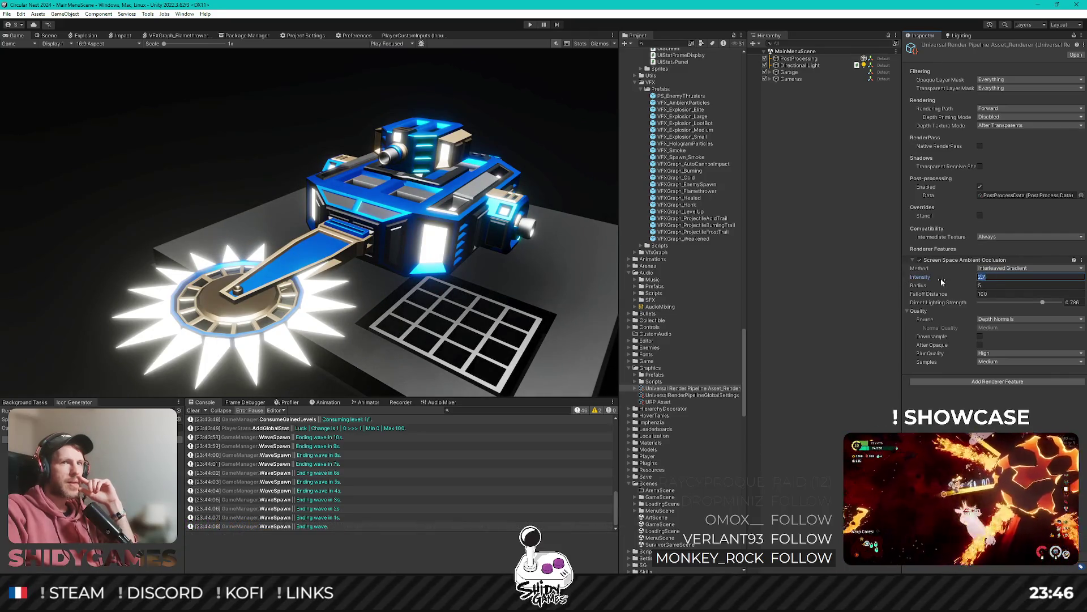
pyautogui.write('5')
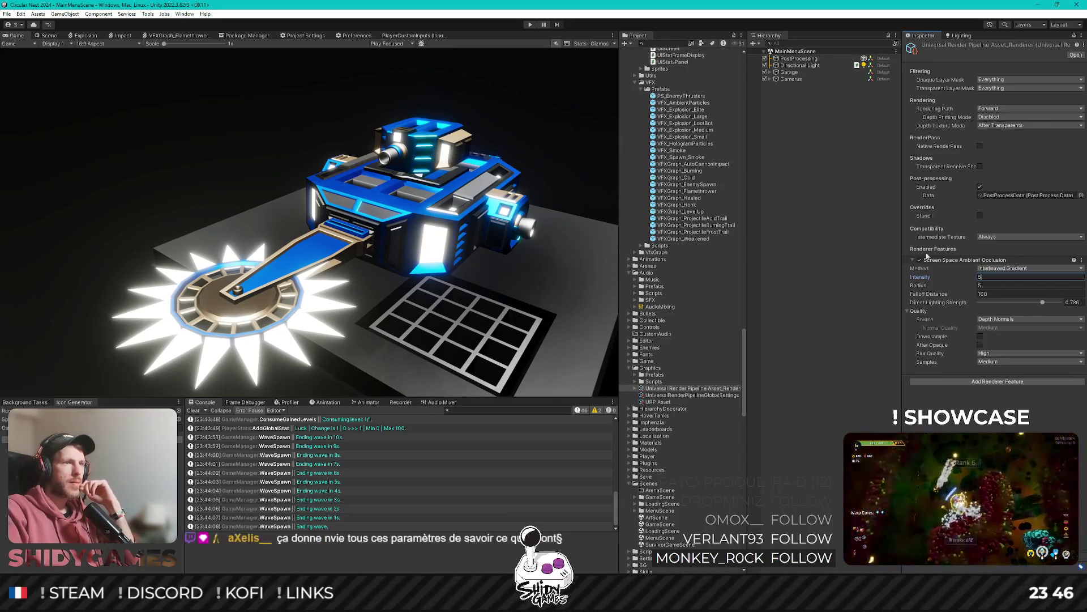
# Try an occlusion source option and Blue Noise, then return the method to Interleaved Gradient.
pyautogui.click(1015, 322)
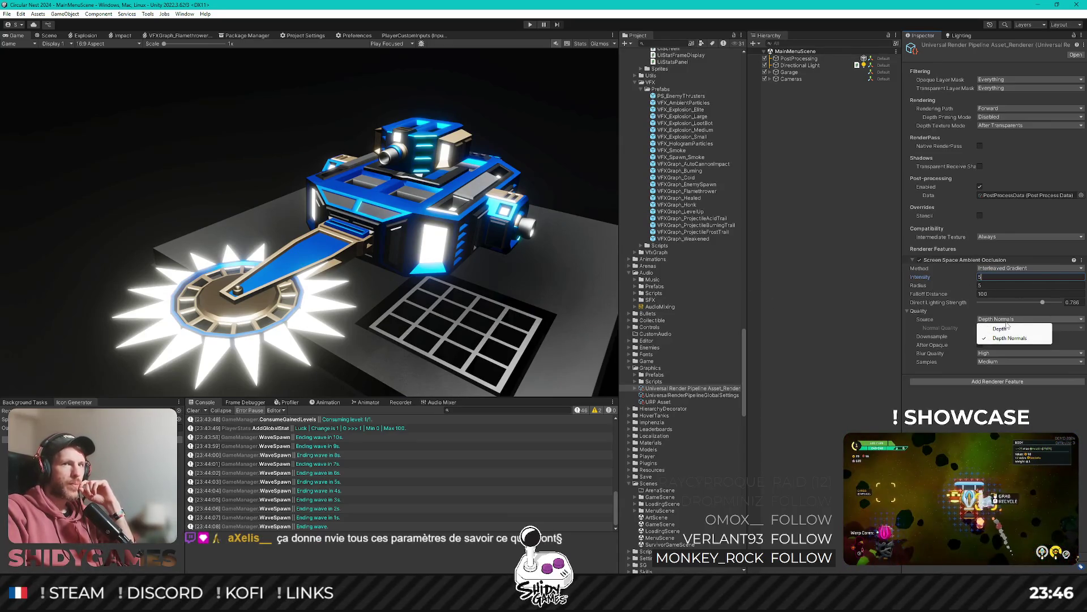
pyautogui.click(1008, 327)
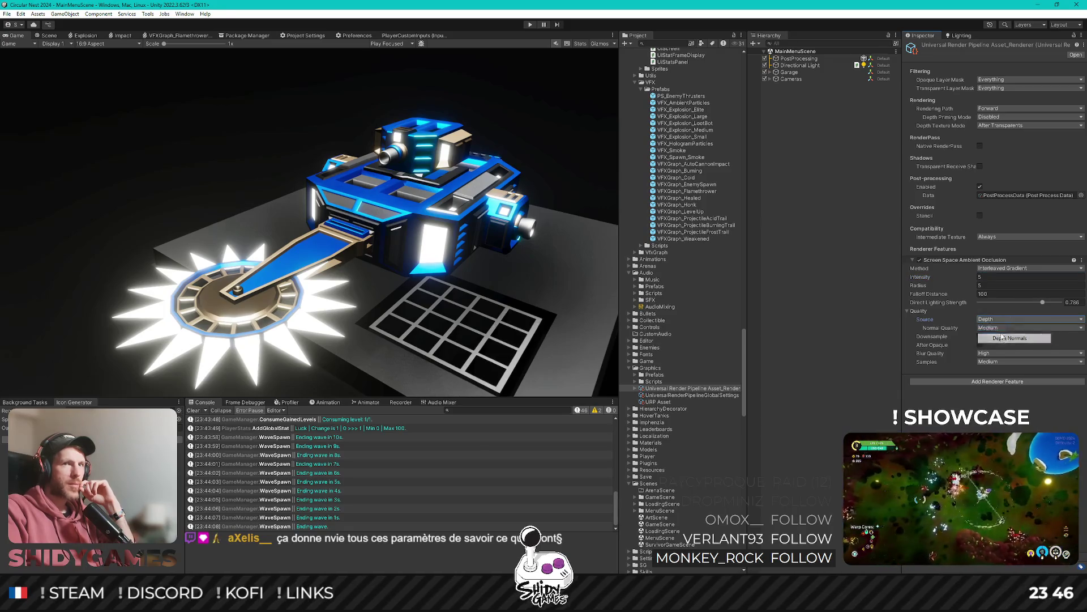
pyautogui.click(1010, 269)
pyautogui.click(1006, 278)
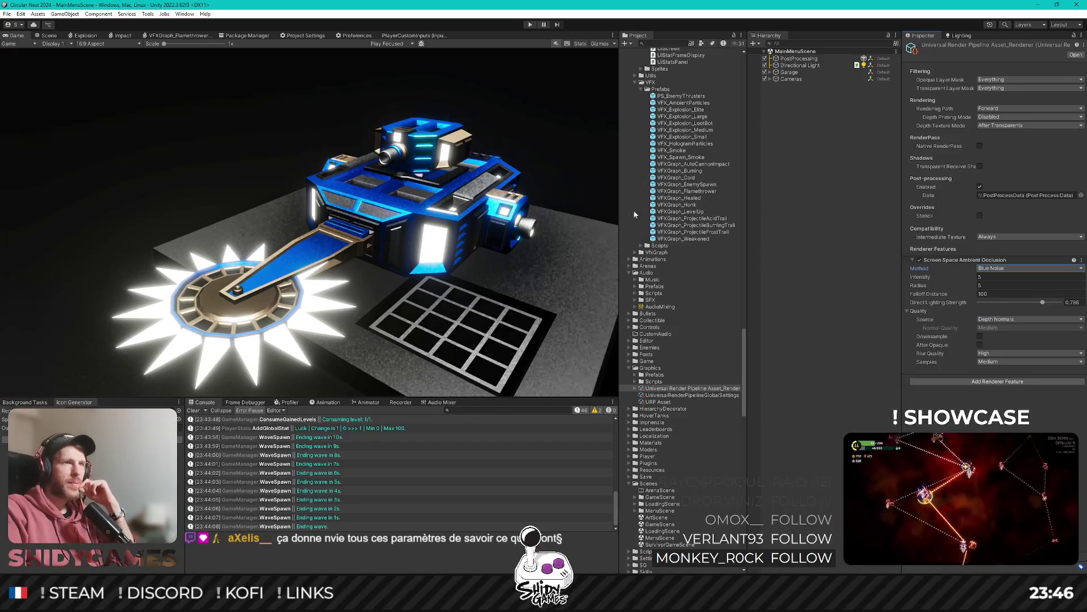
pyautogui.click(1014, 267)
pyautogui.click(1004, 287)
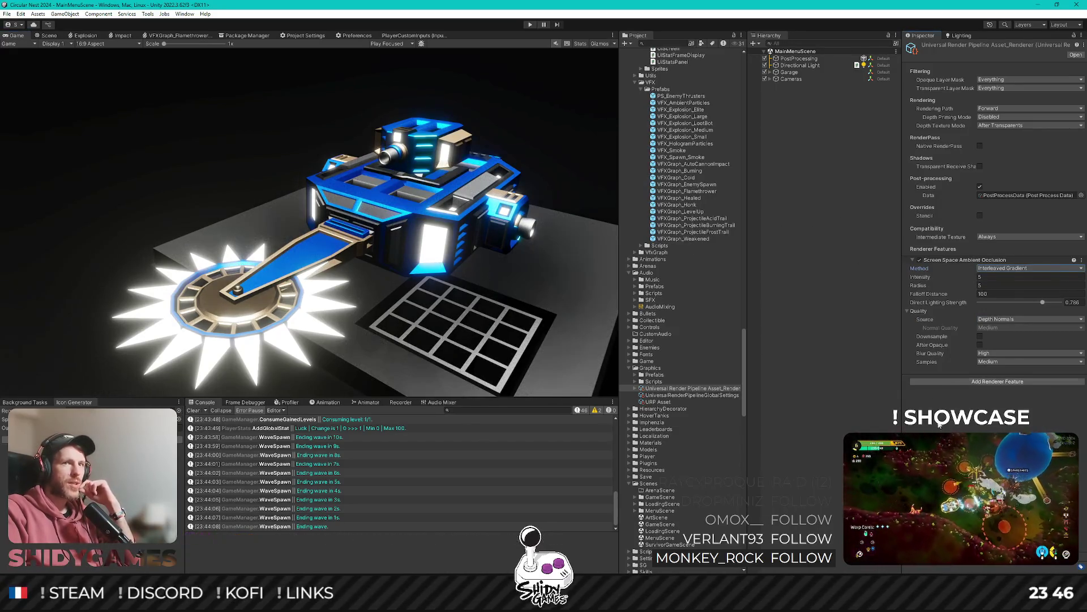
# Set the SSAO Intensity to 4 and Radius to 4.
pyautogui.click(962, 279)
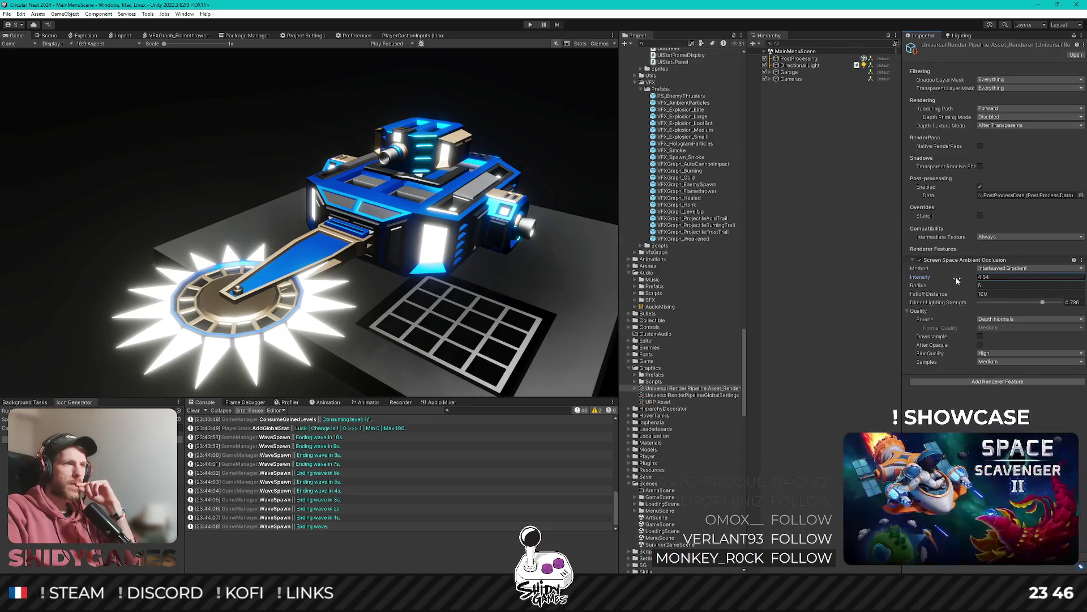
pyautogui.moveTo(957, 278); pyautogui.dragTo(954, 278)
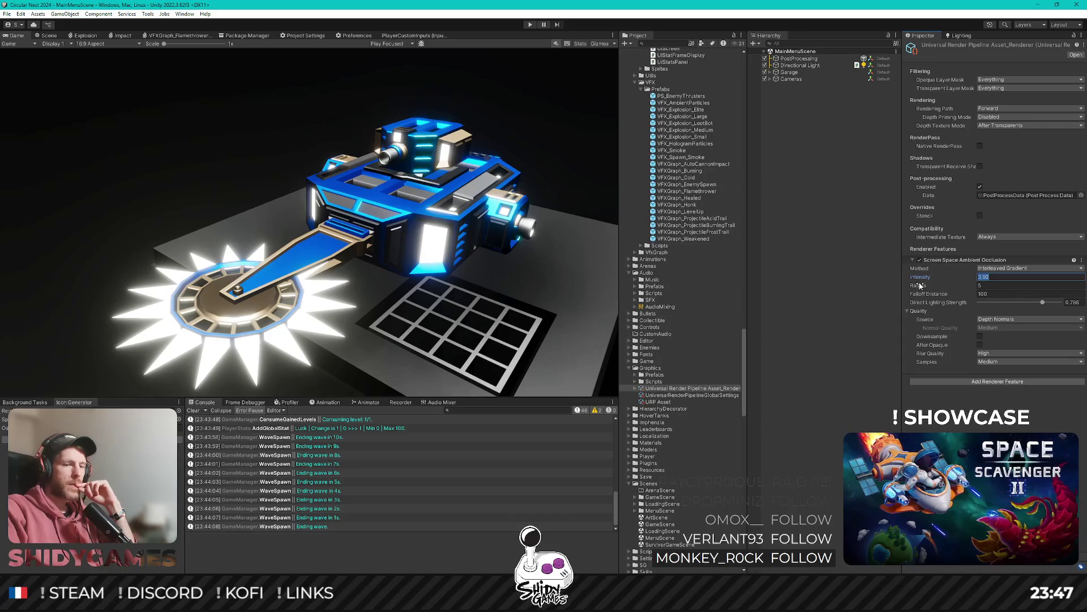
pyautogui.write('4')
pyautogui.click(929, 287)
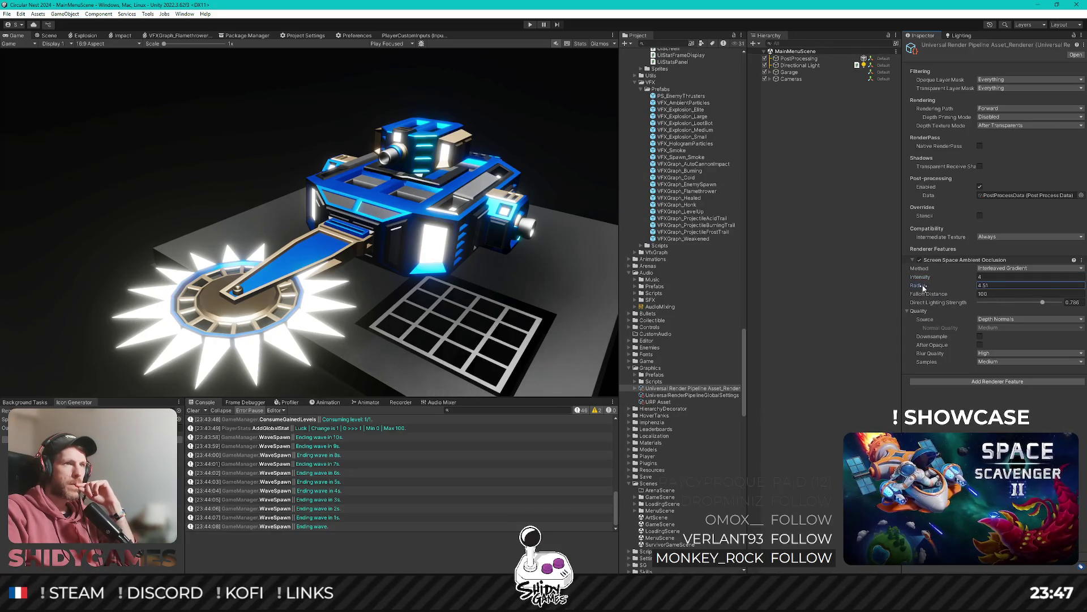
pyautogui.write('4')
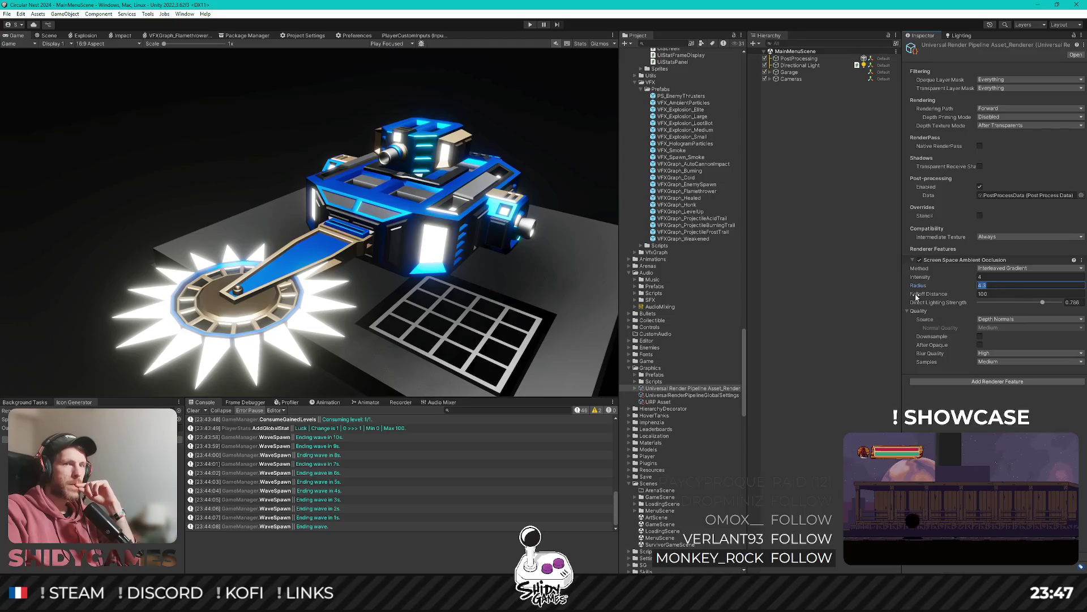
pyautogui.press('Return')
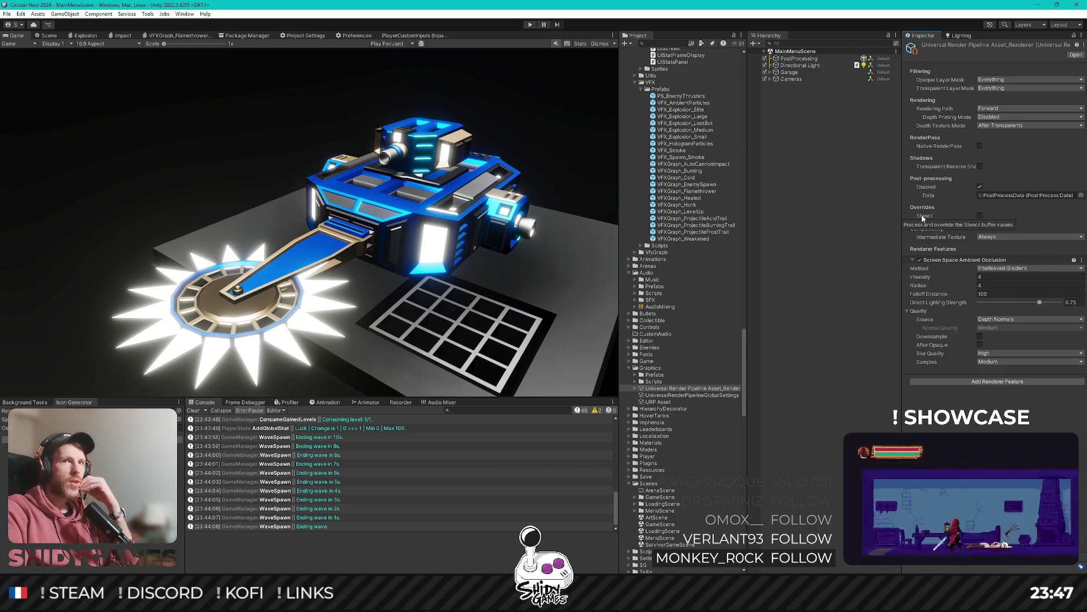
# Toggle Stencil on and off, then open the SSAO feature's help documentation.
pyautogui.click(981, 216)
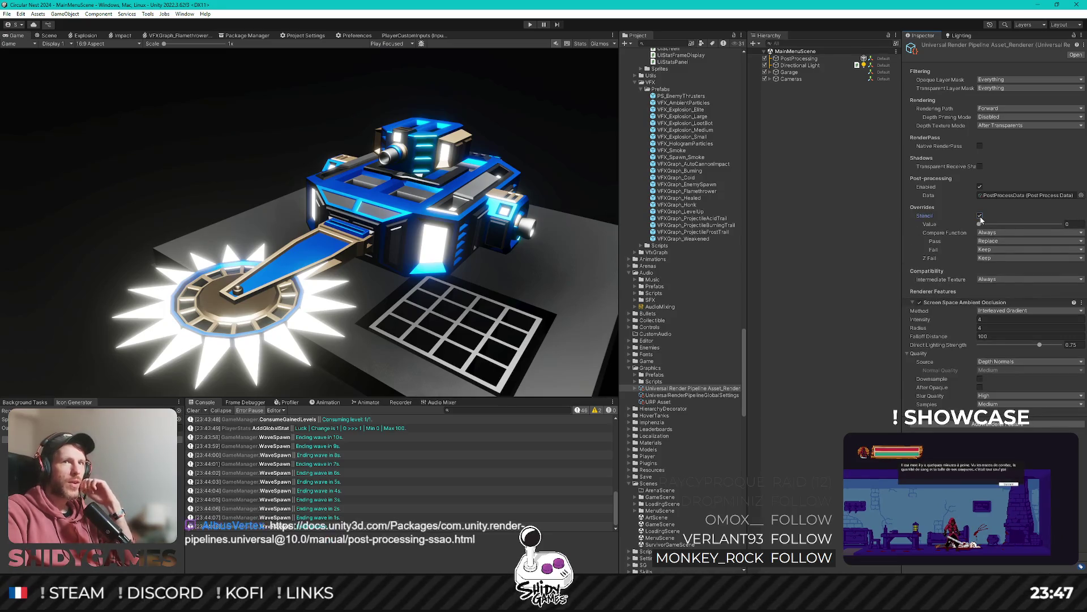
pyautogui.click(980, 216)
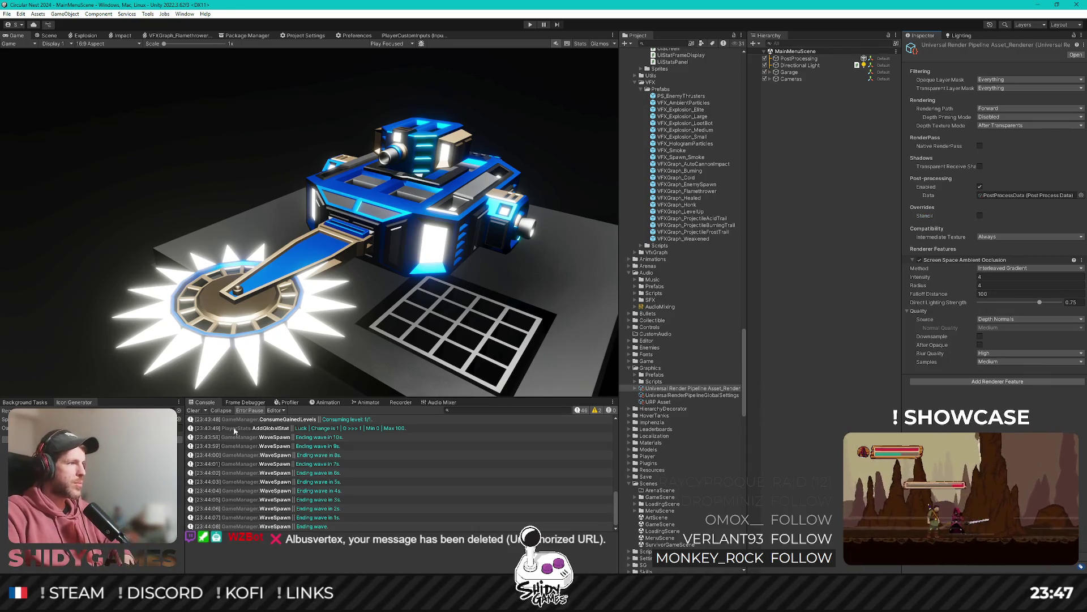
pyautogui.click(1074, 259)
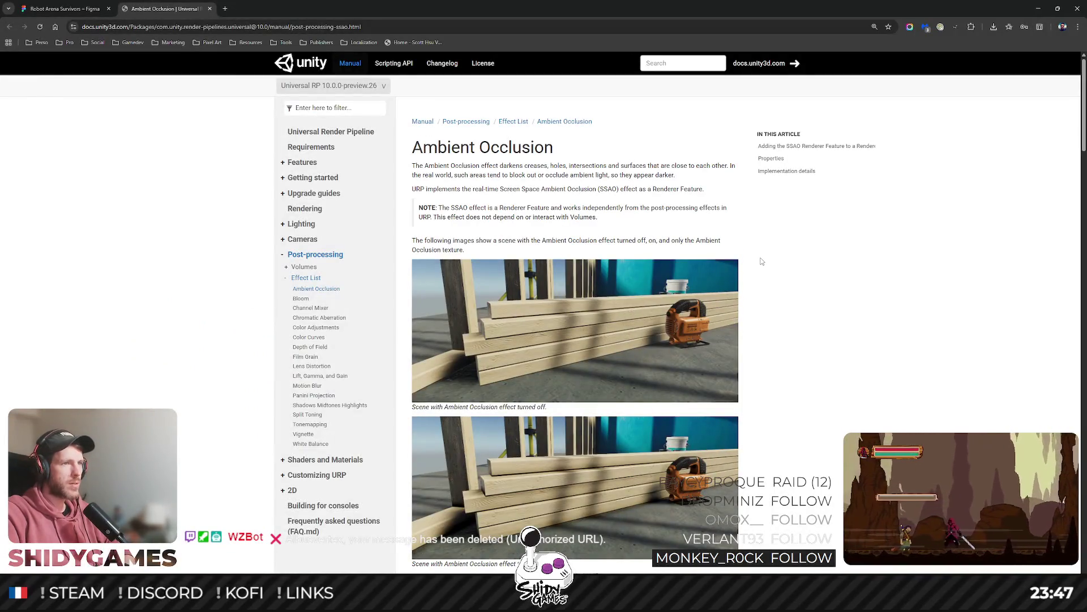
# Scroll the Ambient Occlusion manual page comparing the on/off example images down to the Adding section.
pyautogui.scroll(-2, 761, 260)
pyautogui.scroll(-1, 762, 261)
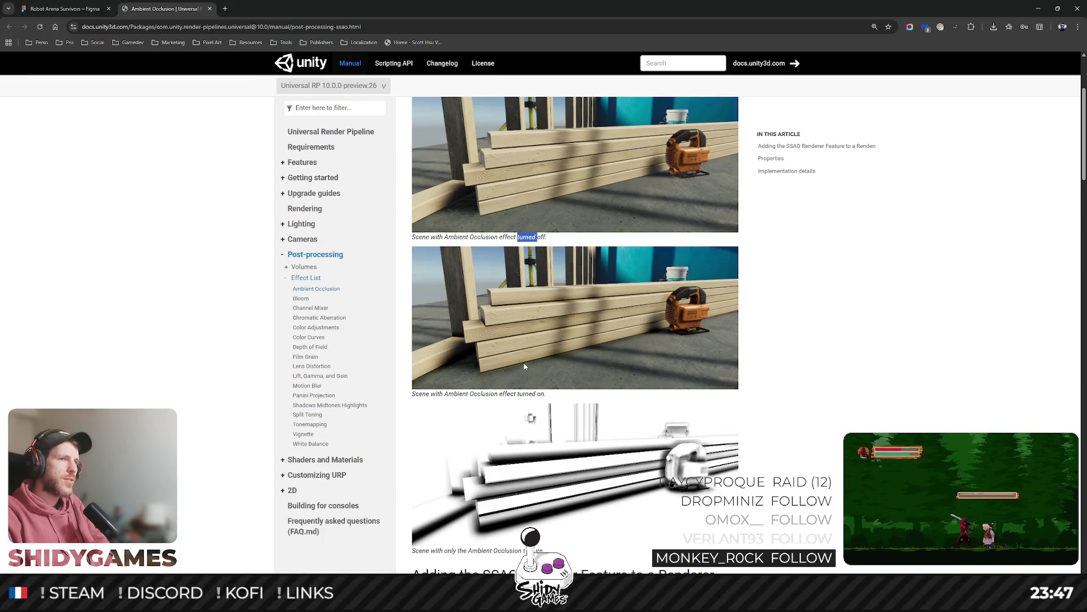
pyautogui.scroll(2, 810, 327)
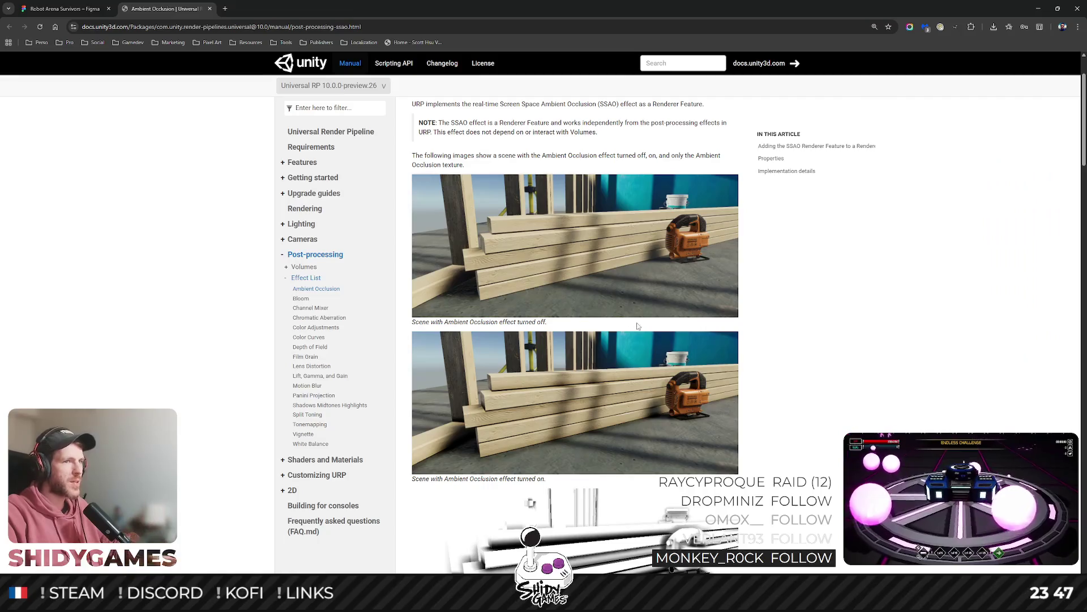
pyautogui.scroll(-3, 634, 260)
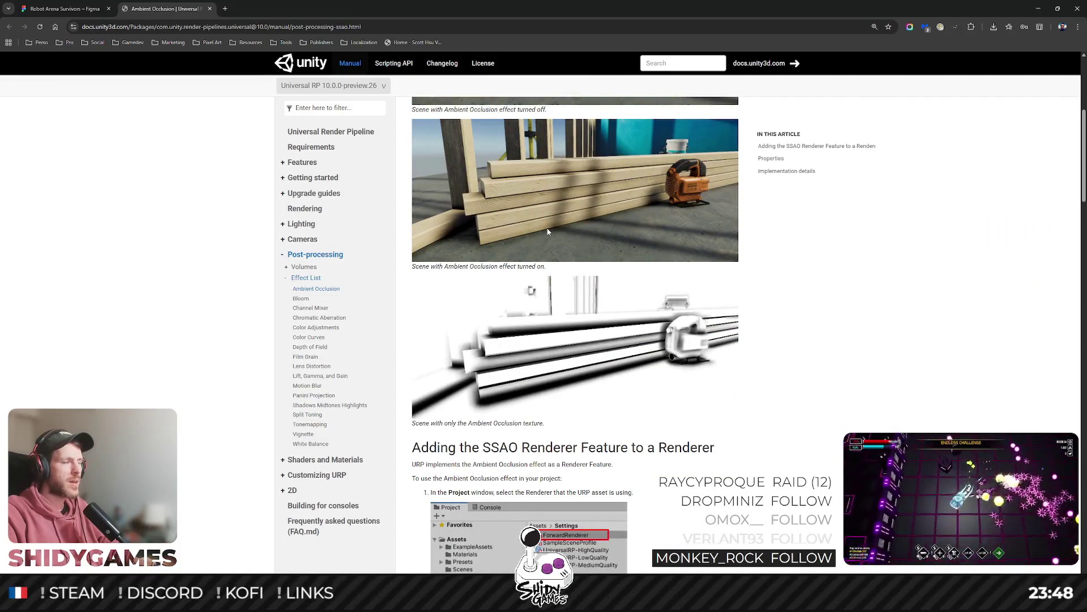
pyautogui.scroll(4, 548, 231)
pyautogui.scroll(-1, 549, 232)
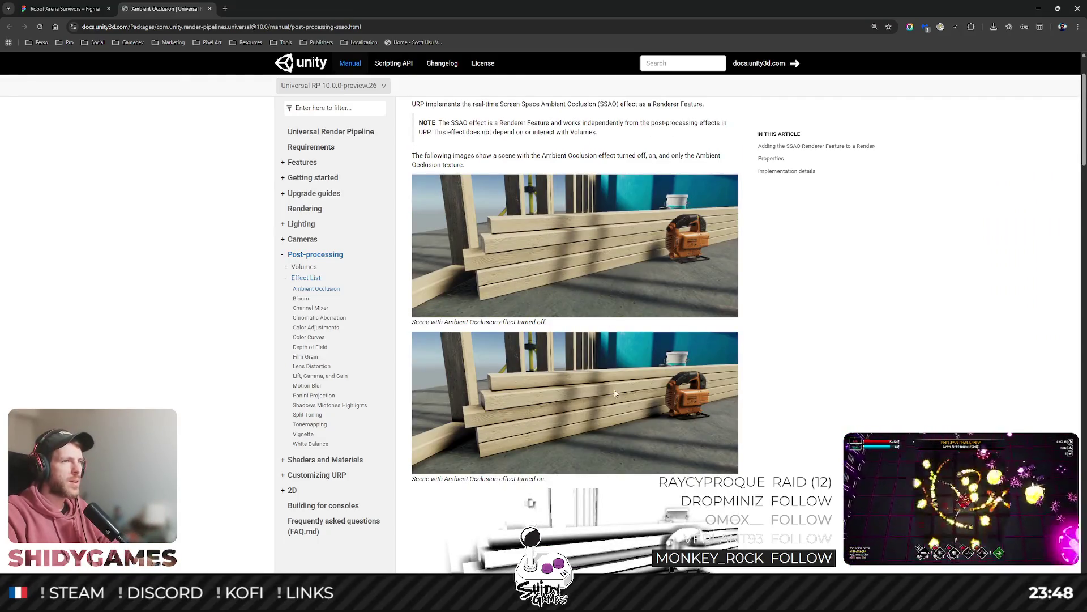
pyautogui.keyDown('ctrl'); pyautogui.scroll(6, 615, 393); pyautogui.keyUp('ctrl')
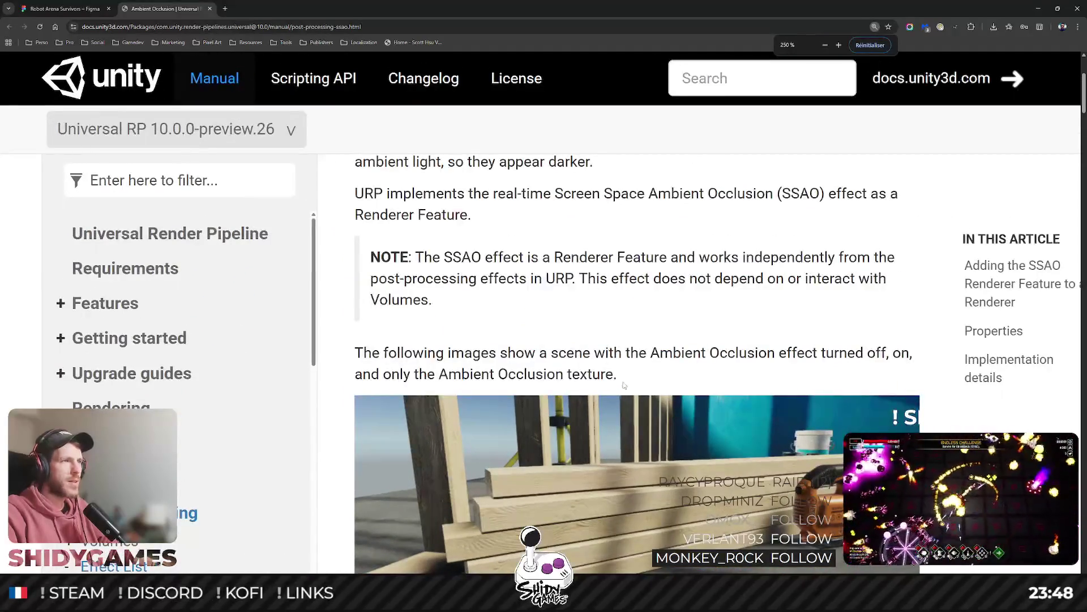
pyautogui.scroll(-4, 627, 379)
pyautogui.keyDown('ctrl'); pyautogui.scroll(-1, 631, 369); pyautogui.keyUp('ctrl')
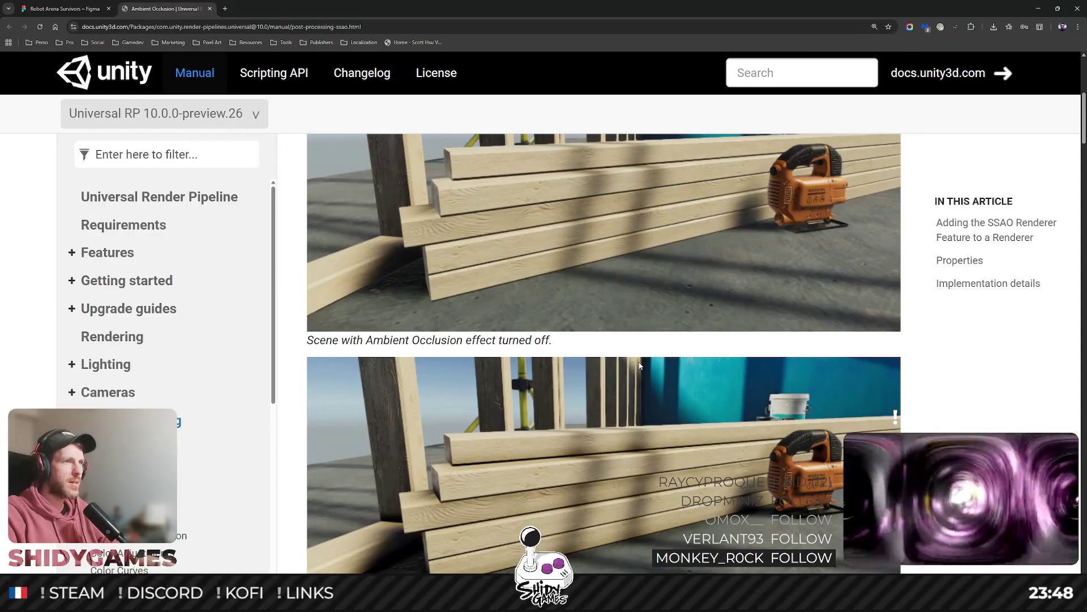
pyautogui.scroll(-2, 639, 366)
pyautogui.scroll(2, 639, 365)
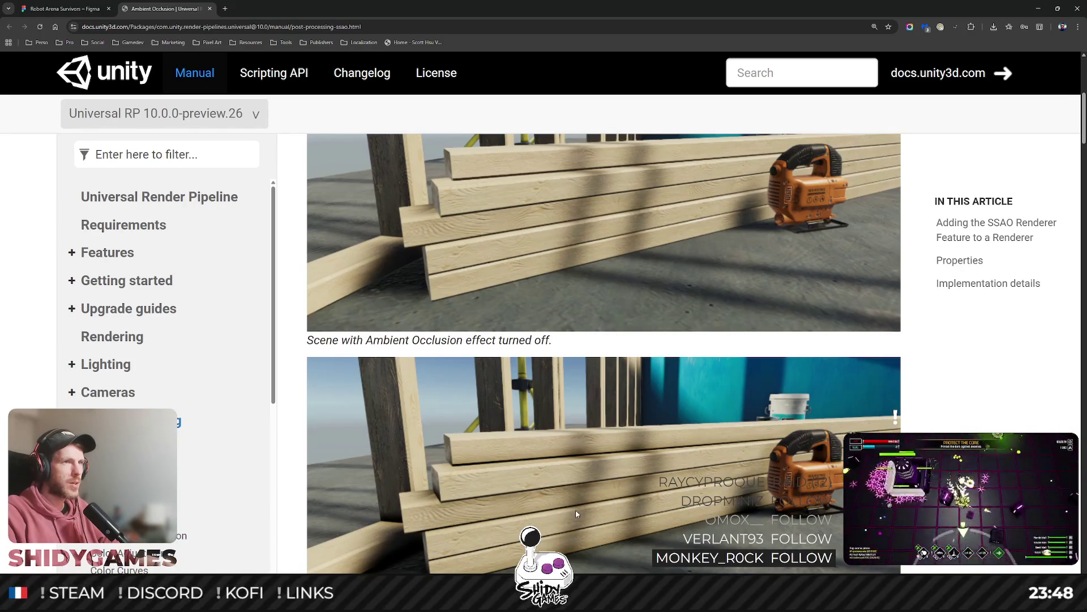
pyautogui.scroll(-3, 702, 468)
pyautogui.scroll(2, 702, 467)
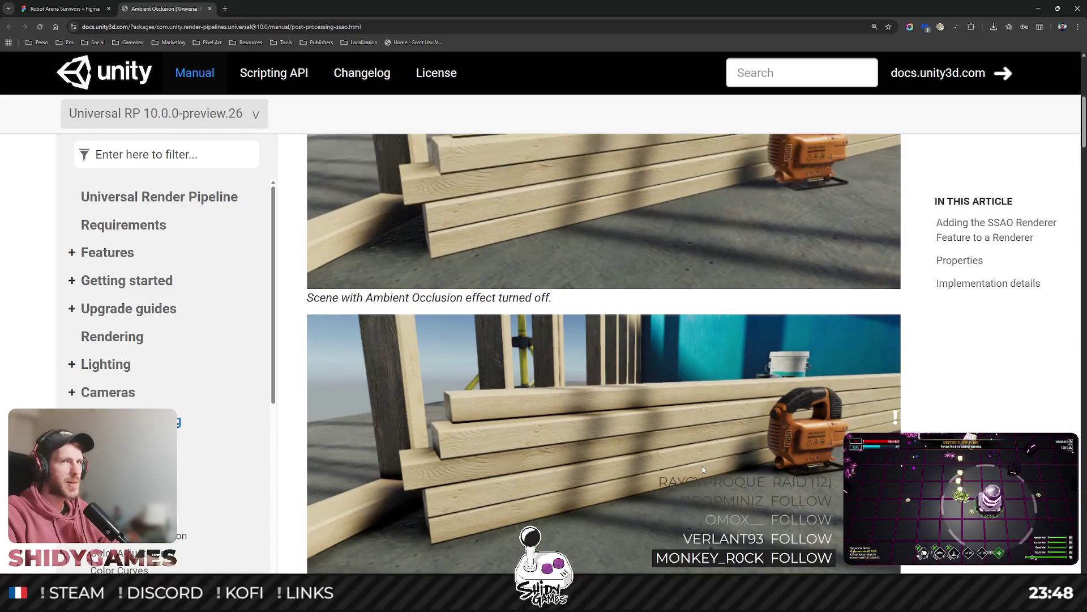
pyautogui.scroll(2, 703, 467)
pyautogui.scroll(-3, 702, 467)
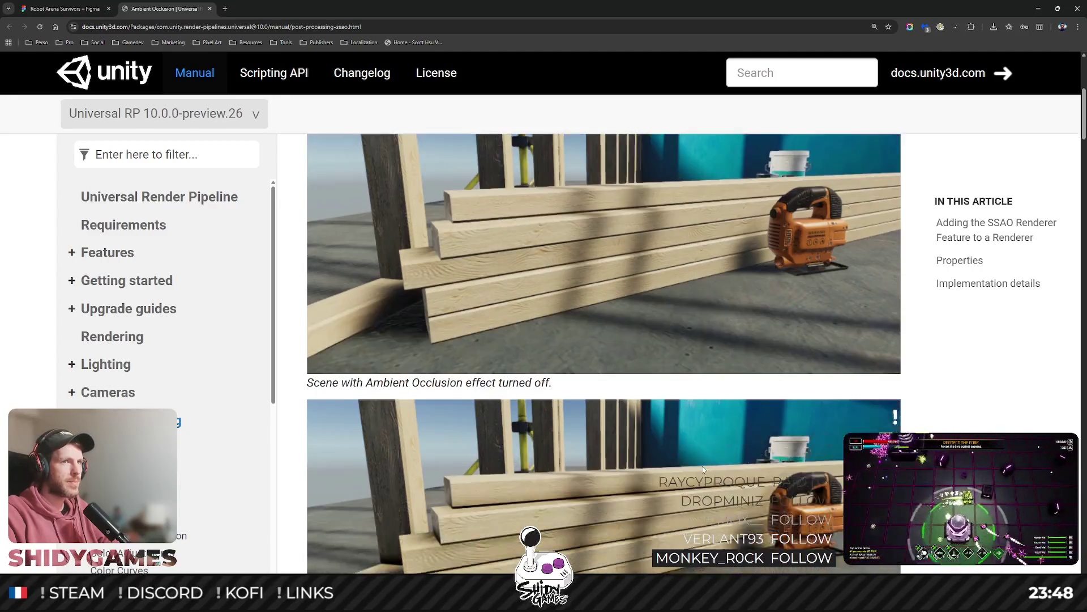
pyautogui.scroll(2, 703, 468)
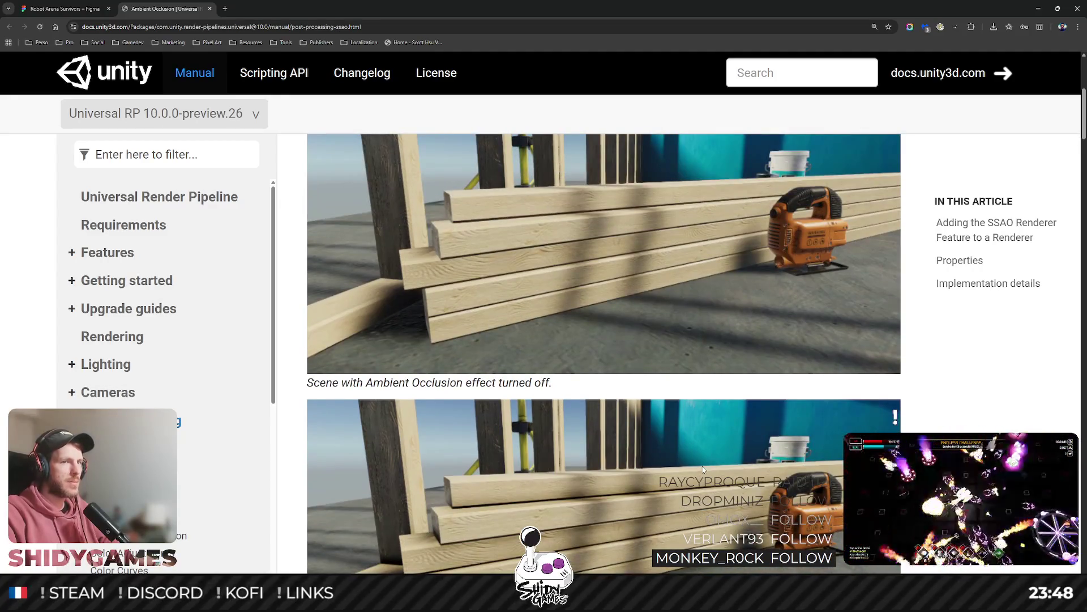
pyautogui.scroll(-2, 703, 466)
pyautogui.scroll(-1, 702, 467)
pyautogui.scroll(-8, 702, 467)
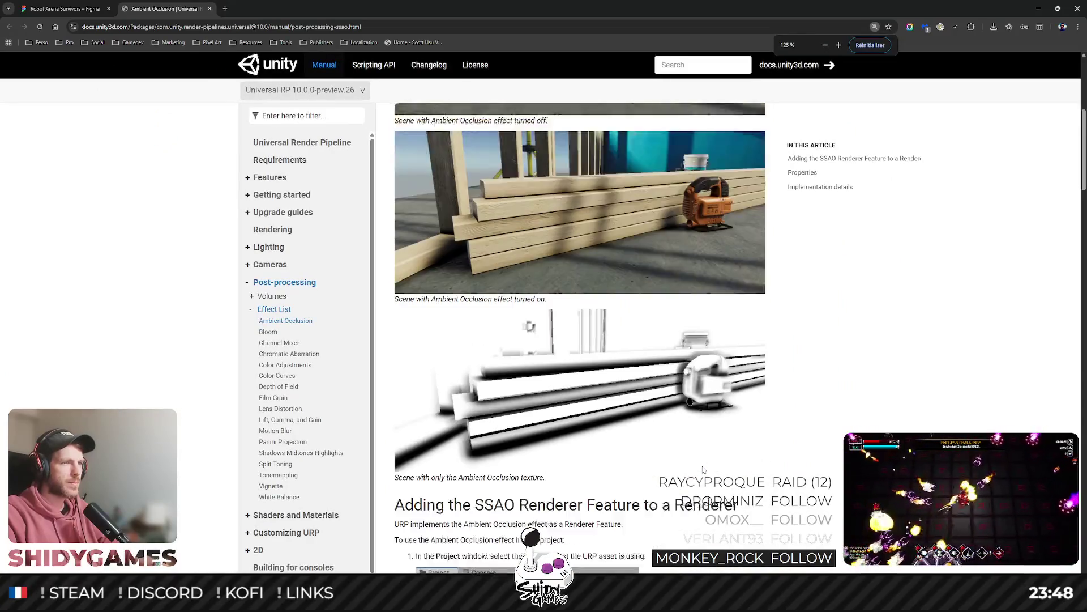
pyautogui.scroll(-5, 704, 467)
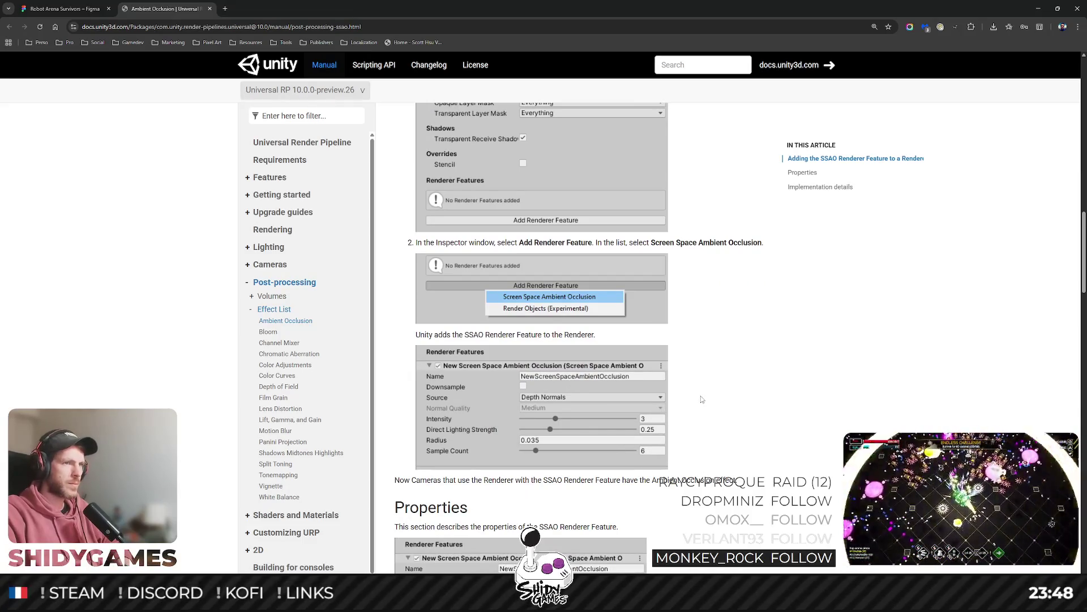
pyautogui.scroll(-3, 703, 400)
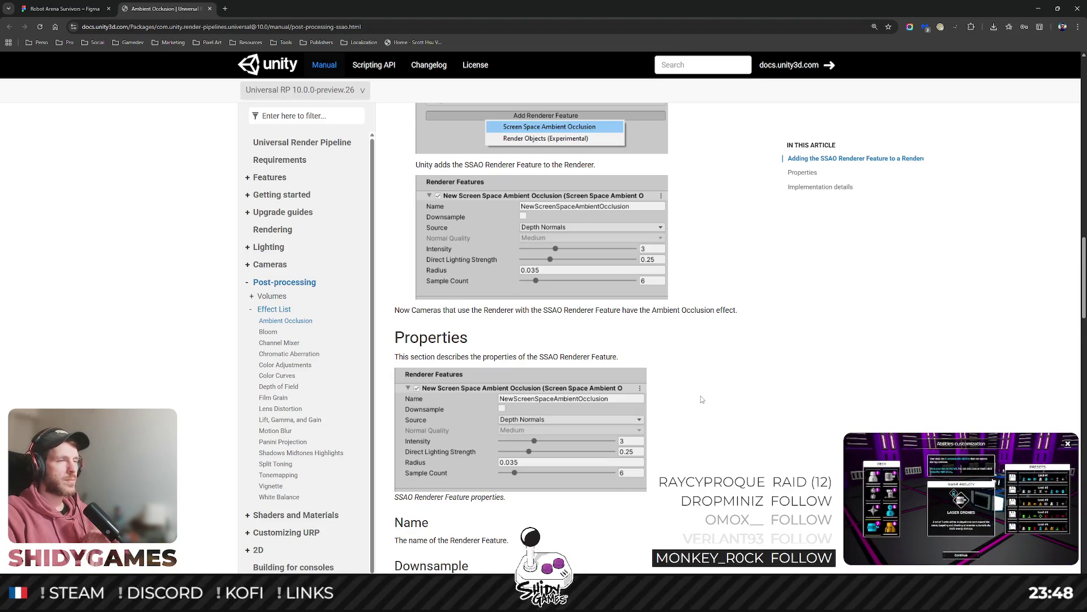
pyautogui.scroll(-2, 701, 400)
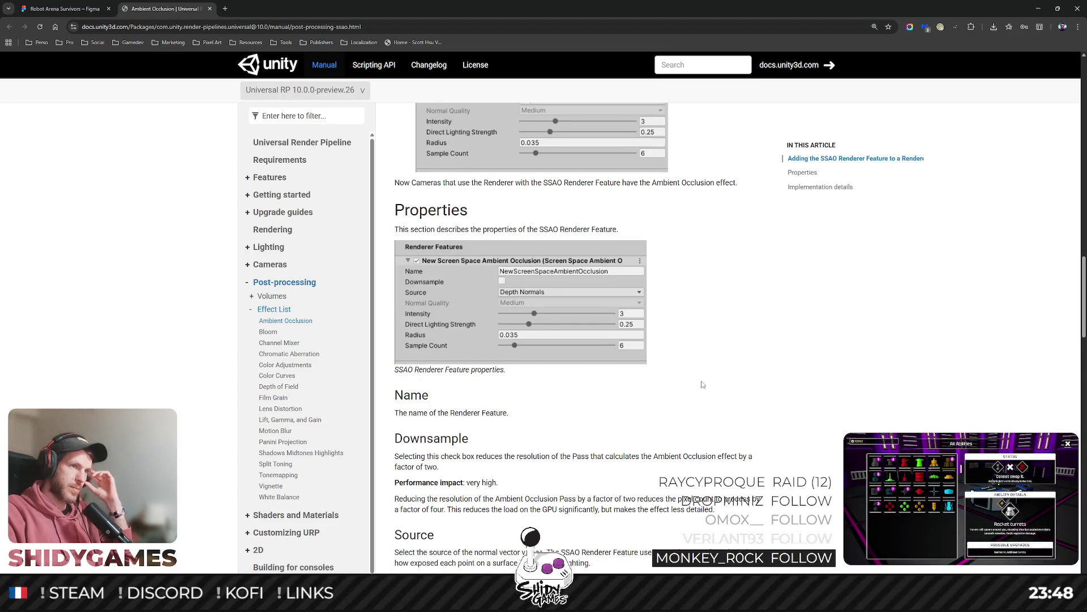
pyautogui.scroll(-7, 702, 385)
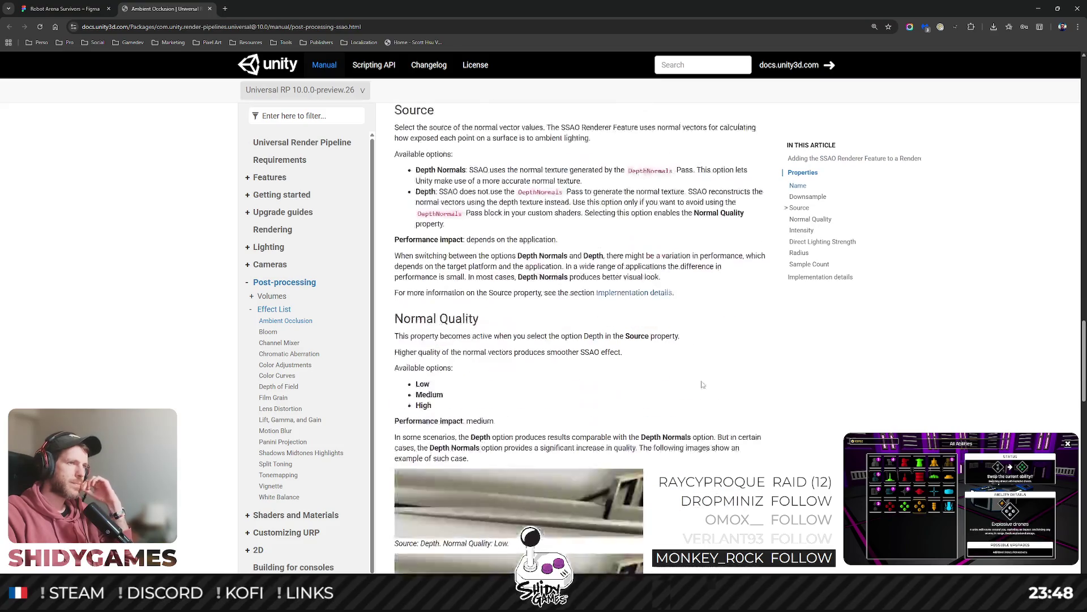
pyautogui.scroll(-2, 702, 384)
pyautogui.scroll(-2, 703, 384)
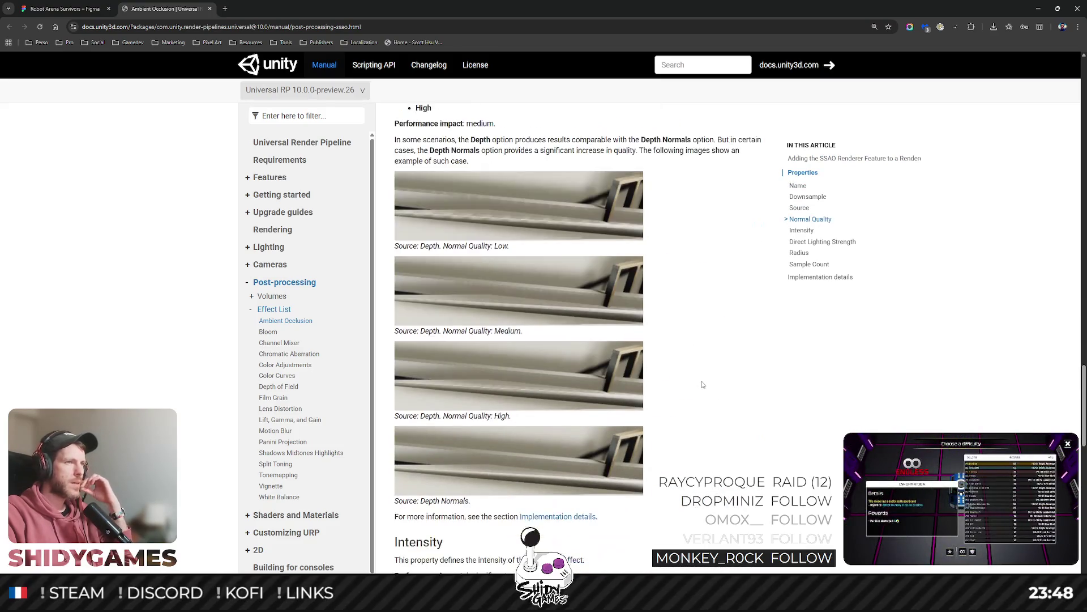
pyautogui.scroll(5, 689, 379)
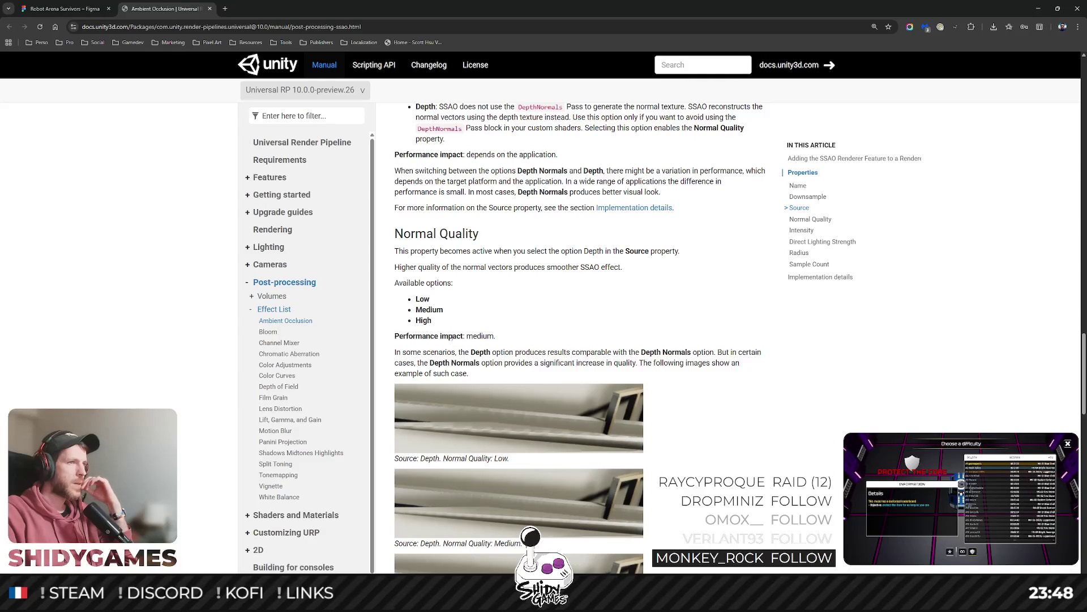
pyautogui.scroll(-4, 563, 351)
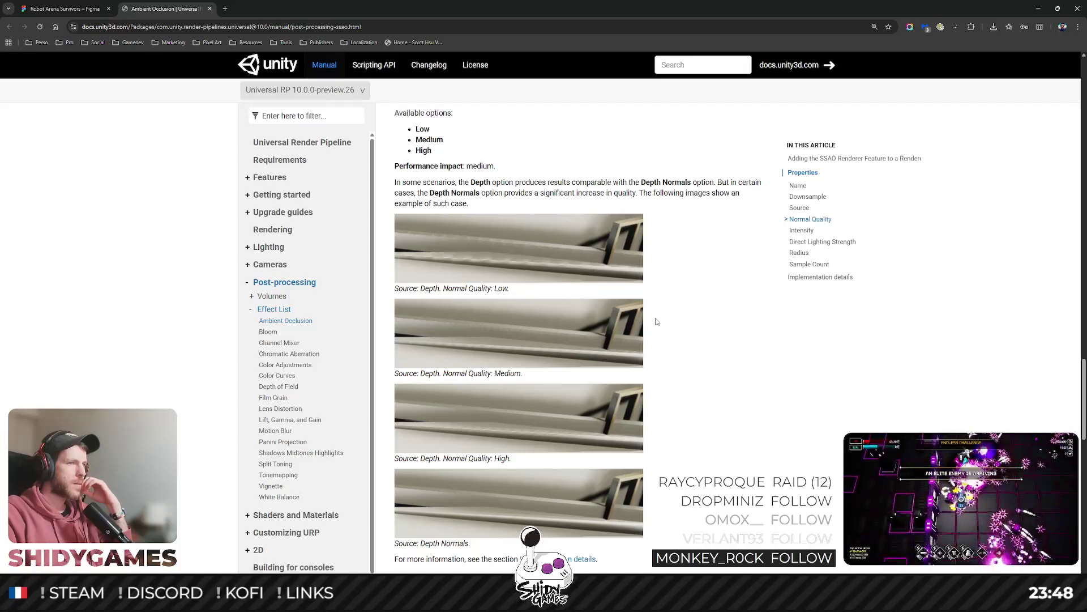
pyautogui.scroll(-2, 657, 322)
pyautogui.scroll(-7, 656, 322)
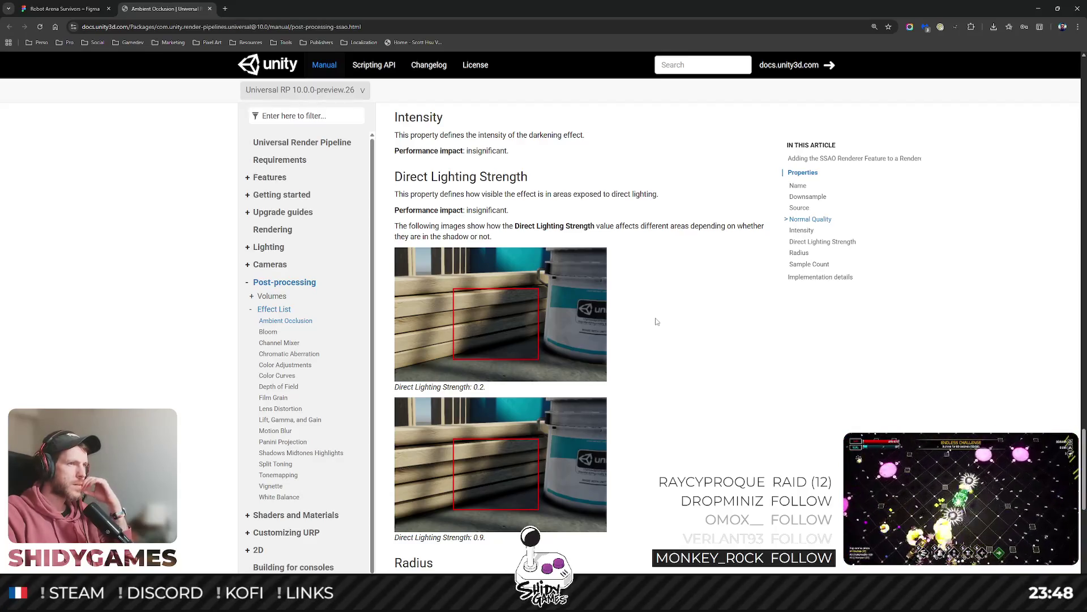
pyautogui.scroll(-9, 656, 321)
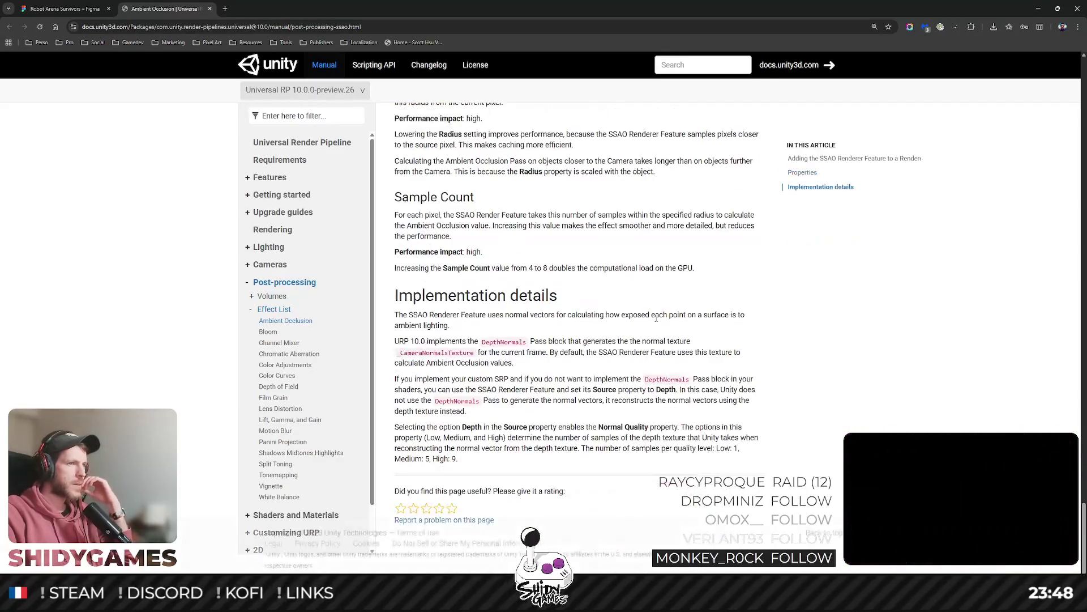
pyautogui.scroll(5, 657, 322)
pyautogui.scroll(15, 656, 322)
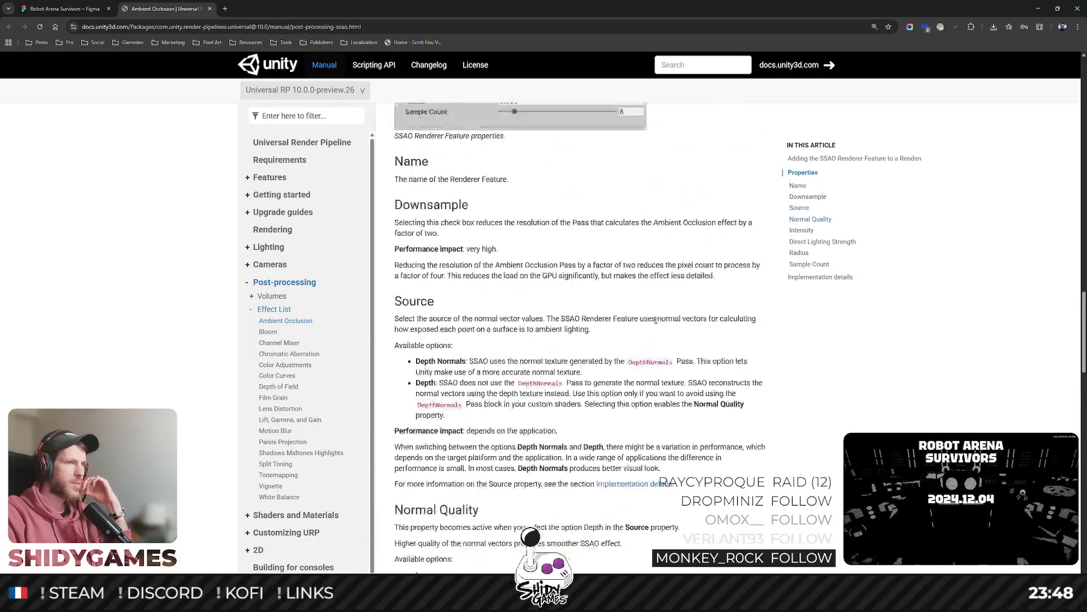
pyautogui.scroll(2, 656, 321)
pyautogui.scroll(12, 656, 323)
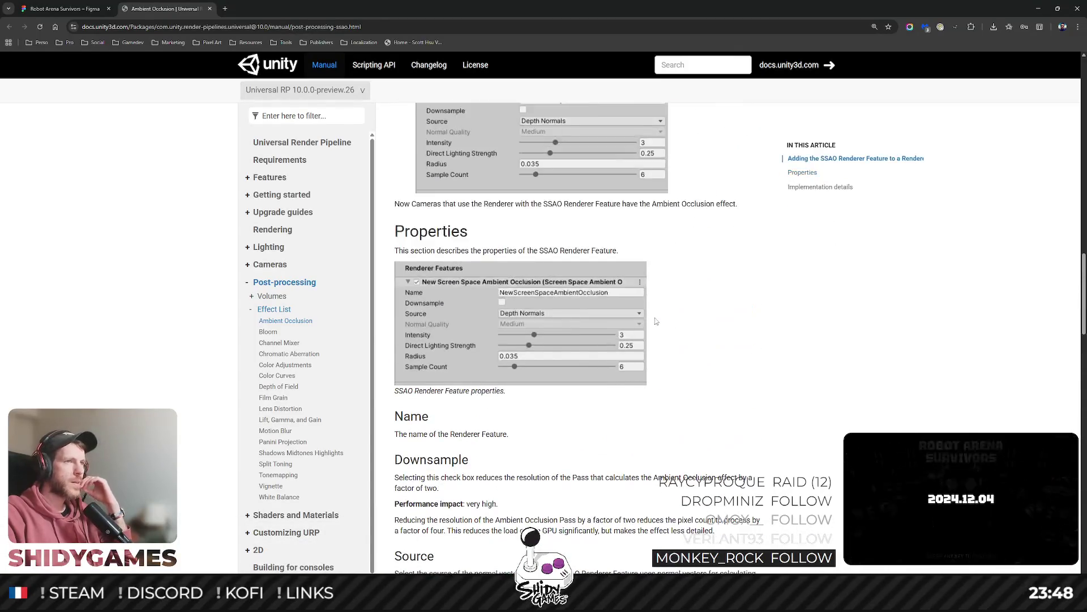
# Return to Unity and expand the Garage, TankParent and HTU hierarchy entries.
pyautogui.click(1038, 9)
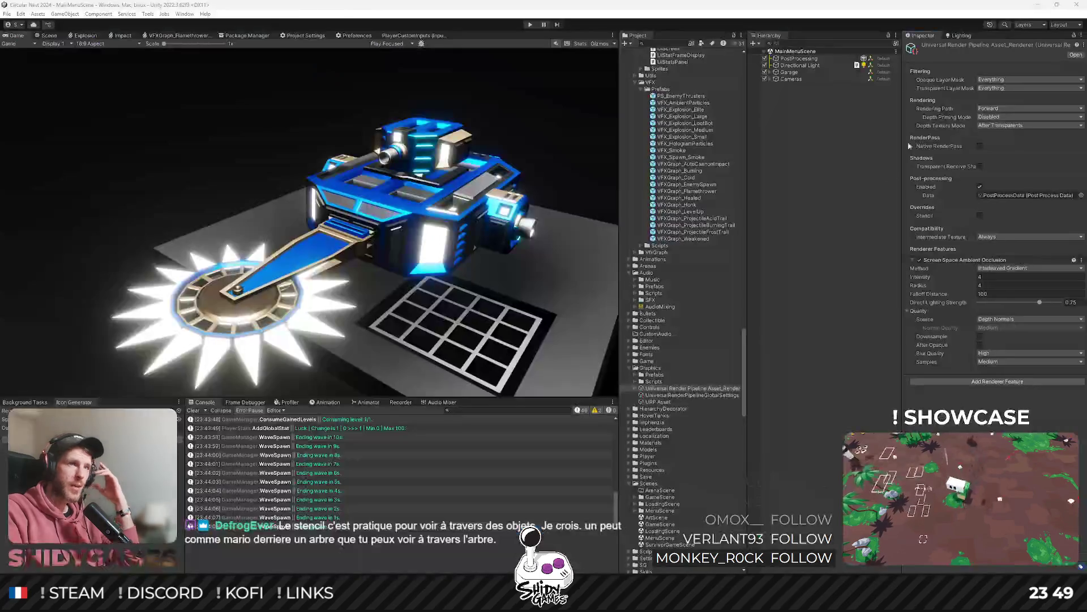
pyautogui.click(836, 261)
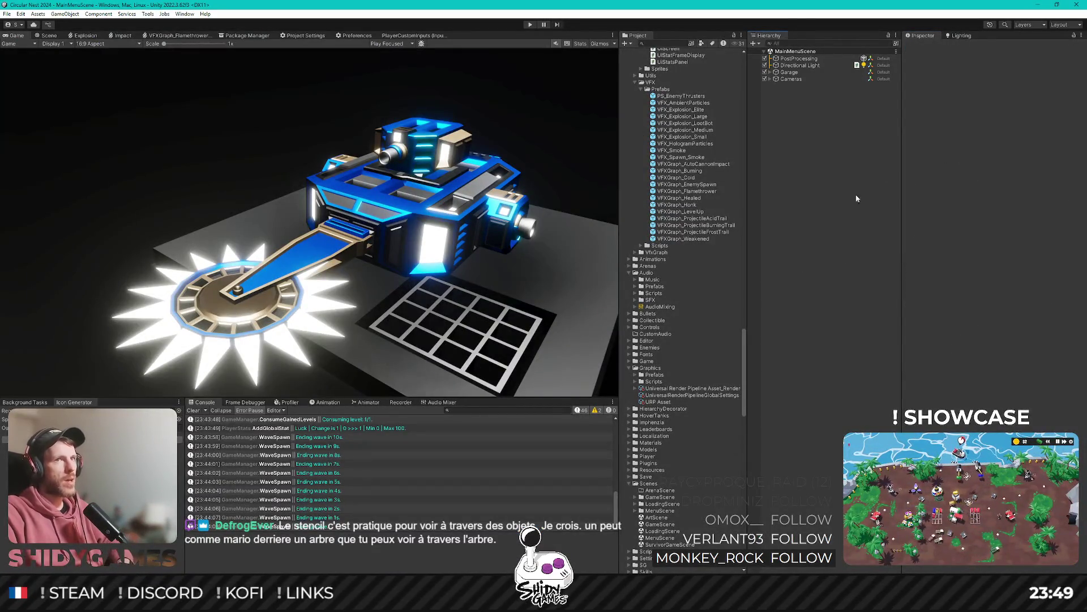
pyautogui.scroll(20, 687, 381)
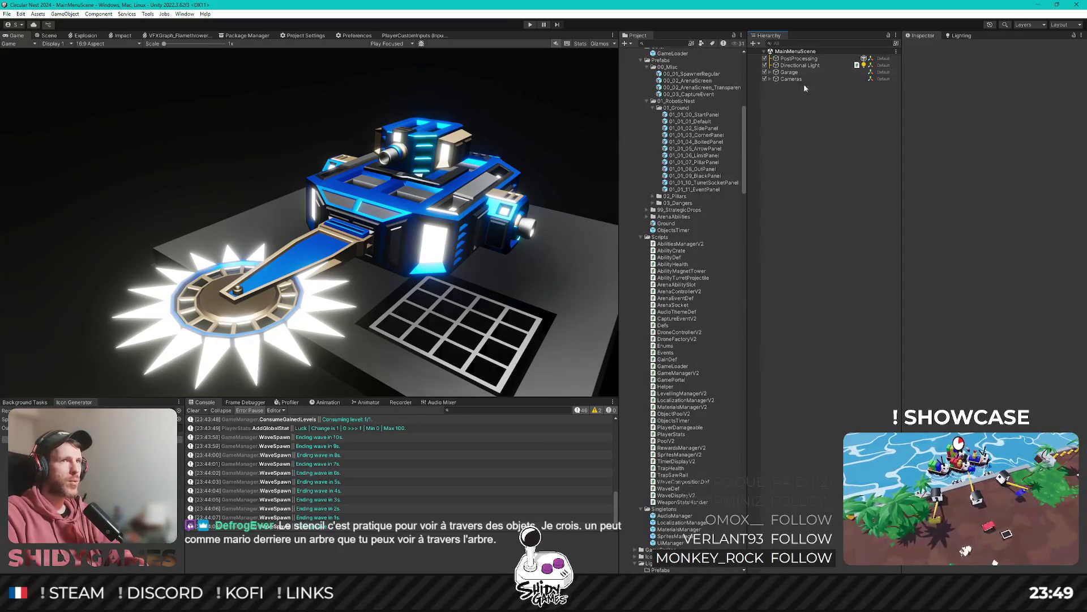
pyautogui.click(770, 73)
pyautogui.click(800, 86)
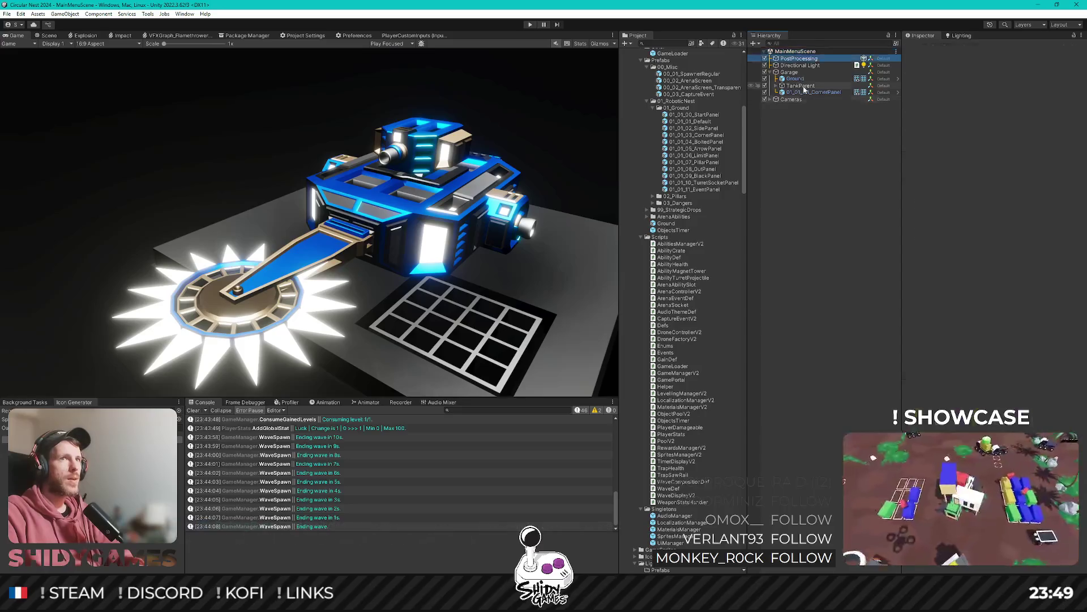
pyautogui.press('Down')
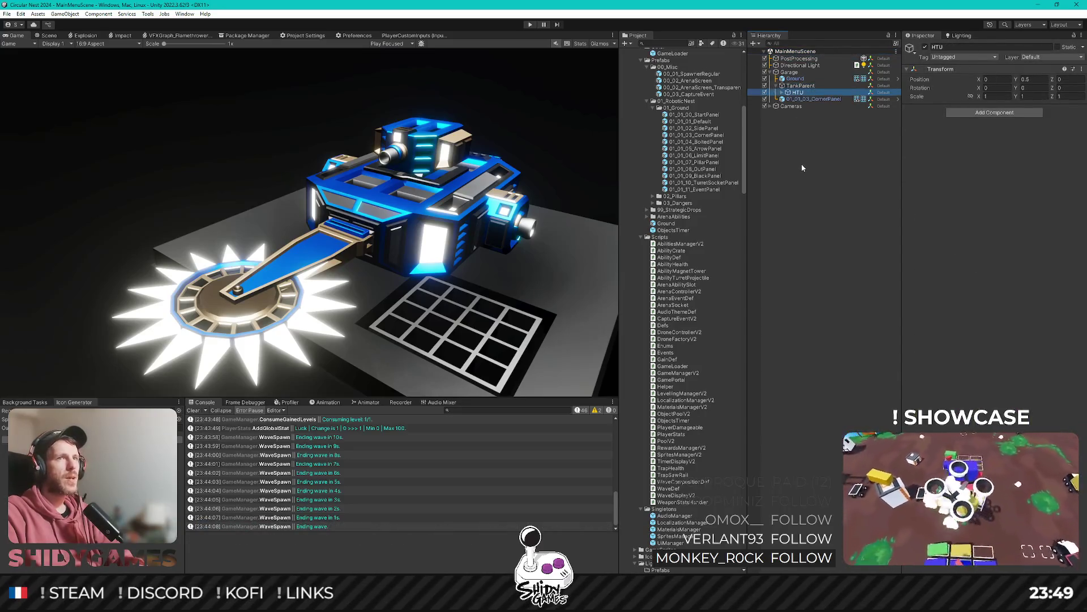
pyautogui.press('Right')
# Create an empty child of Garage named Design and move it just below Ground.
pyautogui.rightClick(796, 72)
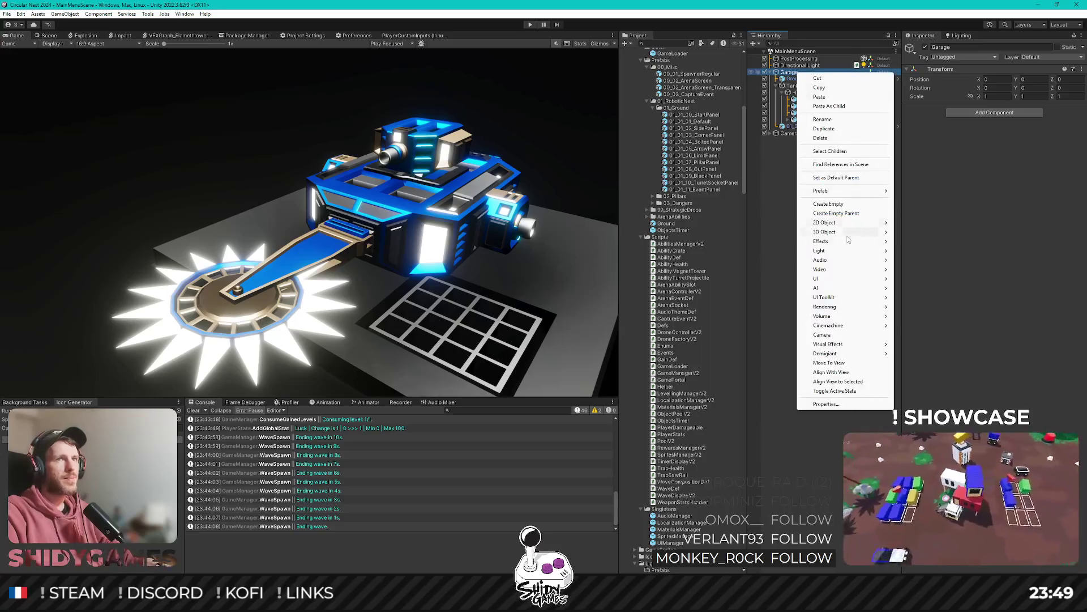
pyautogui.click(839, 210)
pyautogui.write('Design')
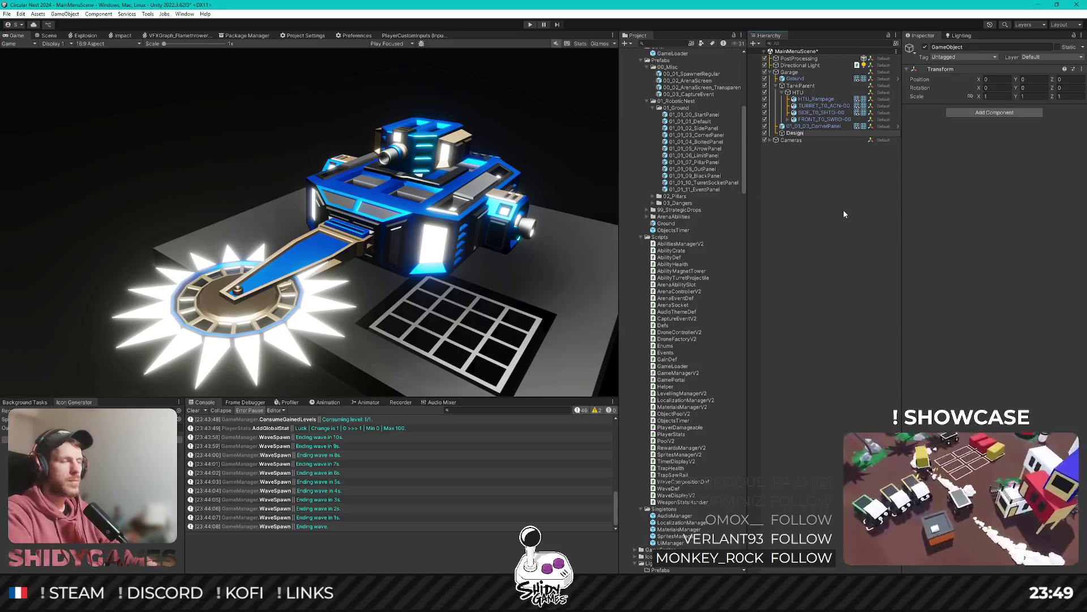
pyautogui.press('Return')
pyautogui.moveTo(799, 135); pyautogui.dragTo(789, 85)
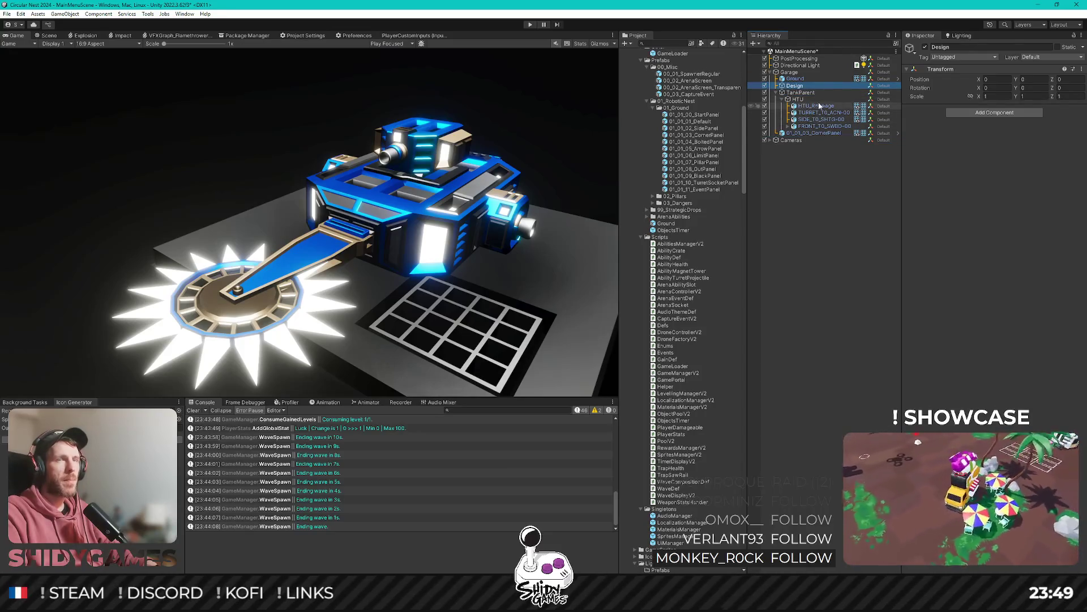
# Delete 01_01_03_CornerPanel and save the scene.
pyautogui.click(804, 133)
pyautogui.press('Delete')
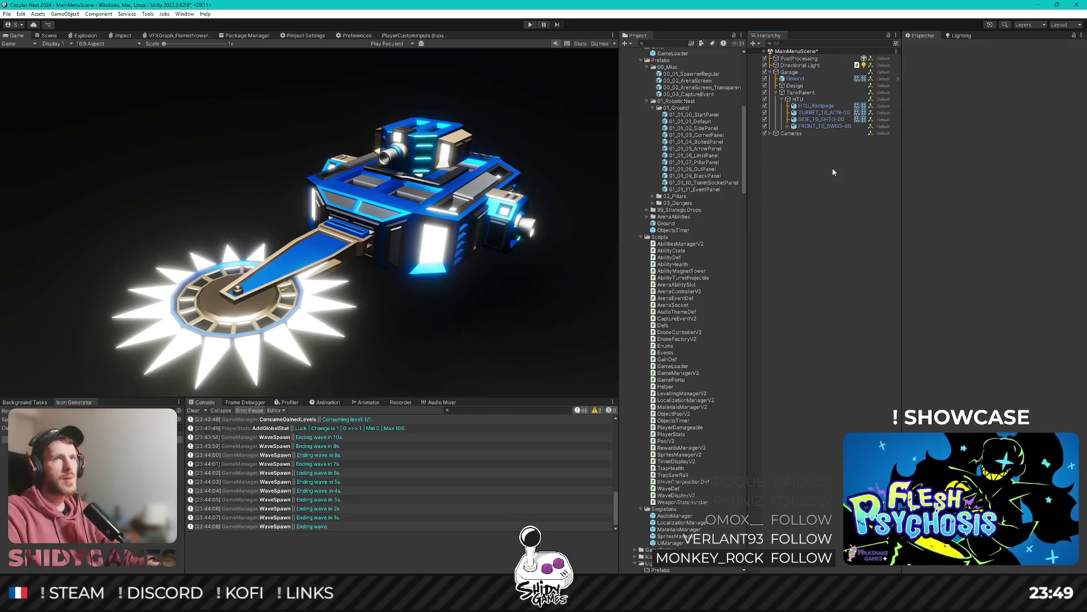
pyautogui.click(776, 92)
pyautogui.hotkey('ctrl', 's')
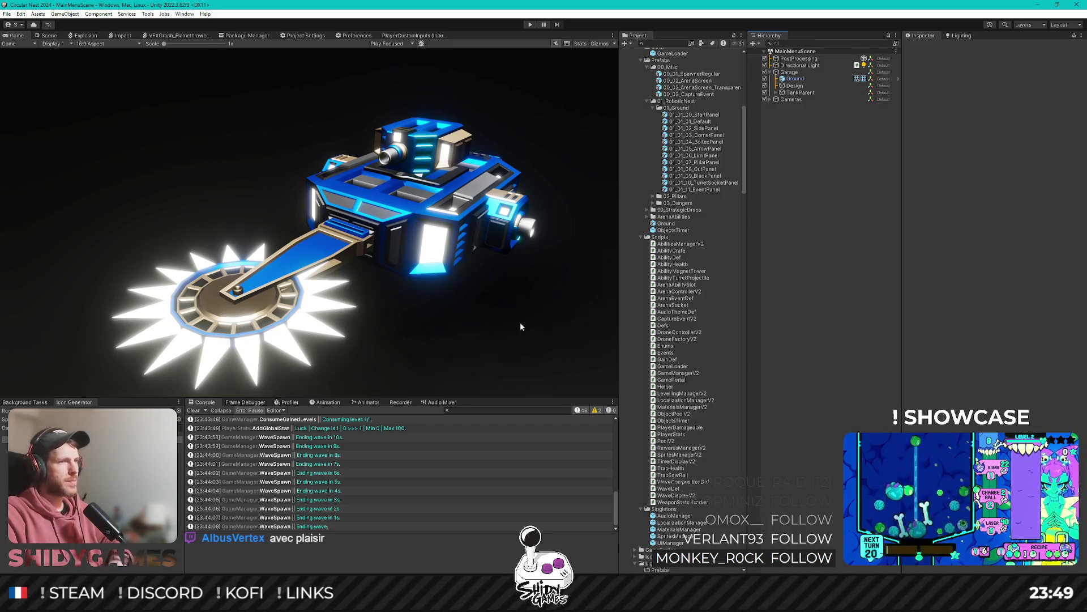
# Place the 01_01_00_StartPanel prefab under Design, then delete it and save the scene.
pyautogui.scroll(5, 699, 344)
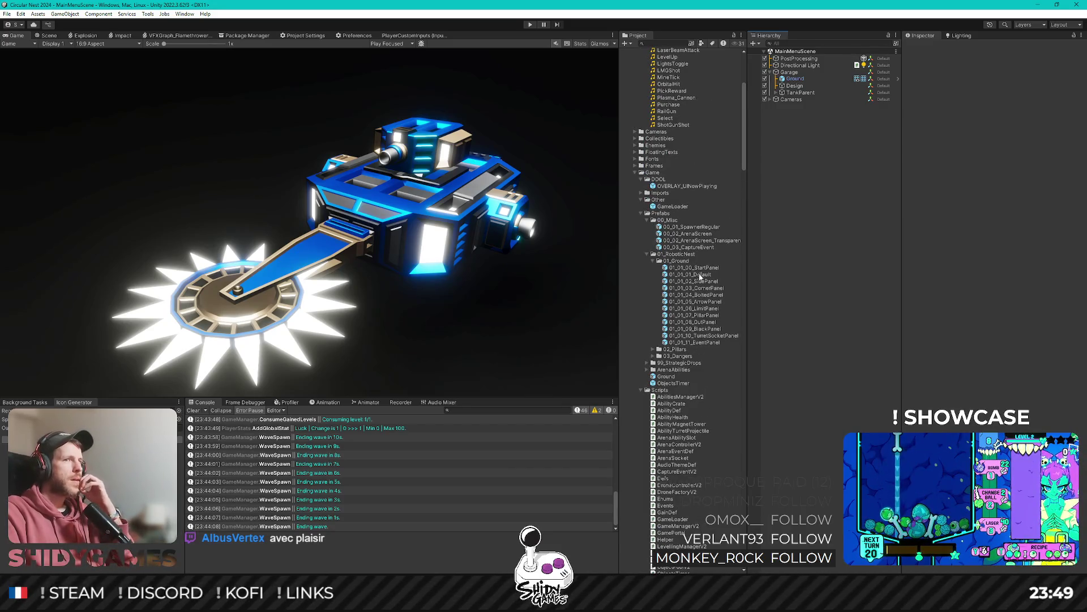
pyautogui.moveTo(695, 269); pyautogui.dragTo(795, 85)
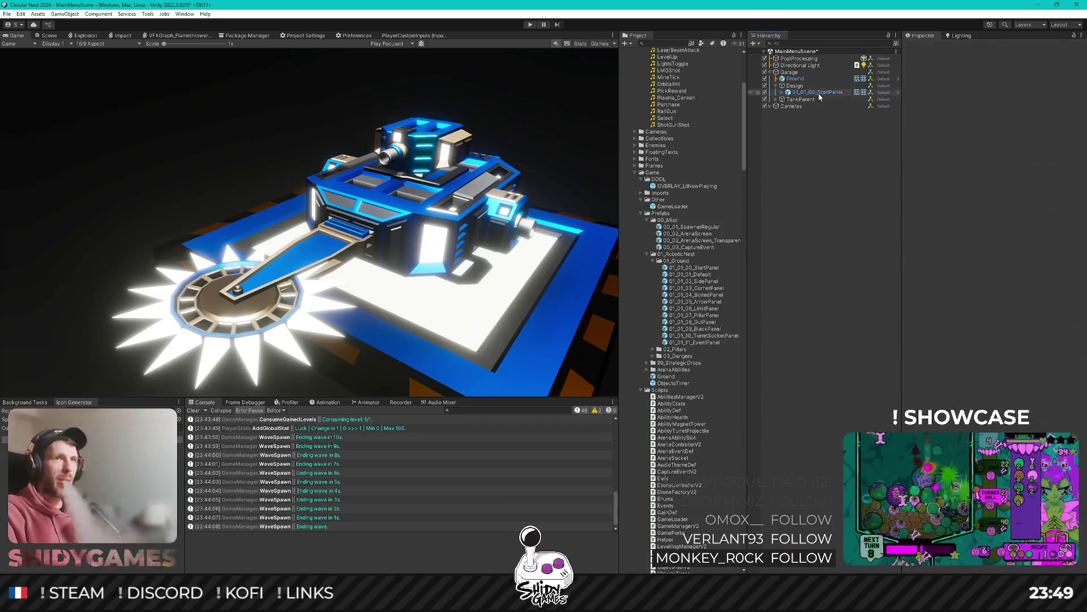
pyautogui.press('Delete')
pyautogui.hotkey('ctrl', 's')
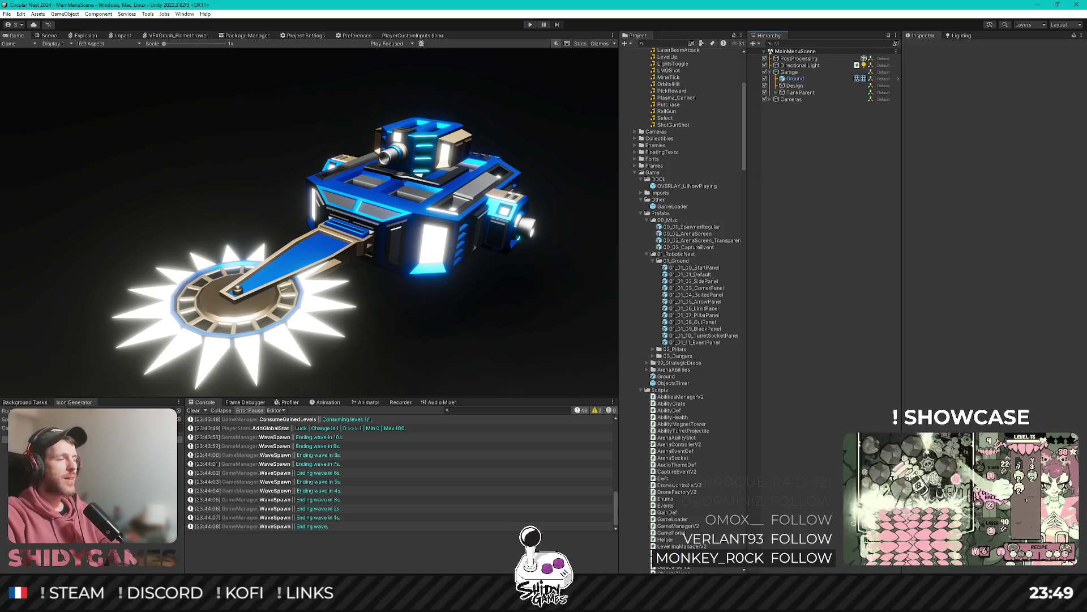
# In Blender, hide the T1_DroneKinetic turret and the 01_01_10_TurretSocketPanel.
pyautogui.hotkey('alt', 'Tab')
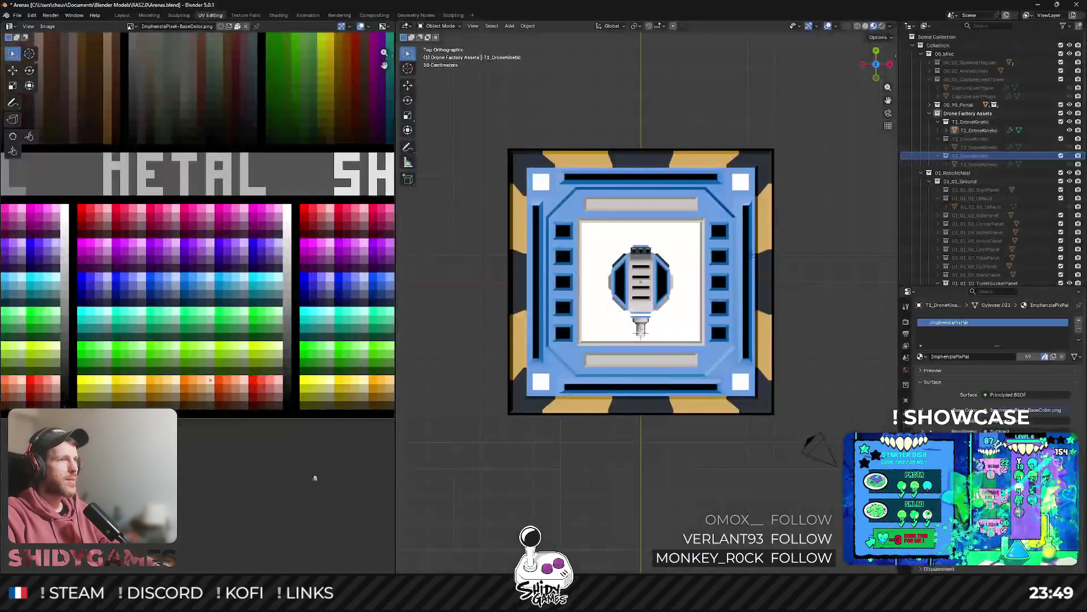
pyautogui.moveTo(649, 357)
pyautogui.mouseDown()
pyautogui.moveTo(594, 264)
pyautogui.moveTo(572, 249)
pyautogui.mouseUp()
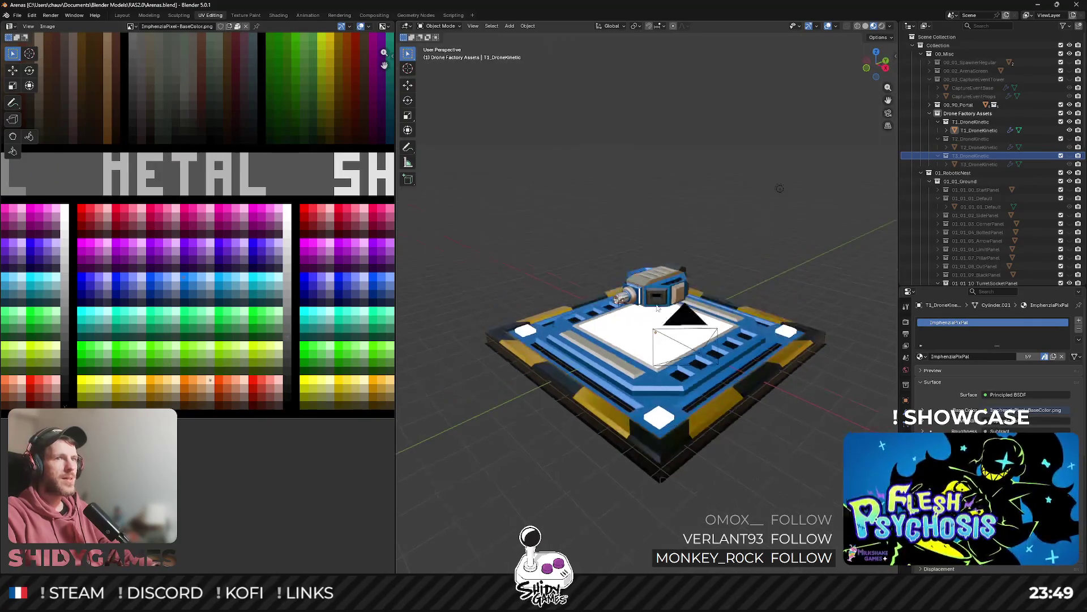
pyautogui.click(1069, 122)
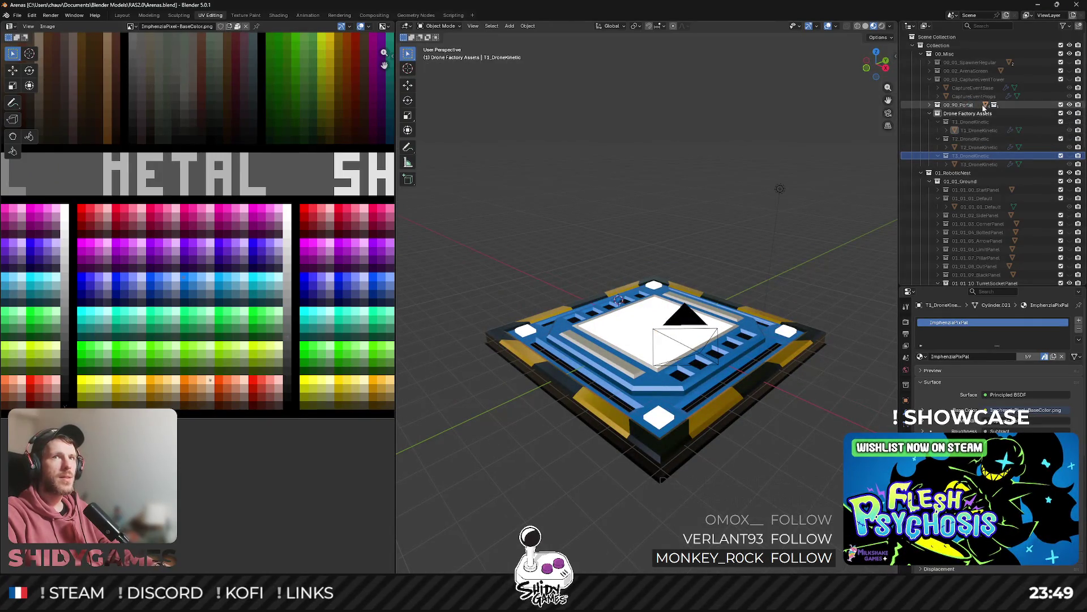
pyautogui.click(661, 449)
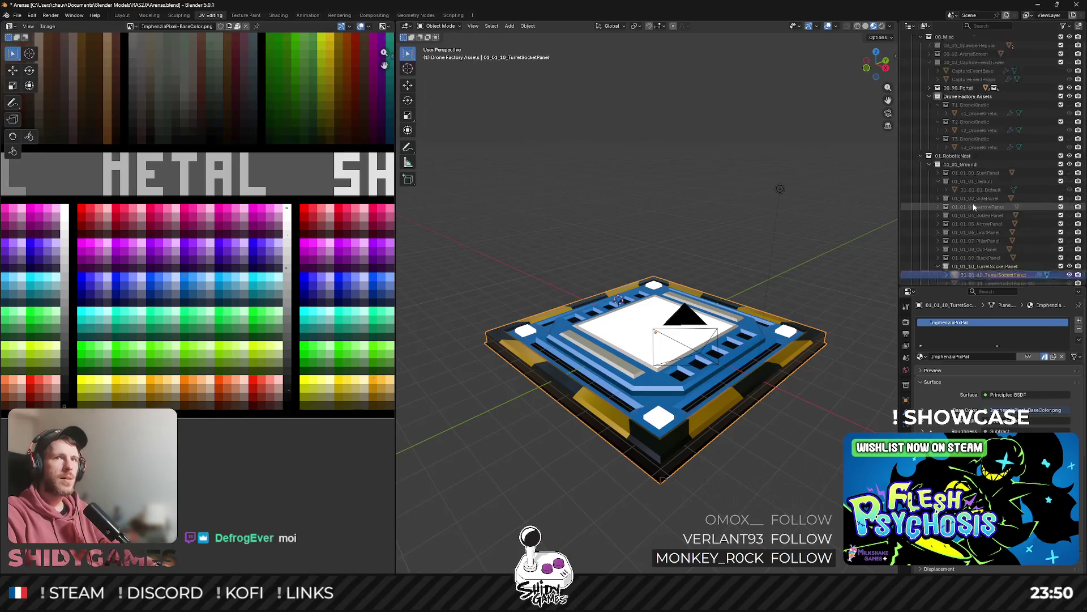
pyautogui.scroll(-3, 1034, 237)
pyautogui.click(1070, 240)
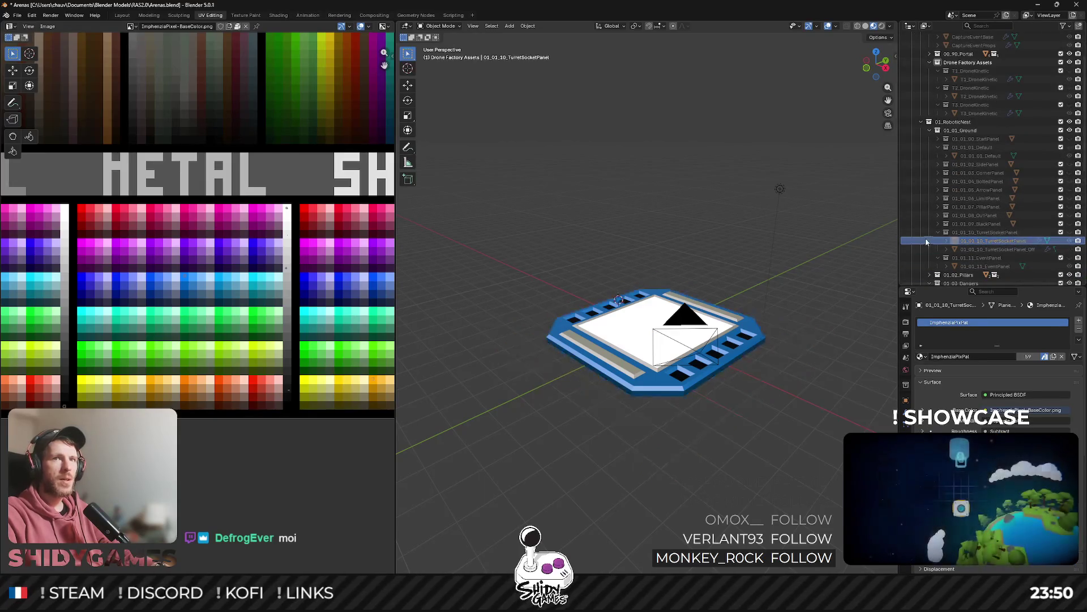
pyautogui.click(939, 232)
pyautogui.scroll(3, 947, 164)
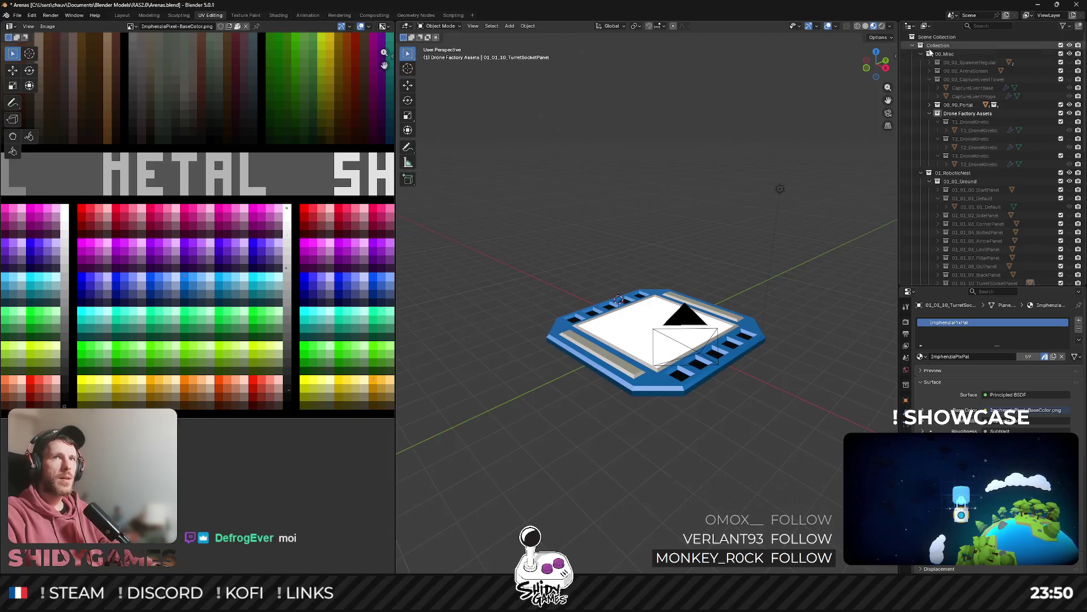
pyautogui.click(972, 89)
pyautogui.press('KP_Subtract')
pyautogui.press('KP_Subtract')
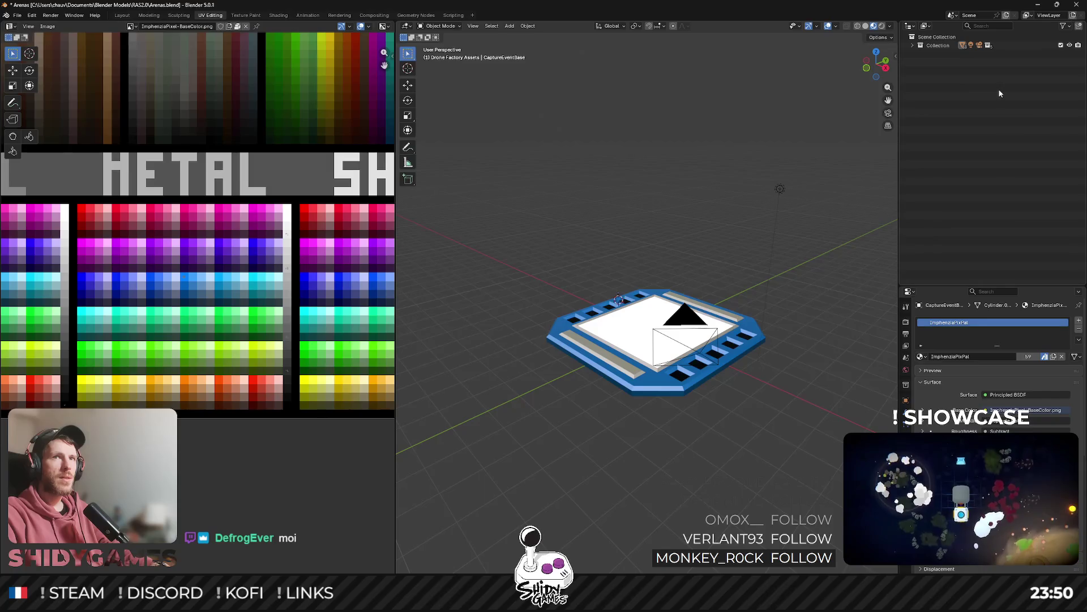
# Create a new collection named Garage inside Collection and save the file.
pyautogui.click(912, 45)
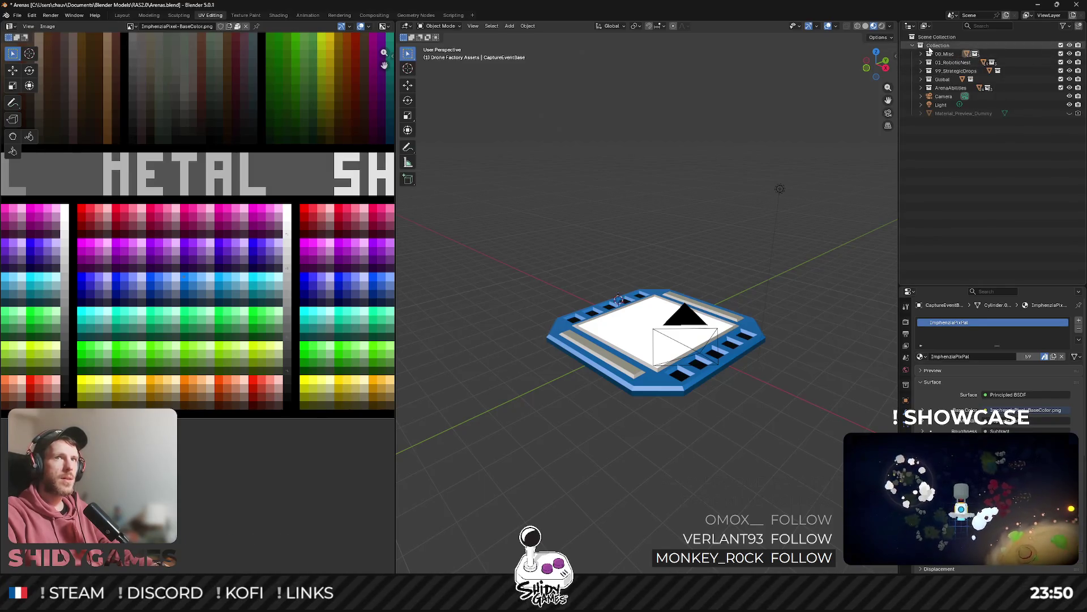
pyautogui.rightClick(921, 46)
pyautogui.click(858, 47)
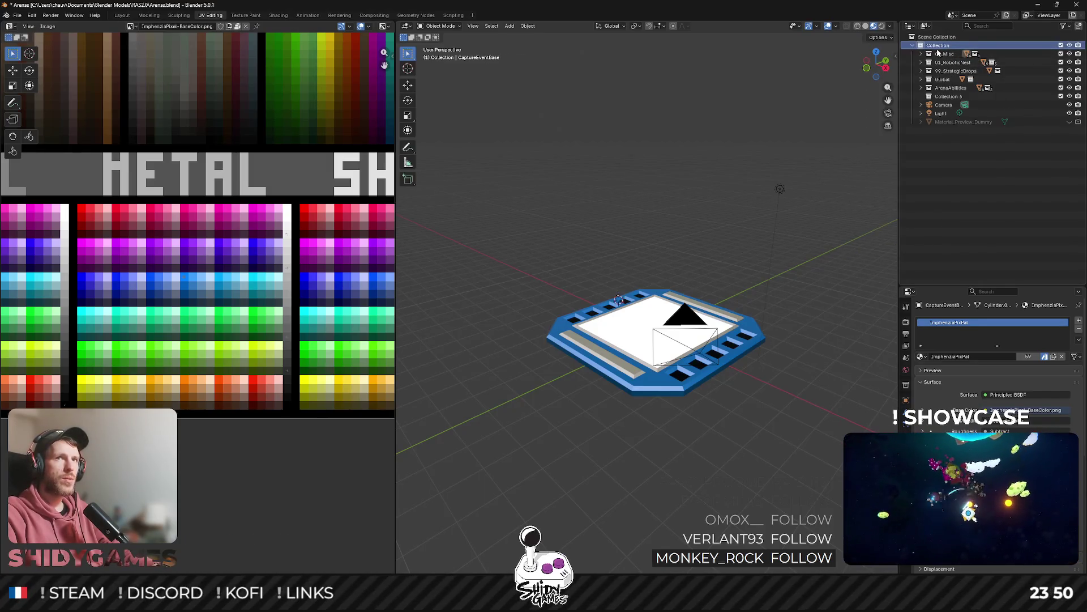
pyautogui.doubleClick(947, 96)
pyautogui.write('Garage')
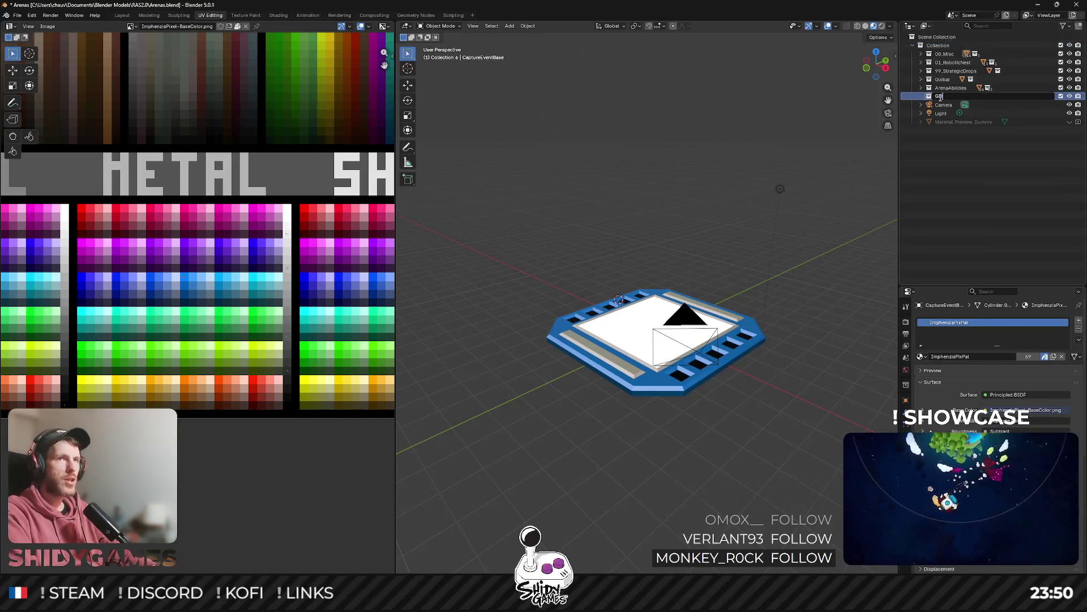
pyautogui.press('Return')
pyautogui.hotkey('ctrl', 's')
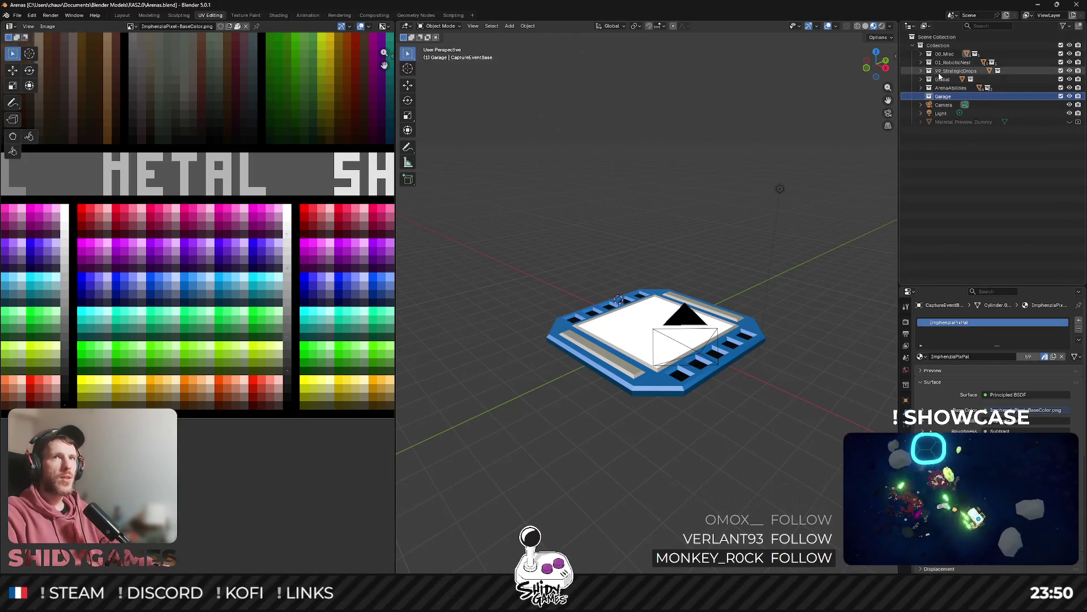
# Hide the arena platform model in ArenaAbilities, make Garage the active collection, and save.
pyautogui.click(944, 55)
pyautogui.press('Right')
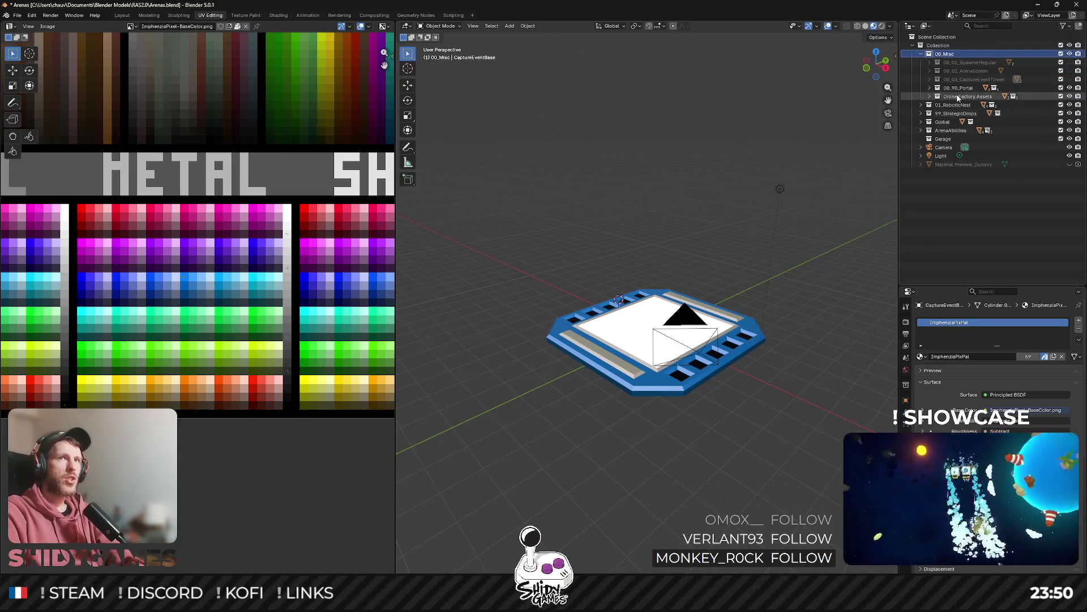
pyautogui.click(957, 97)
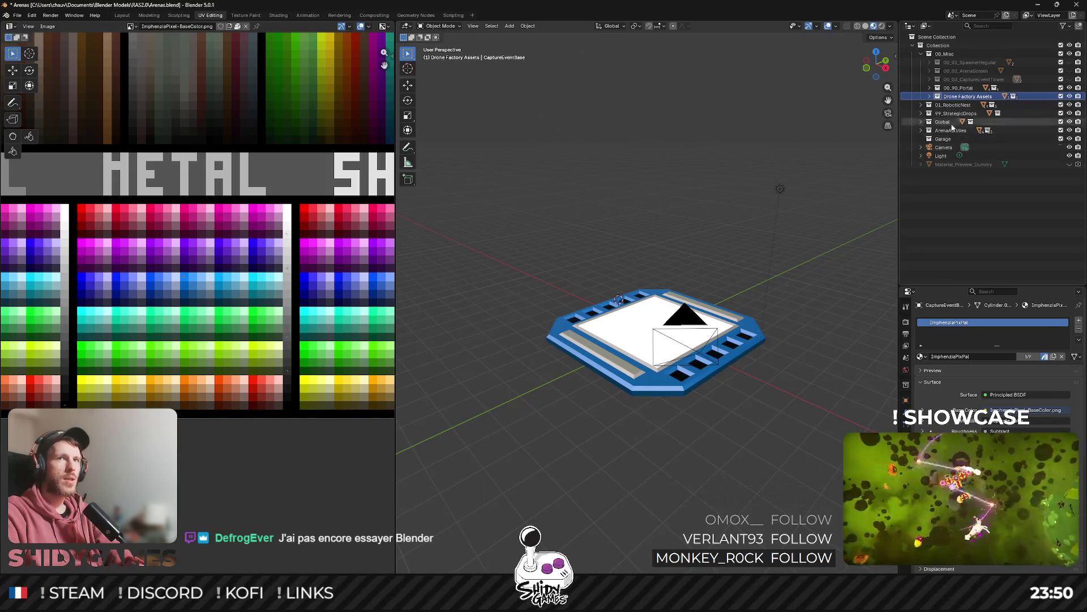
pyautogui.press('Left')
pyautogui.press('Left')
pyautogui.click(951, 88)
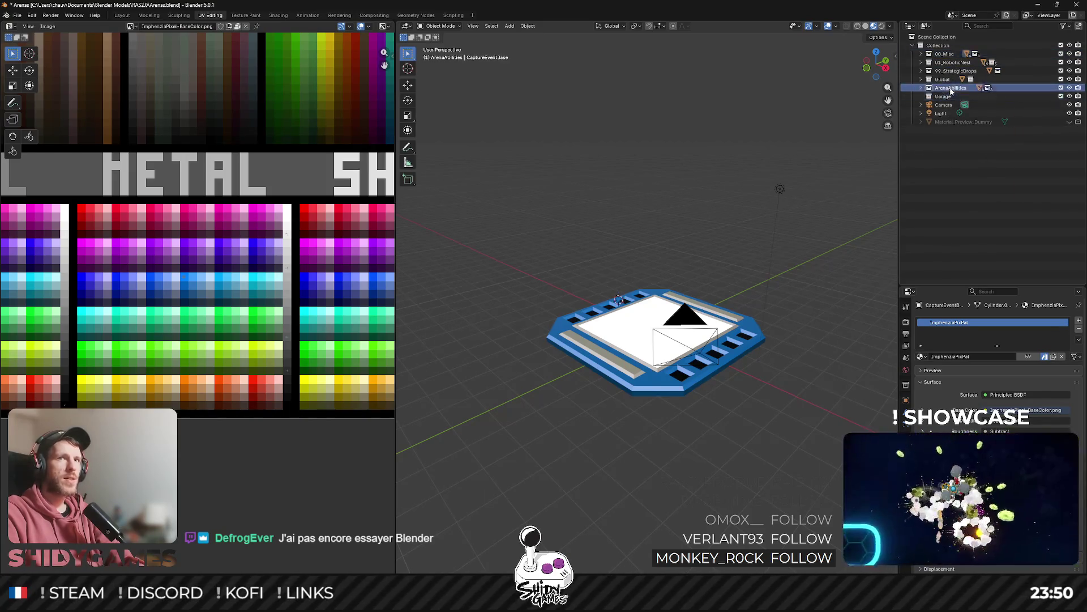
pyautogui.press('Right')
pyautogui.click(1070, 182)
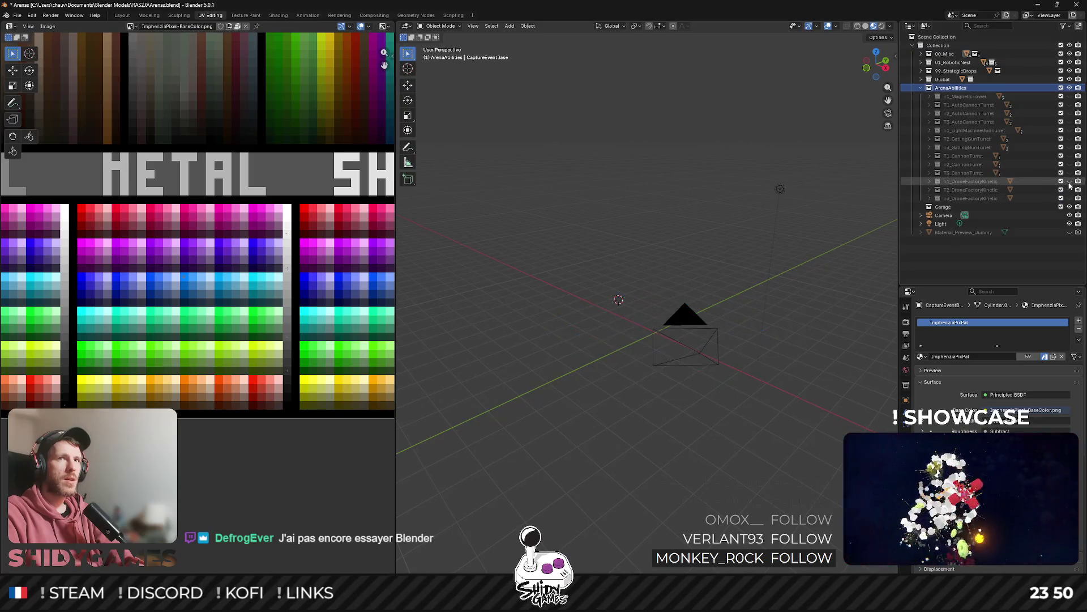
pyautogui.press('Left')
pyautogui.click(952, 96)
pyautogui.hotkey('ctrl', 's')
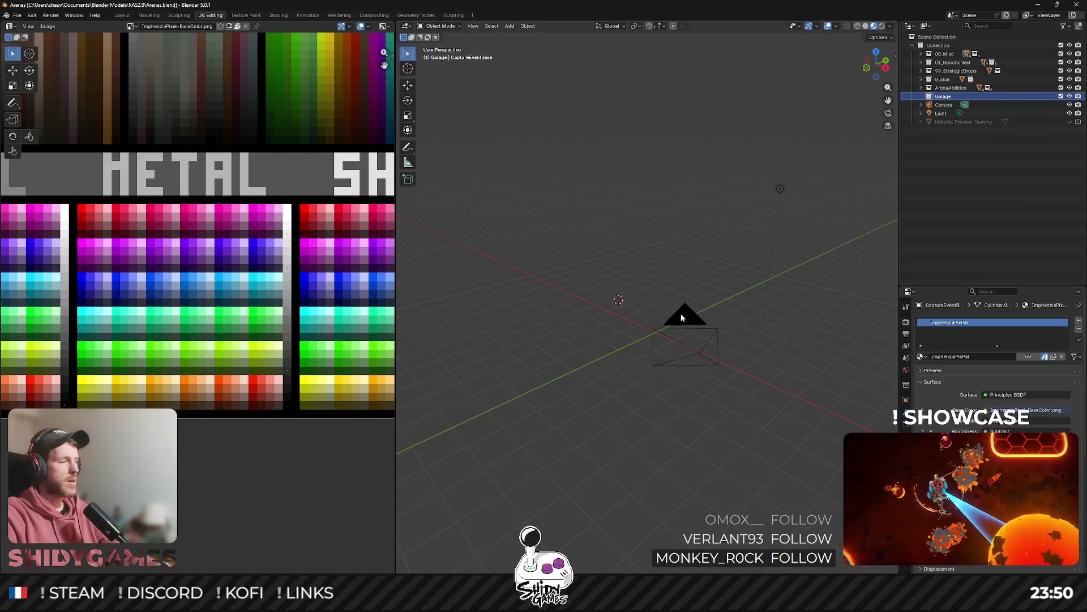
# Snap the 3D cursor to the world origin.
pyautogui.hotkey('shift', 's')
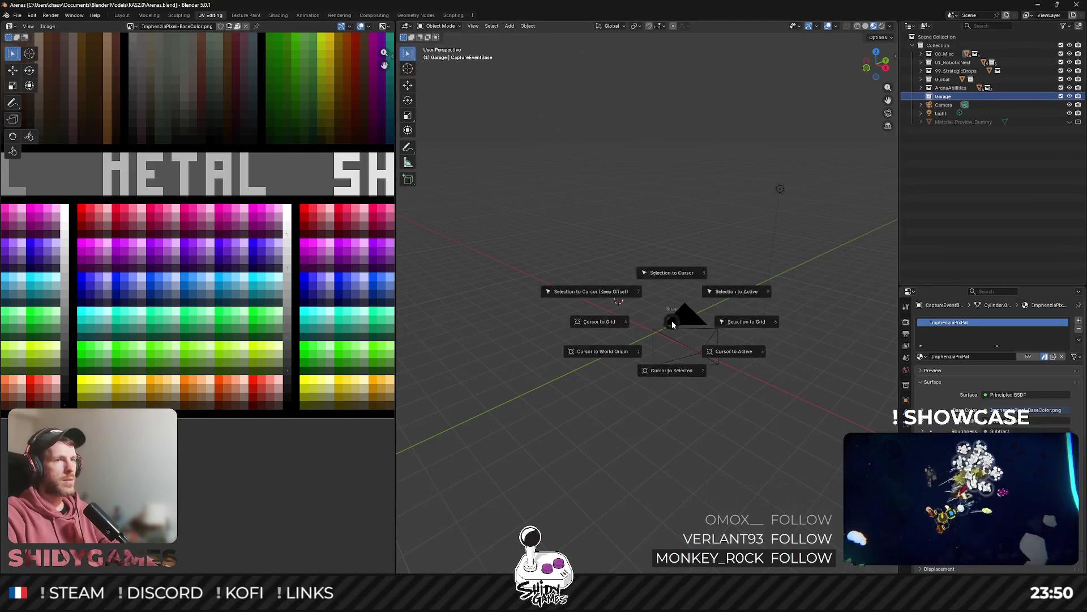
pyautogui.click(607, 352)
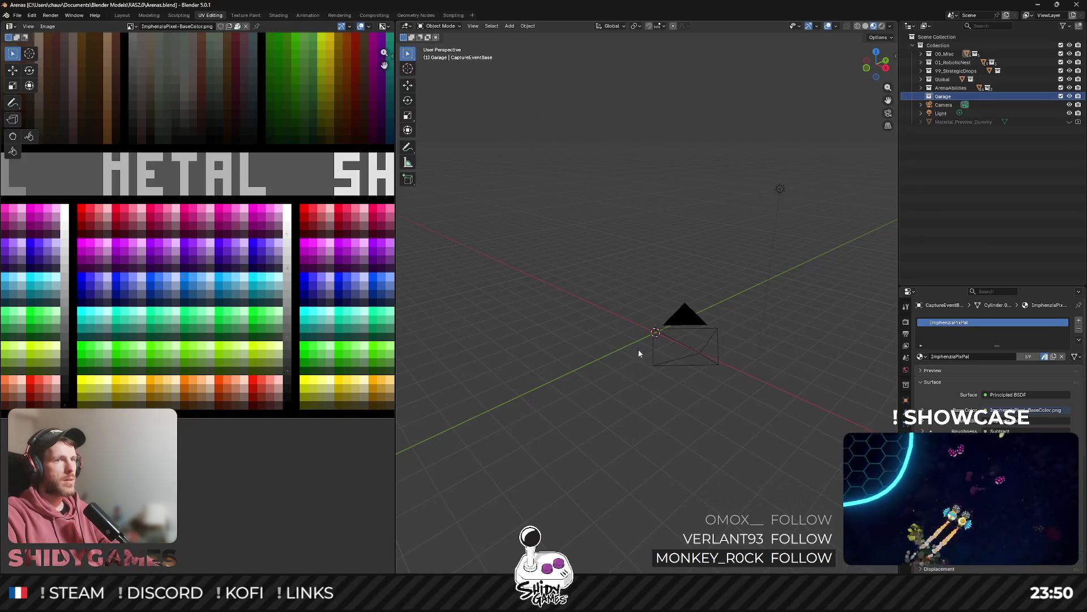
pyautogui.moveTo(638, 349)
pyautogui.mouseDown()
pyautogui.moveTo(621, 344)
pyautogui.moveTo(633, 348)
pyautogui.mouseUp()
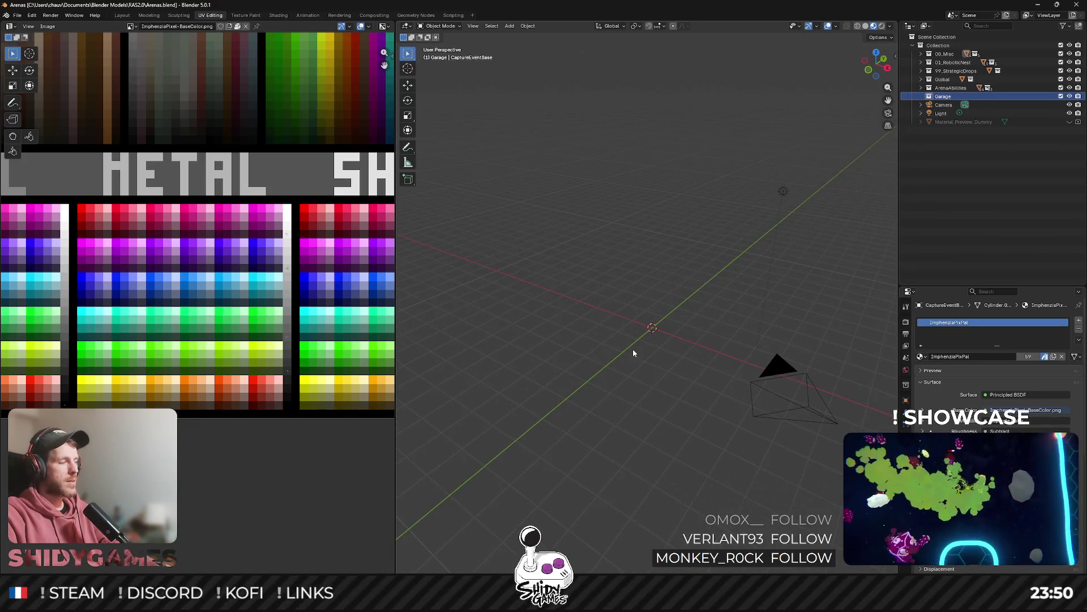
pyautogui.hotkey('shift', 'a')
# Add a cylinder at the world origin with 16 vertices.
pyautogui.moveTo(622, 361)
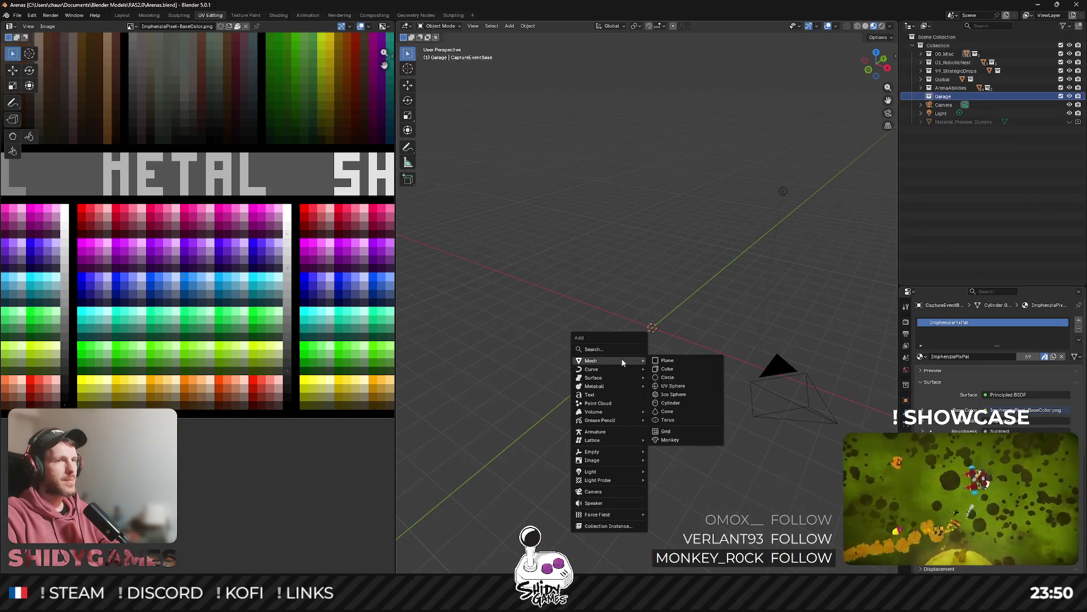
pyautogui.click(677, 403)
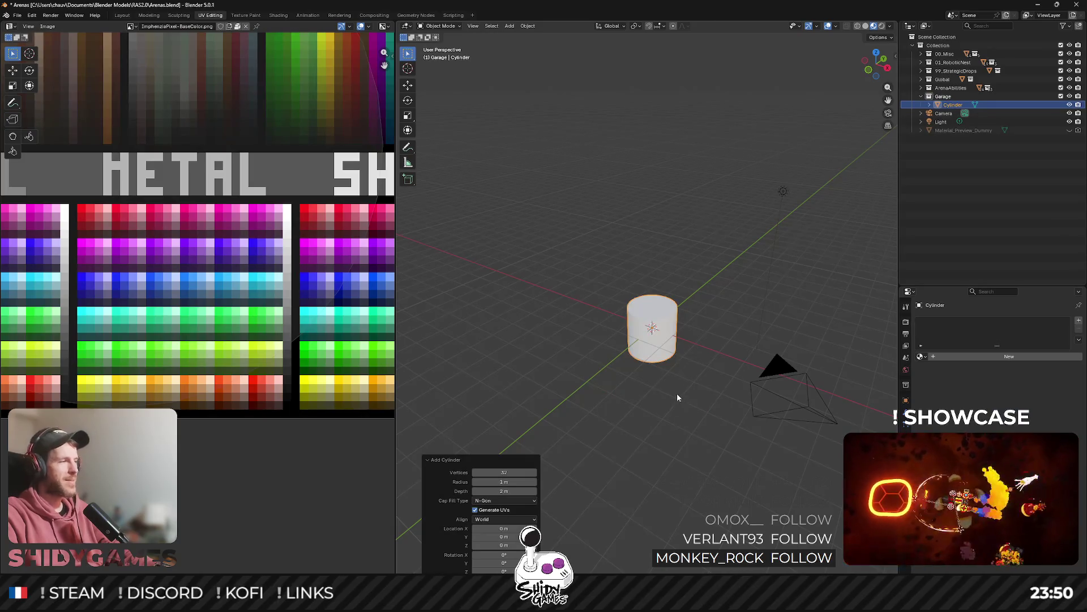
pyautogui.click(508, 471)
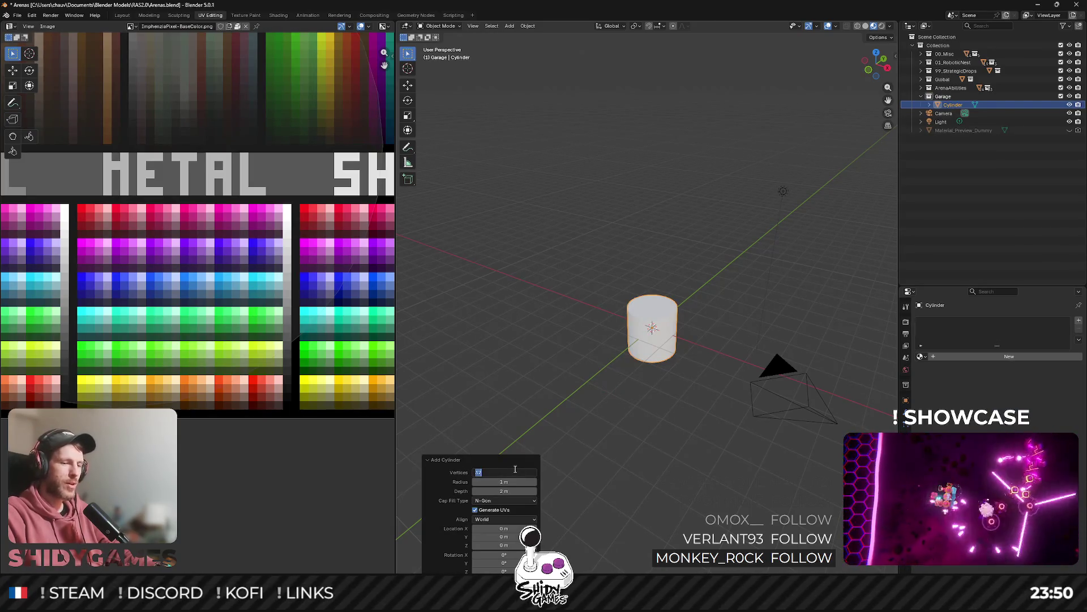
pyautogui.write('16')
pyautogui.press('Return')
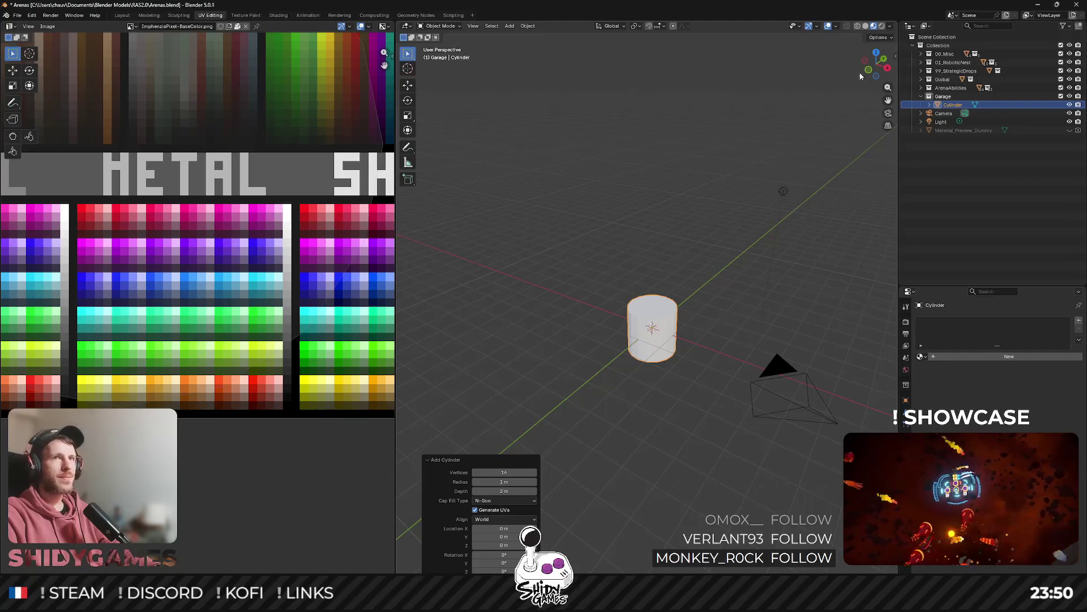
# In Edit Mode, scale the cylinder up by 3, then start scaling it along Z.
pyautogui.press('Tab')
pyautogui.press('s')
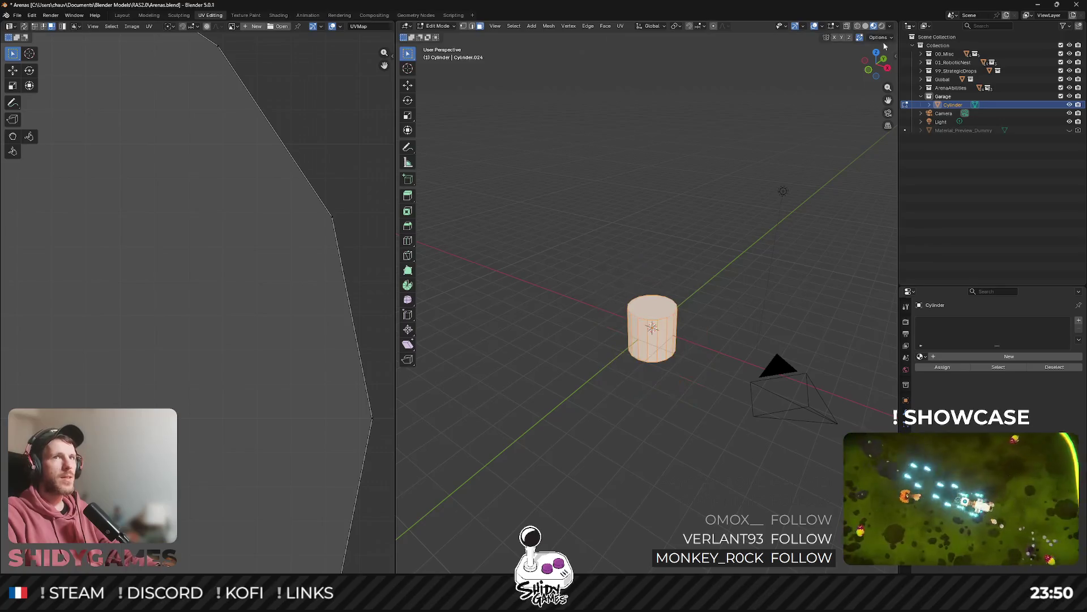
pyautogui.press('KP_7')
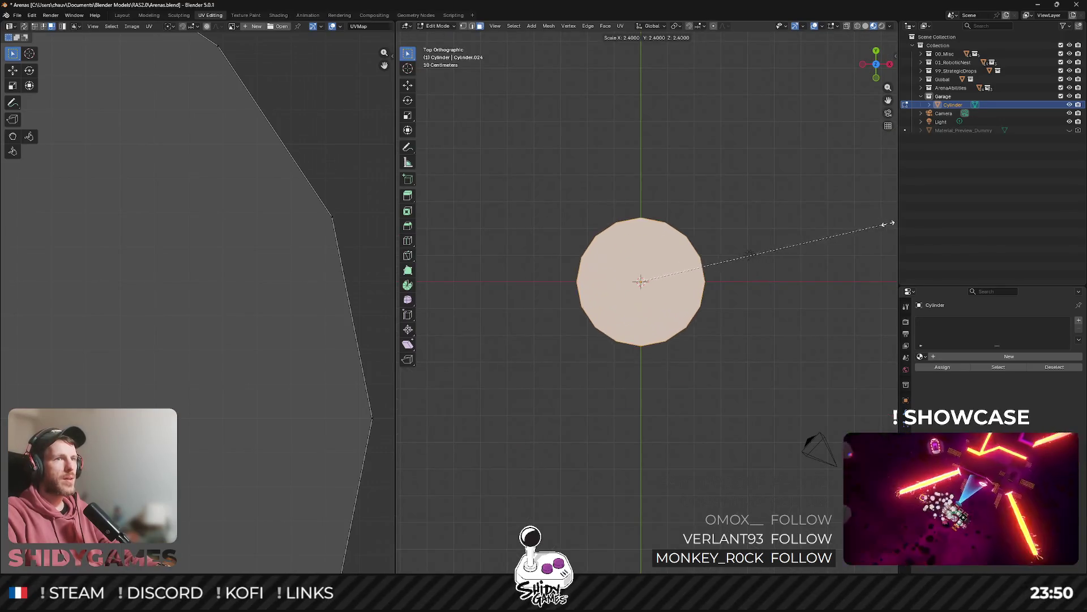
pyautogui.write('3')
pyautogui.press('Return')
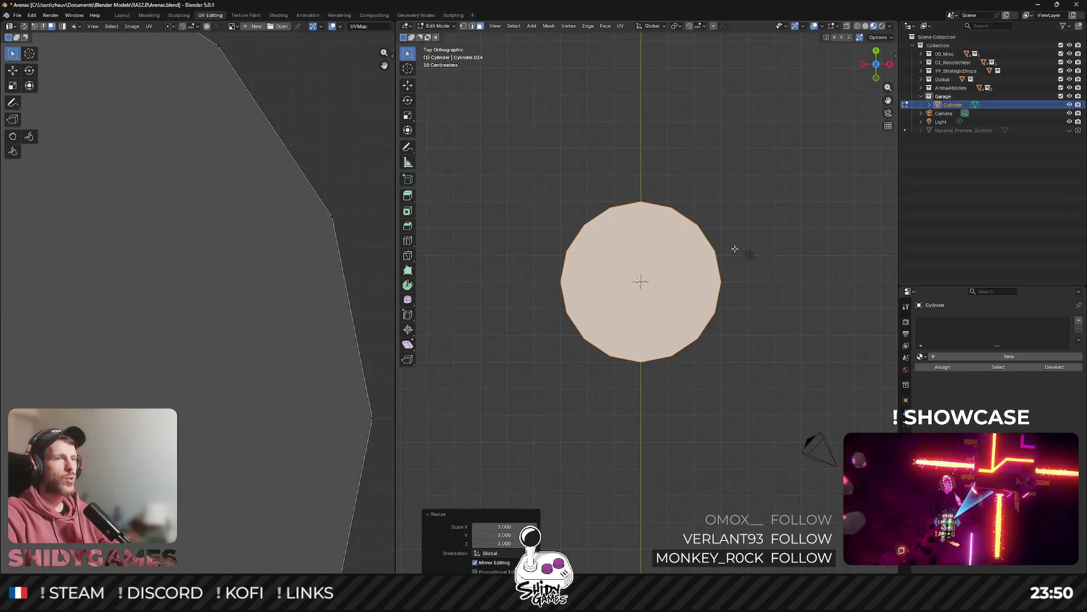
pyautogui.moveTo(873, 85); pyautogui.dragTo(878, 78)
pyautogui.click(877, 78)
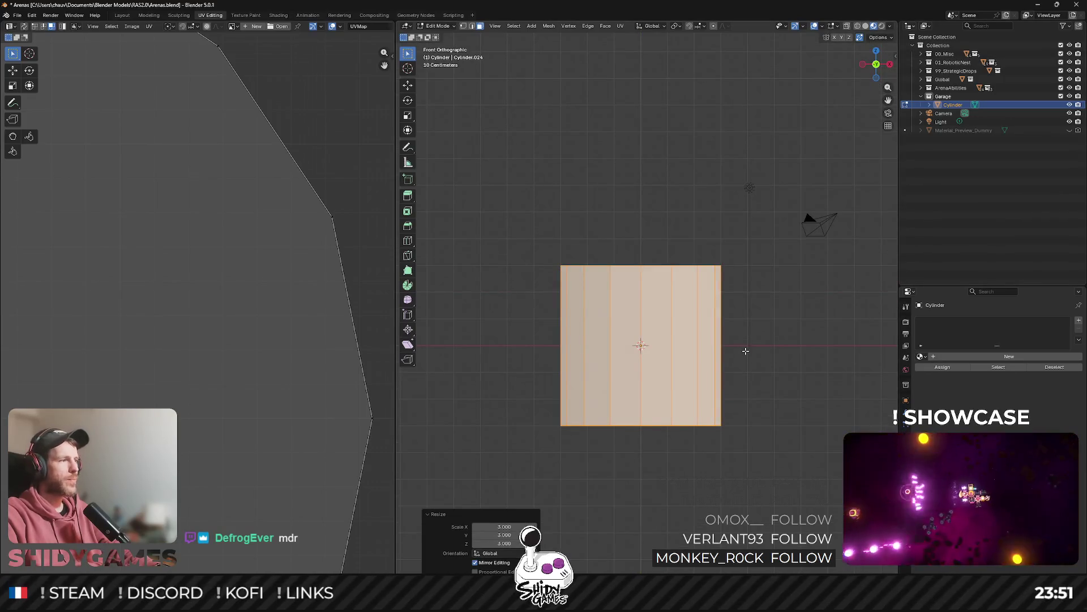
pyautogui.press('s')
pyautogui.press('z')
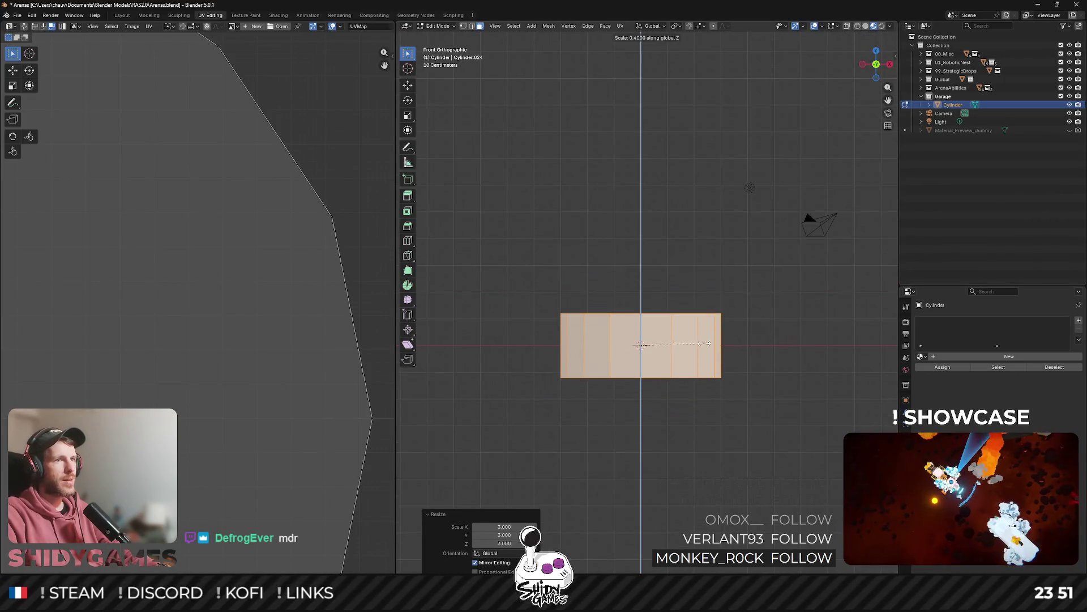
# Confirm the flattened disc height and assign the disc the ImphenziaPixPal material.
pyautogui.click(670, 346)
pyautogui.press('Tab')
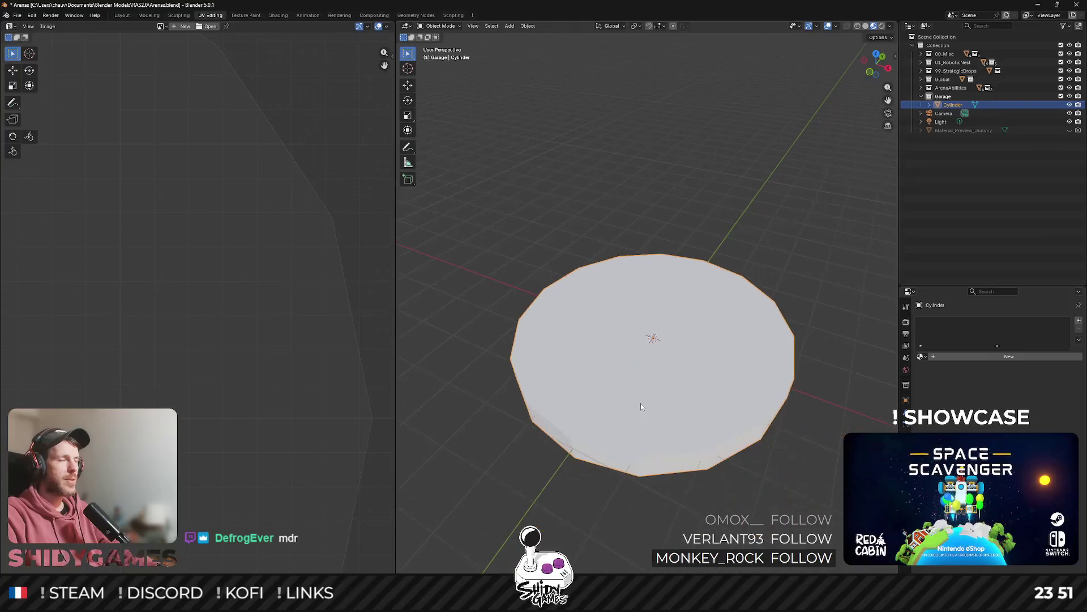
pyautogui.click(921, 357)
pyautogui.click(929, 374)
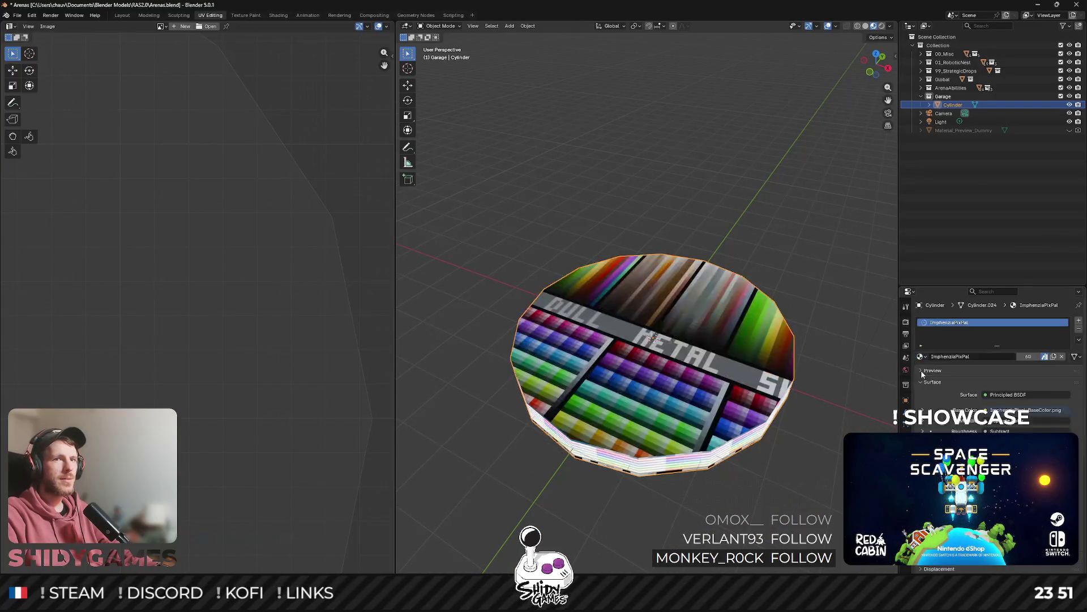
# Try a Smart UV Project unwrap on the disc, then undo it.
pyautogui.press('Tab')
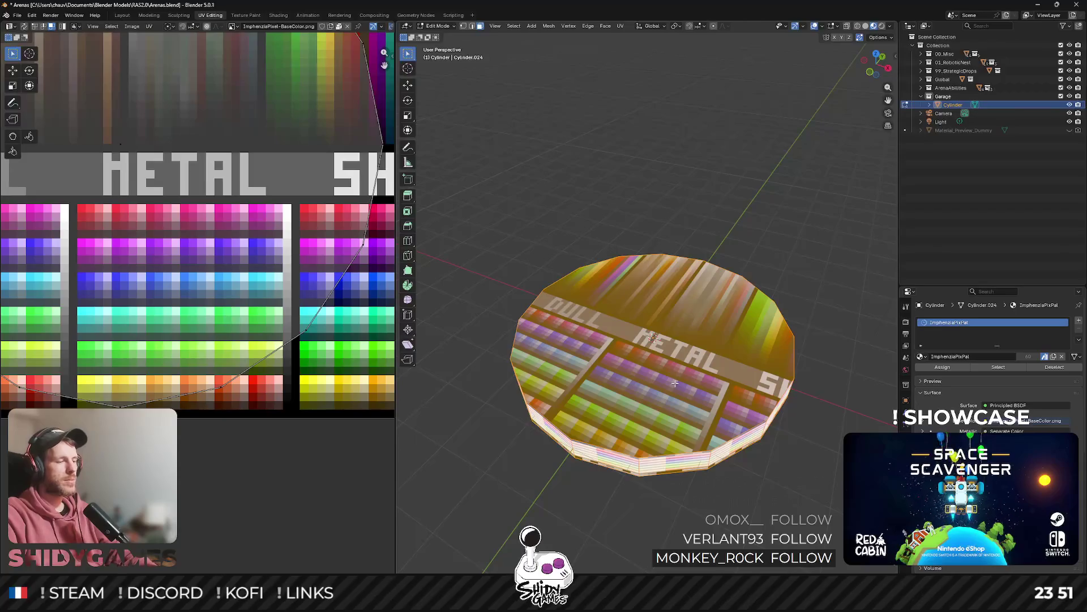
pyautogui.press('u')
pyautogui.click(634, 420)
pyautogui.click(632, 487)
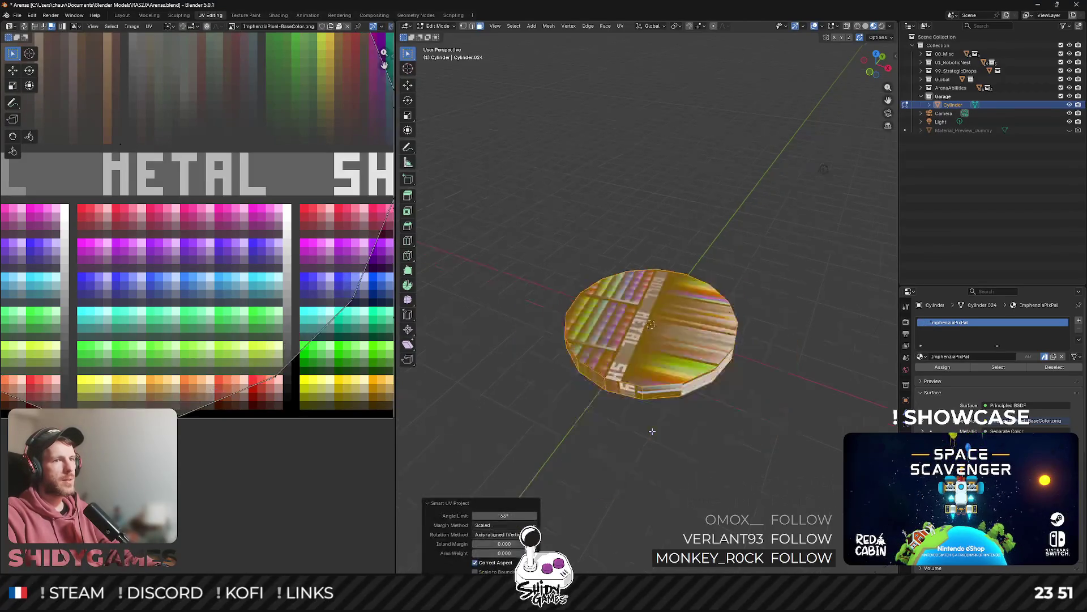
pyautogui.scroll(-8, 306, 379)
pyautogui.hotkey('ctrl', 'z')
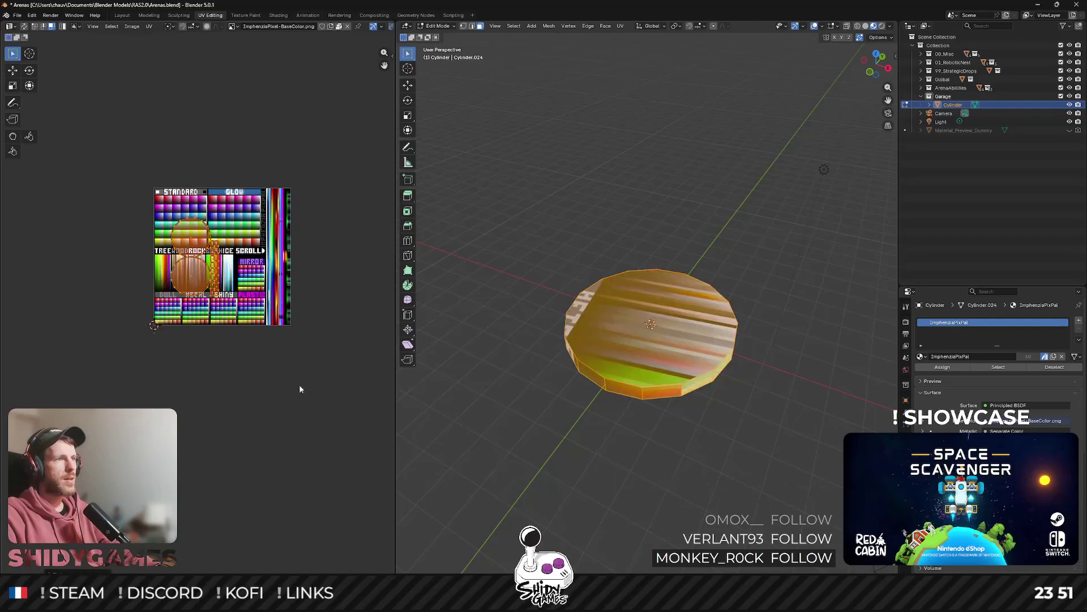
# Shrink the disc's UVs to a dot on one METAL palette colour and exit Edit Mode.
pyautogui.press('s')
pyautogui.click(215, 283)
pyautogui.press('g')
pyautogui.click(238, 328)
pyautogui.scroll(10, 197, 314)
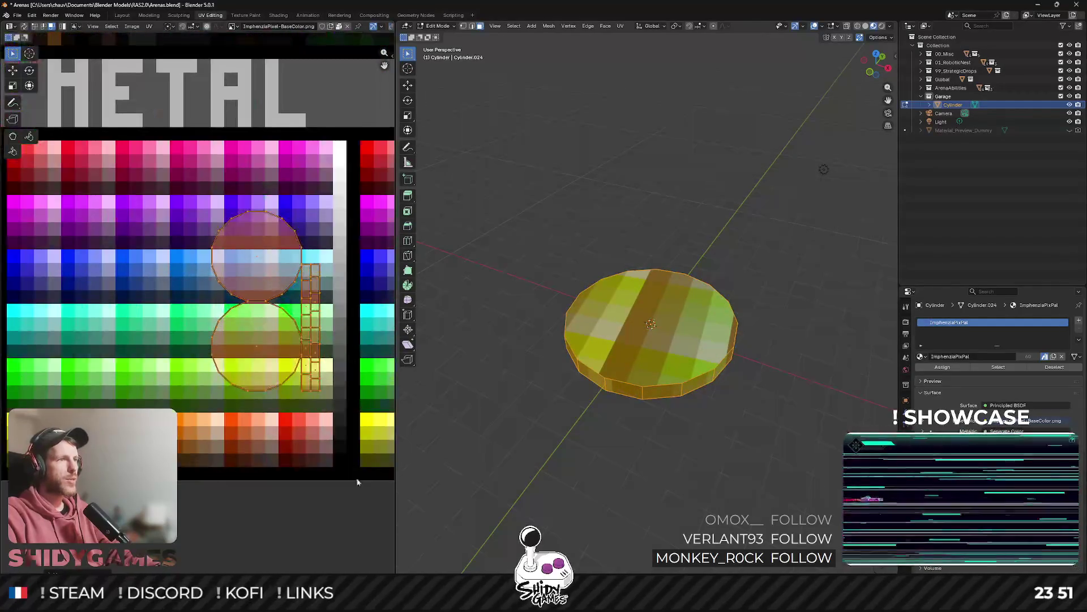
pyautogui.press('s')
pyautogui.click(348, 465)
pyautogui.press('g')
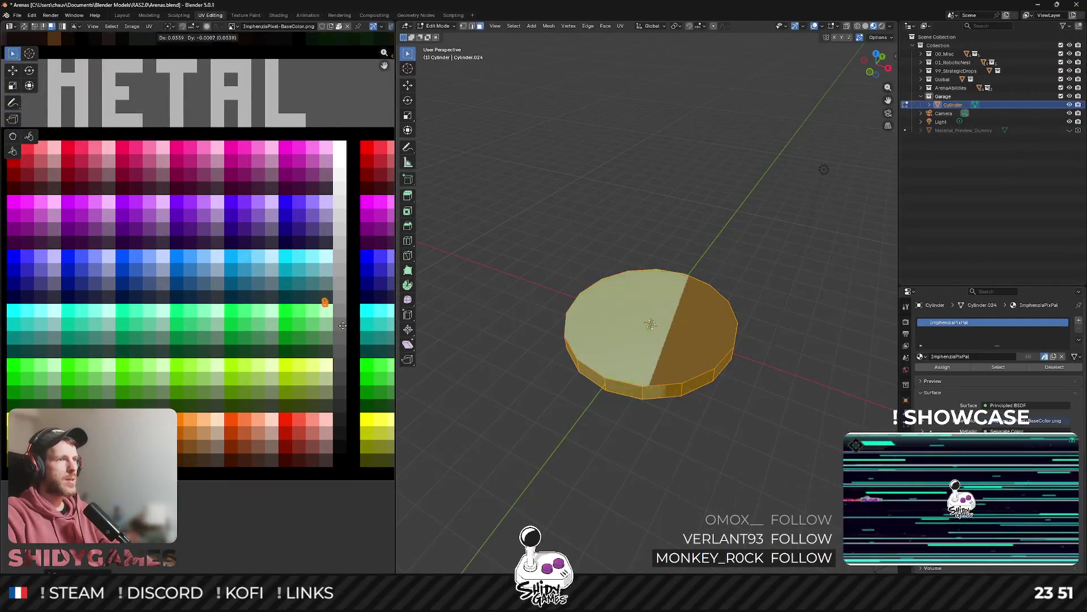
pyautogui.click(357, 322)
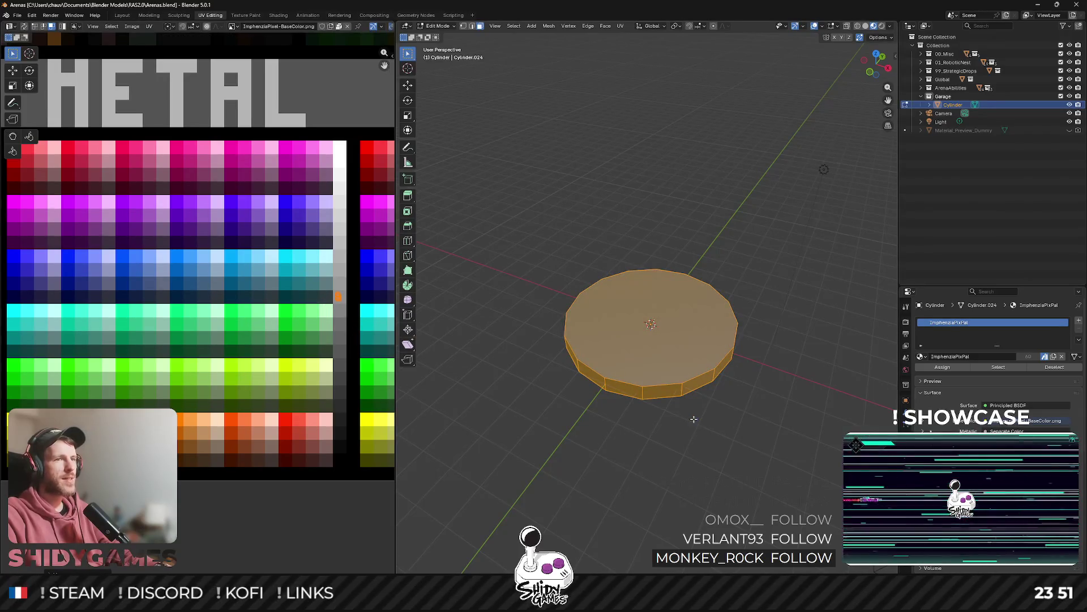
pyautogui.press('Tab')
pyautogui.scroll(3, 714, 377)
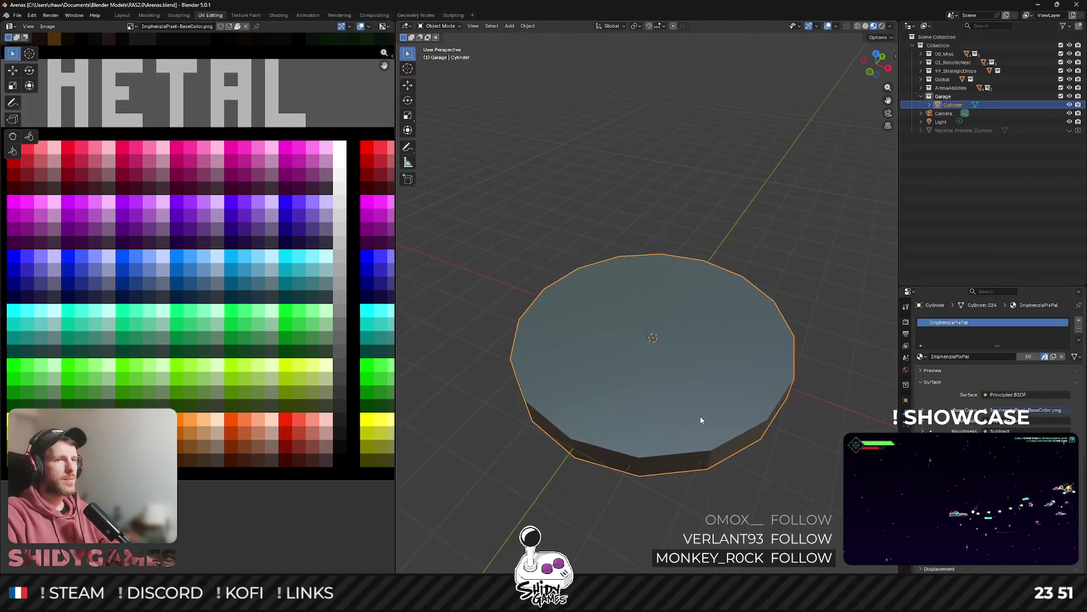
# Apply Shade Auto Smooth to the disc.
pyautogui.rightClick(708, 423)
pyautogui.click(707, 424)
pyautogui.moveTo(707, 424)
pyautogui.mouseDown()
pyautogui.moveTo(695, 367)
pyautogui.moveTo(713, 399)
pyautogui.mouseUp()
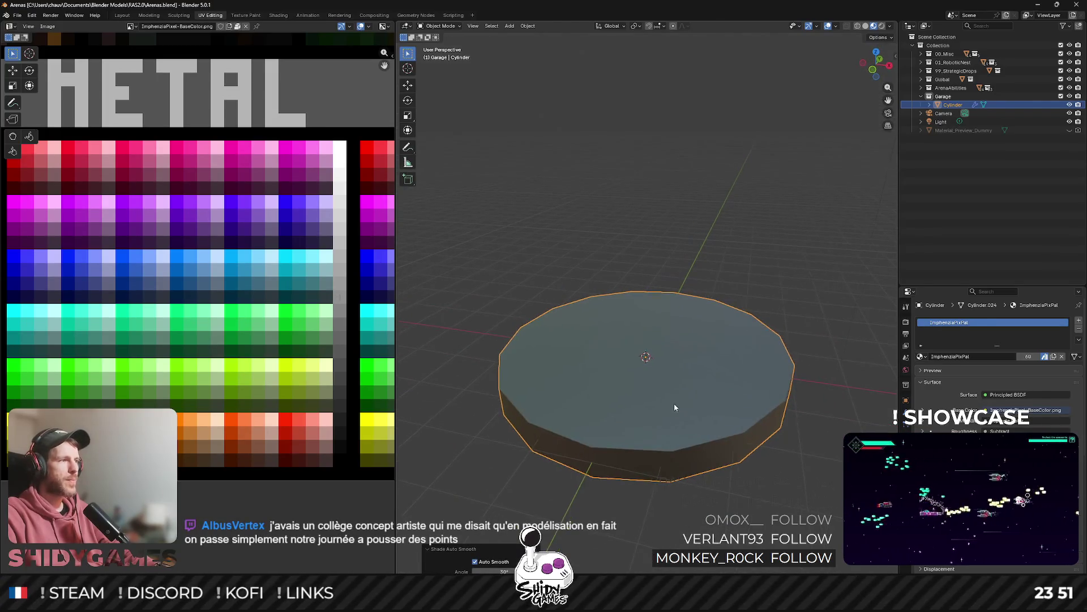
# Bevel the disc's top edge loop with three segments and save the blend file.
pyautogui.press('Tab')
pyautogui.hotkey('alt', 'a')
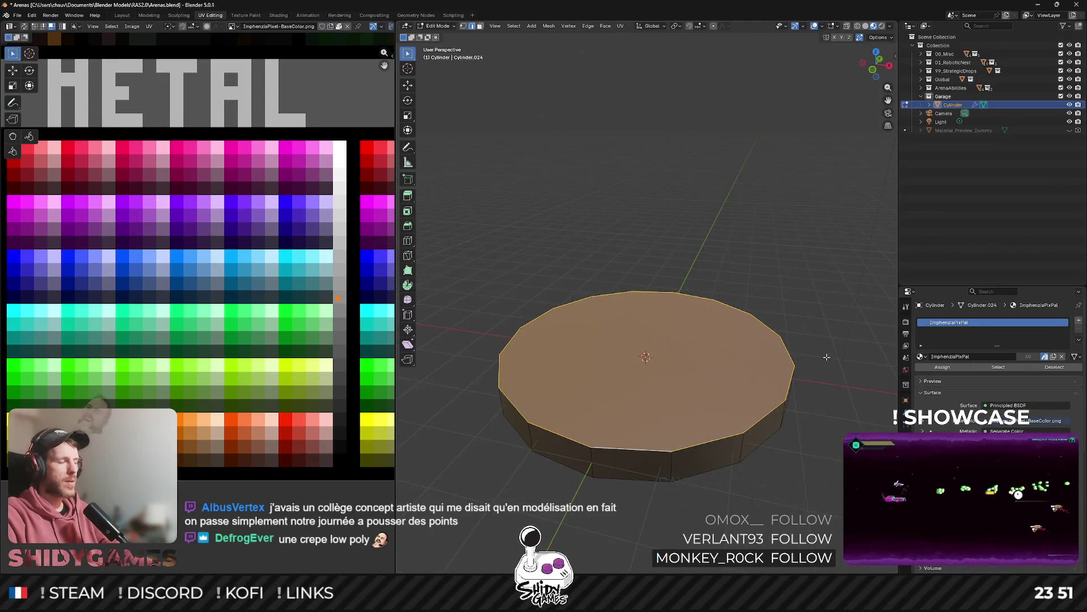
pyautogui.moveTo(636, 456); pyautogui.dragTo(775, 315)
pyautogui.hotkey('ctrl', 'b')
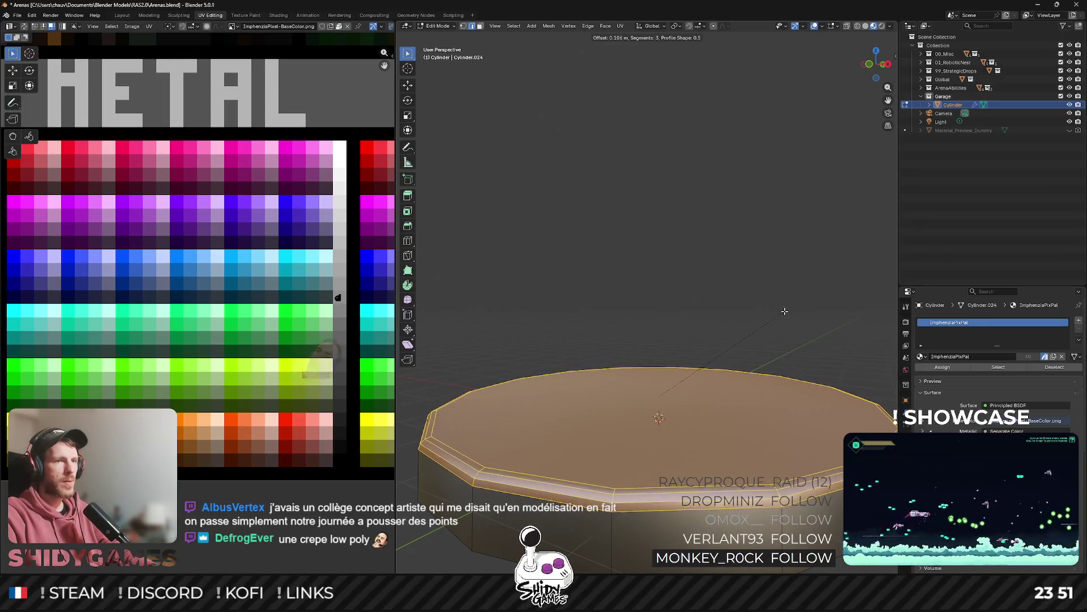
pyautogui.click(783, 311)
pyautogui.press('Tab')
pyautogui.hotkey('ctrl', 's')
# Add a second narrow single-segment bevel to the disc and return to Object Mode.
pyautogui.moveTo(714, 342)
pyautogui.mouseDown()
pyautogui.moveTo(730, 380)
pyautogui.moveTo(728, 340)
pyautogui.mouseUp()
pyautogui.press('Tab')
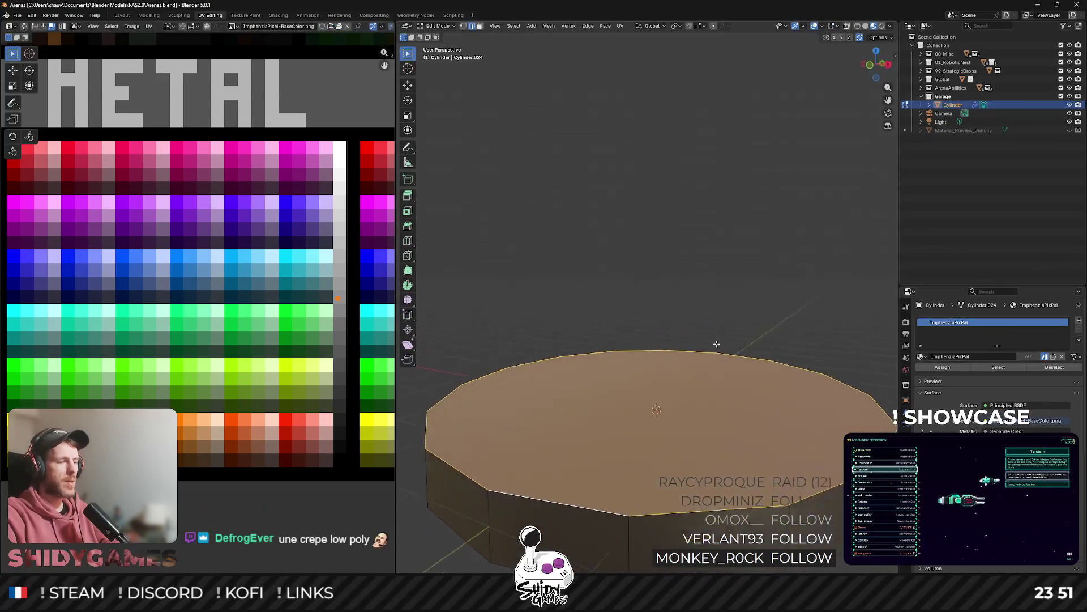
pyautogui.hotkey('ctrl', 'b')
pyautogui.click(724, 337)
pyautogui.press('Tab')
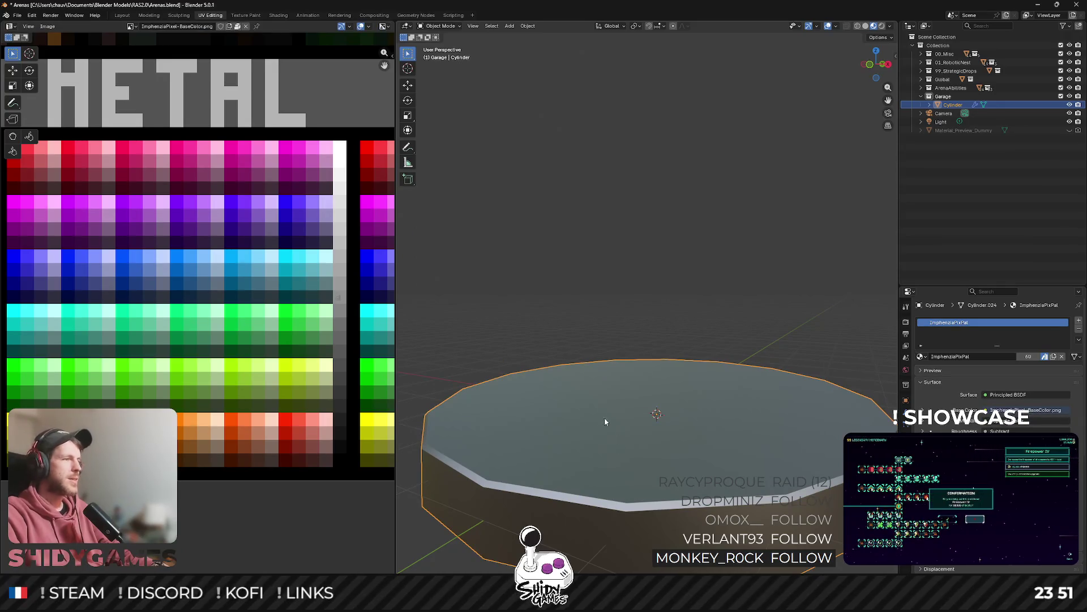
# Create a new collection inside Garage named Garage_Platform.
pyautogui.rightClick(949, 96)
pyautogui.click(949, 97)
pyautogui.doubleClick(983, 106)
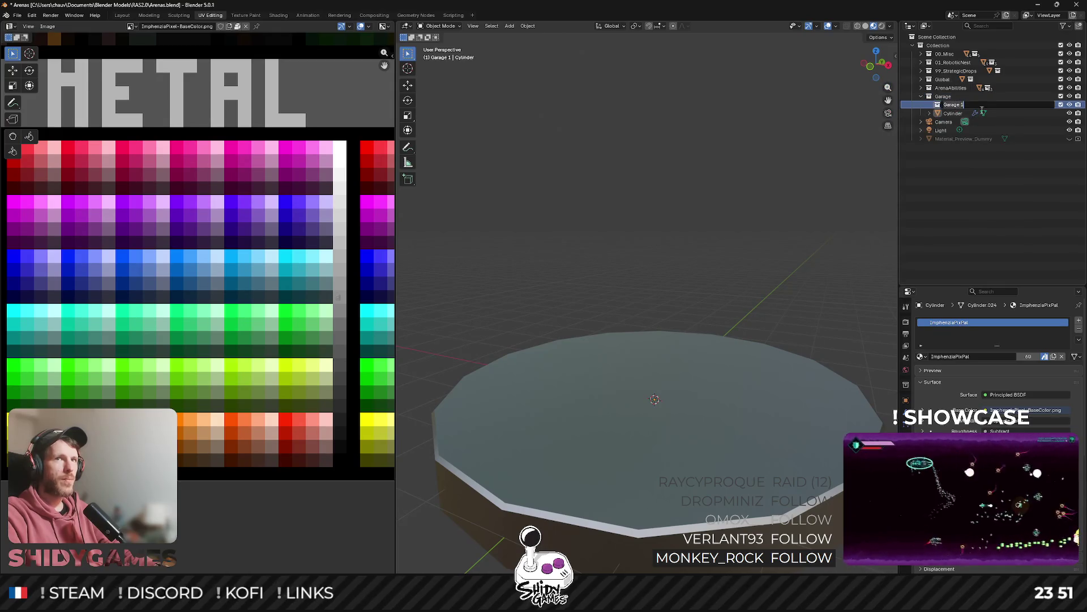
pyautogui.write('P')
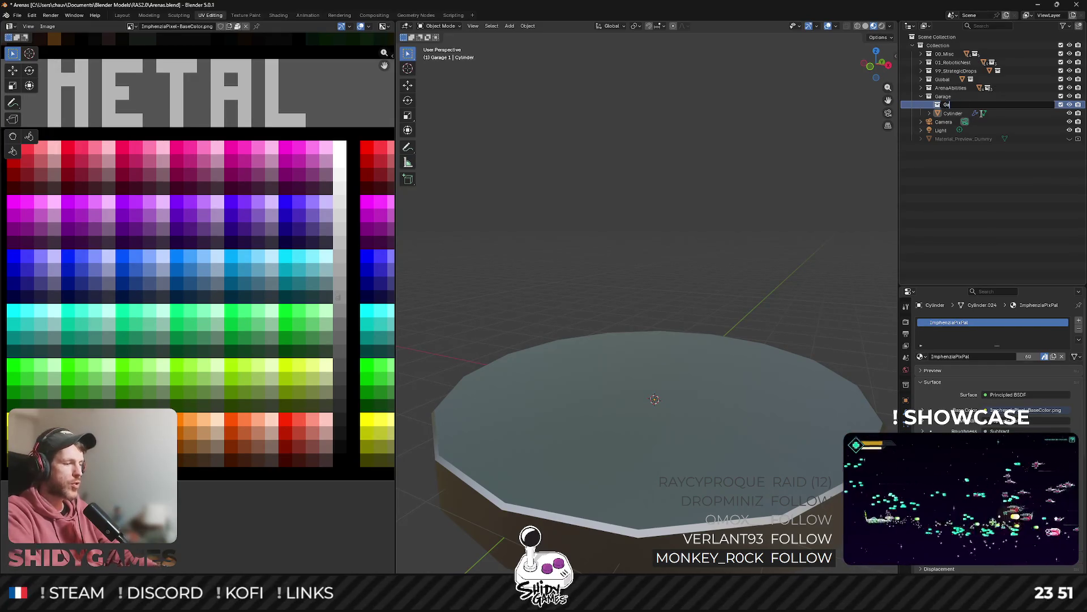
pyautogui.write('tform')
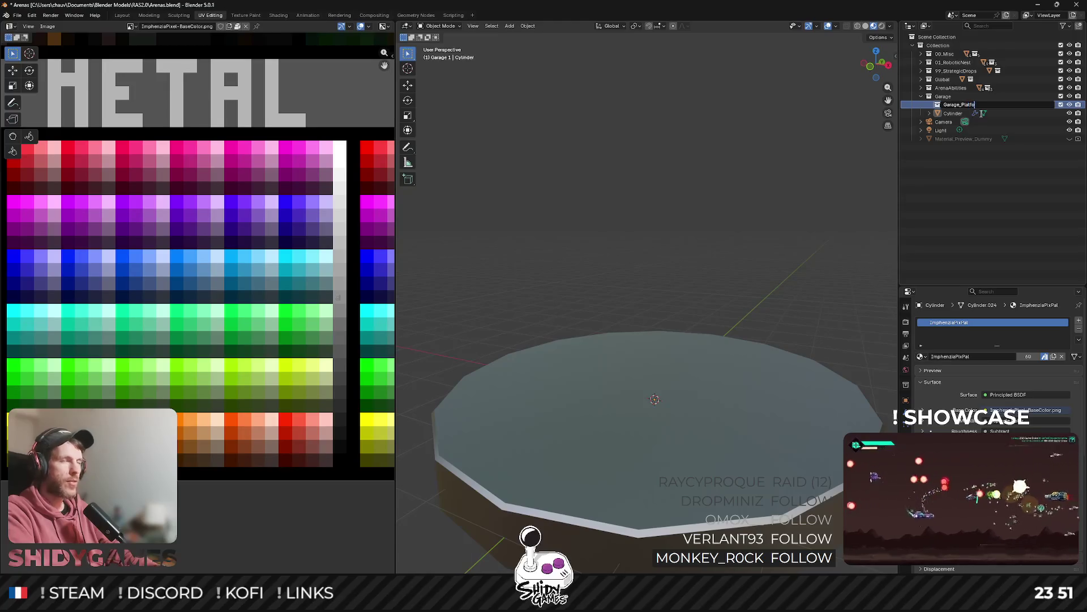
pyautogui.press('Return')
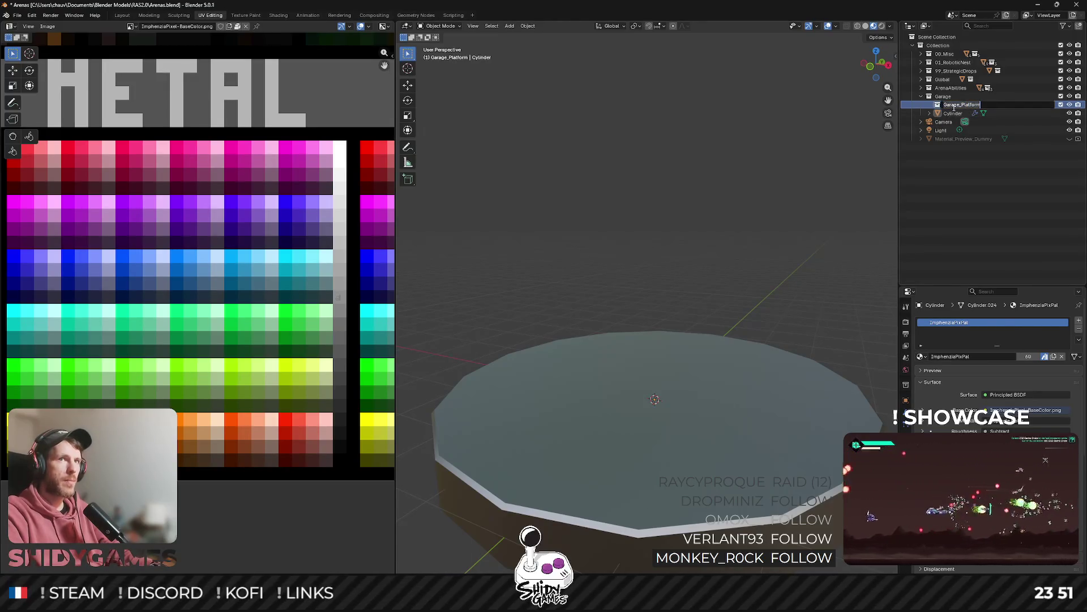
# Rename the Cylinder object to Garage_Platform and make that collection active.
pyautogui.doubleClick(953, 114)
pyautogui.write('Garage_Platform')
pyautogui.press('Return')
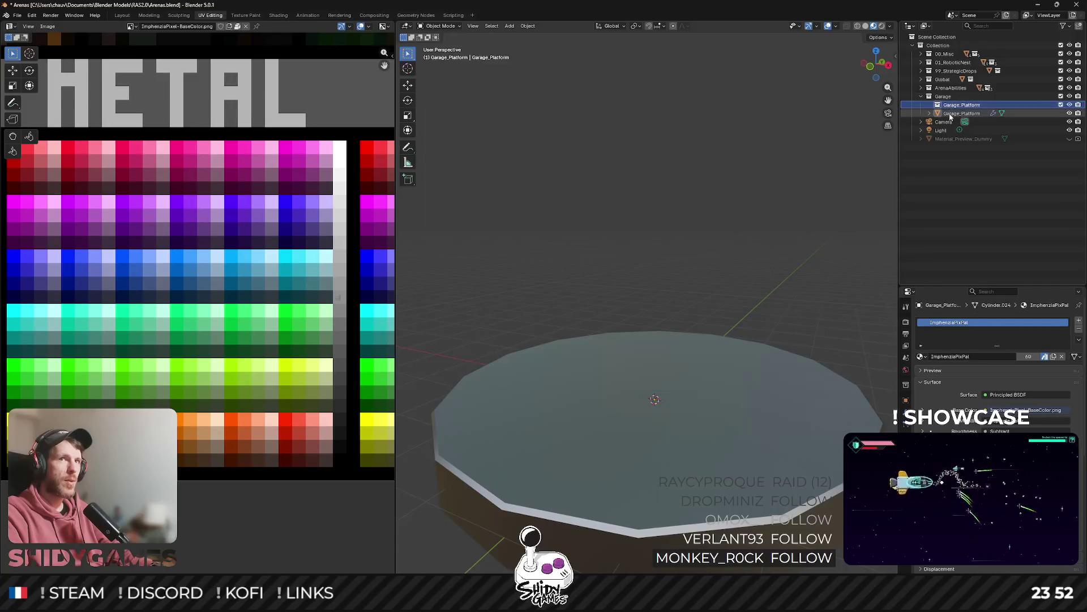
pyautogui.click(957, 112)
pyautogui.click(959, 104)
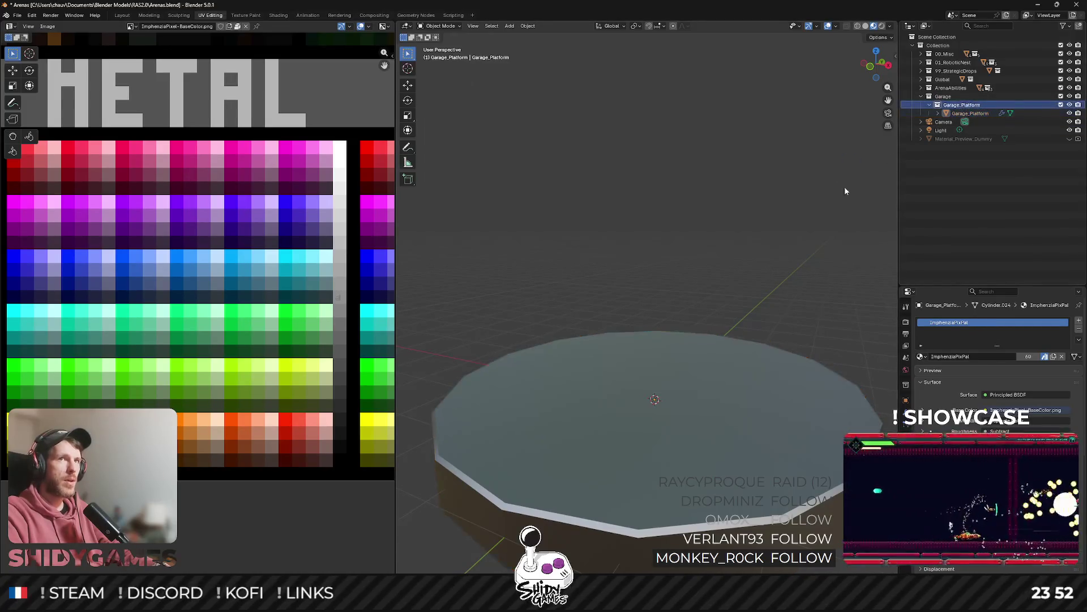
# In the FBX export browser, create a Garage folder in Assets 2.0 and enter it.
pyautogui.hotkey('ctrl', 'shift', 'e')
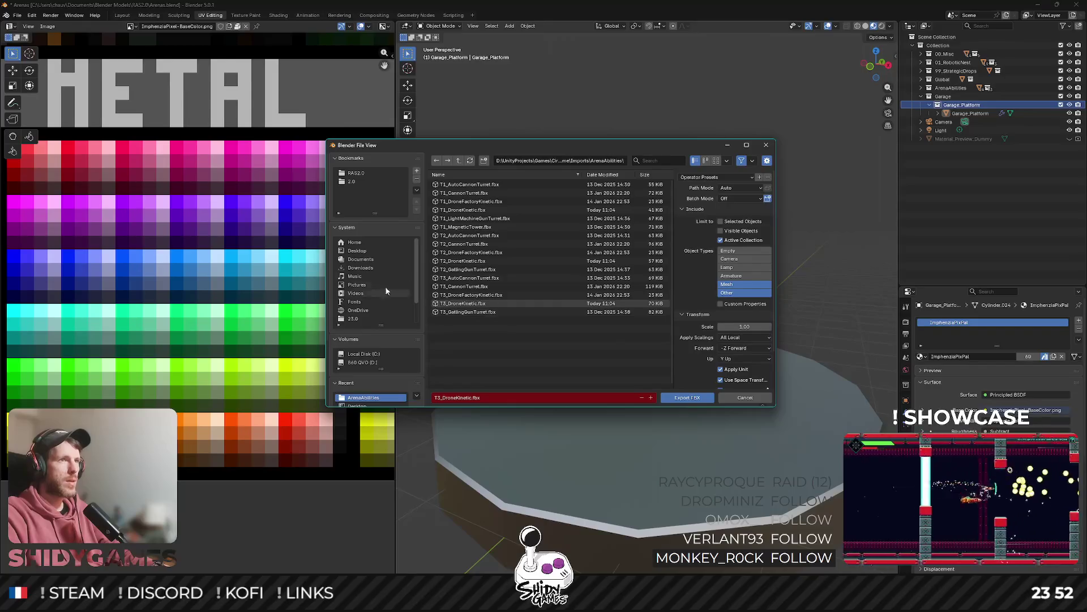
pyautogui.click(450, 162)
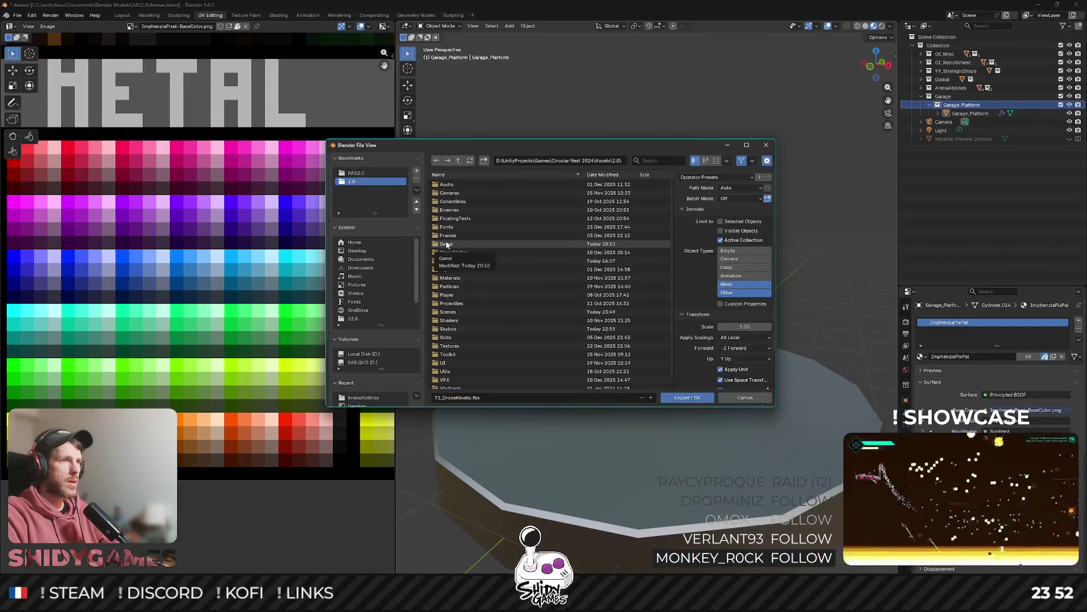
pyautogui.click(485, 161)
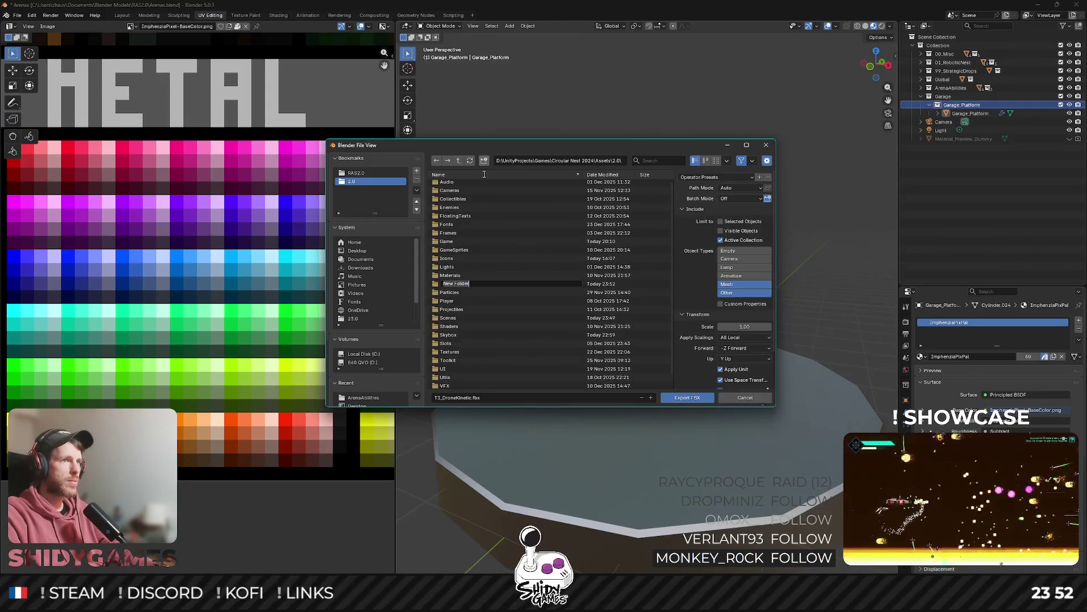
pyautogui.write('Garage')
pyautogui.press('Return')
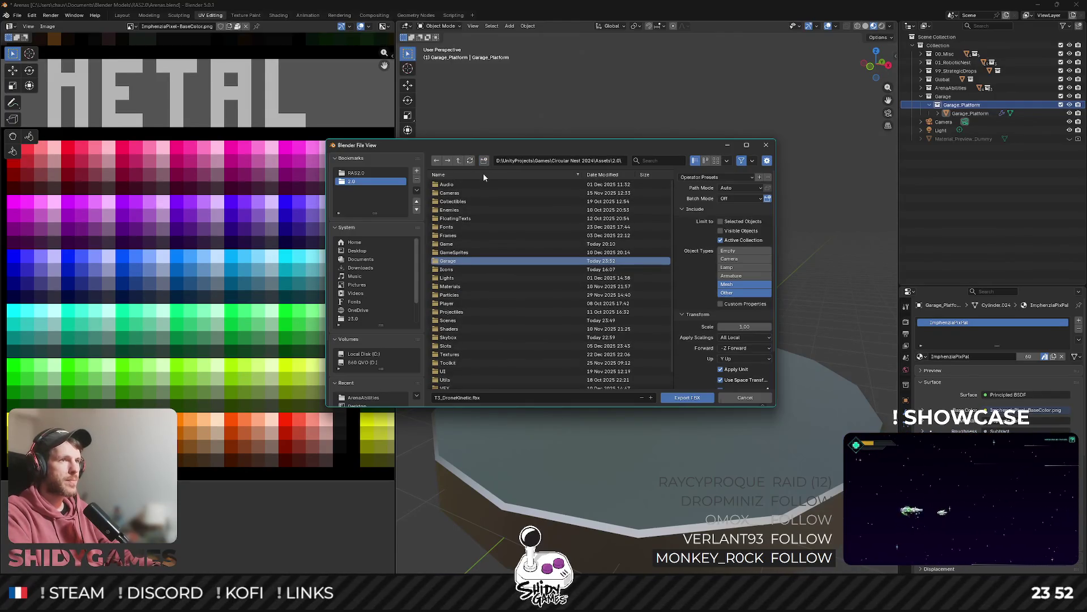
pyautogui.doubleClick(453, 260)
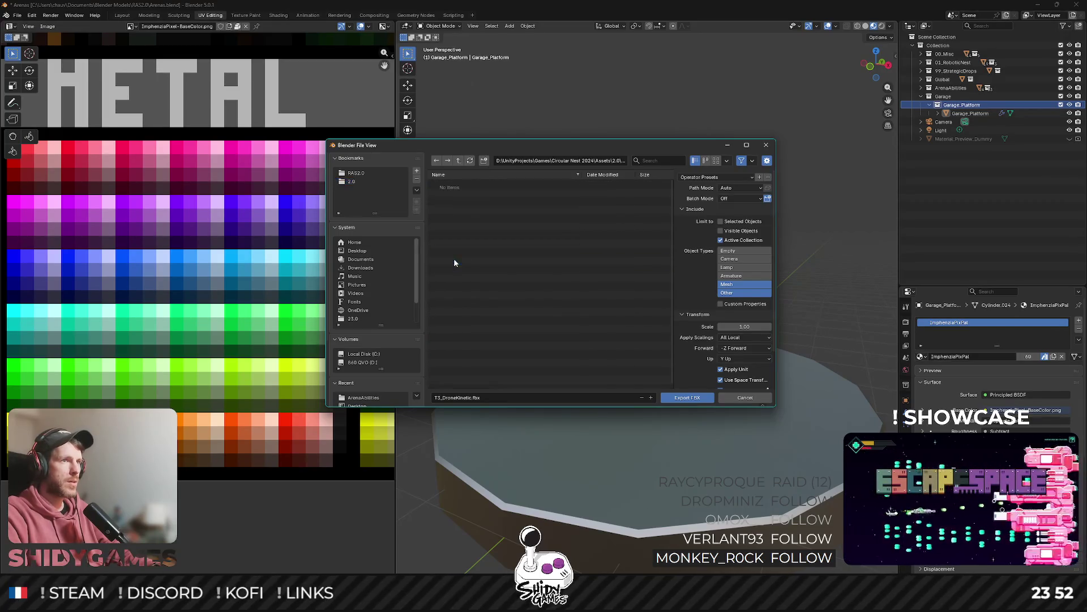
# Create Imports and Prefabs folders in Garage, then export Garage_Platform.fbx into Imports.
pyautogui.click(505, 399)
pyautogui.write('Garag')
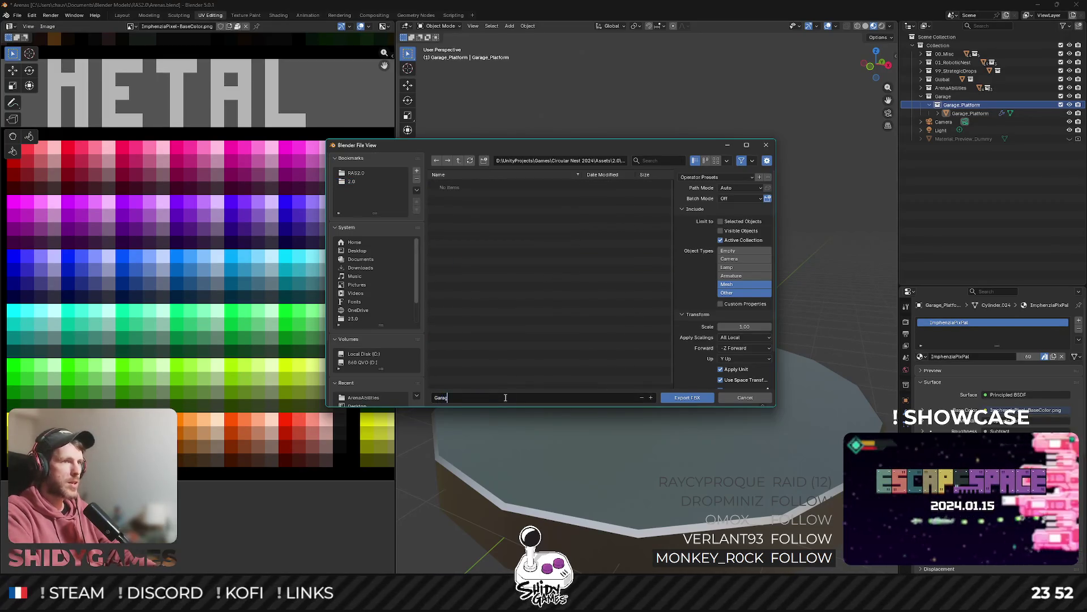
pyautogui.write('e_Platform.fbx')
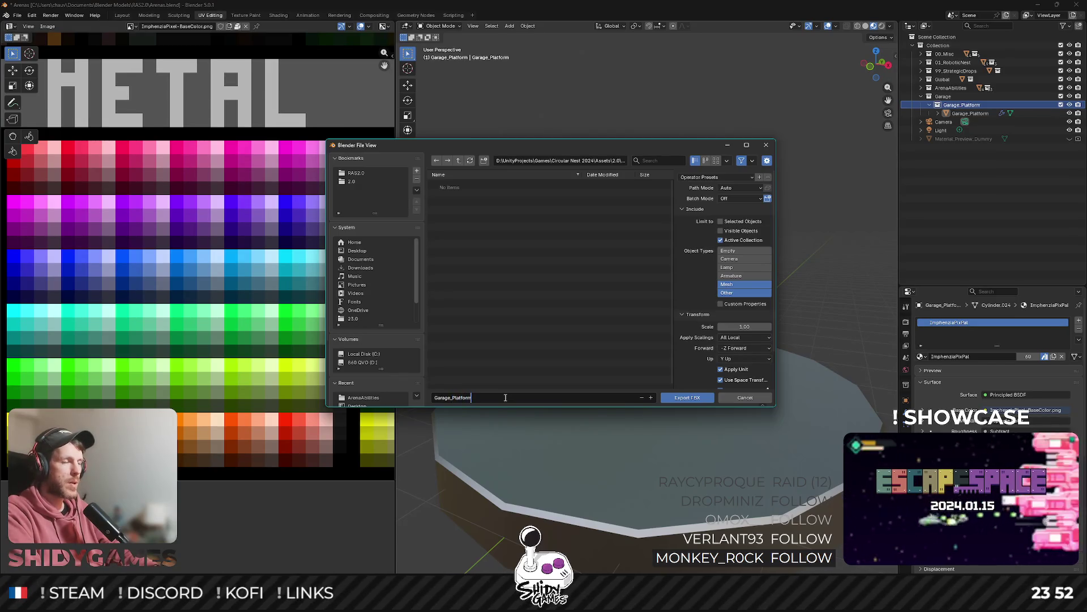
pyautogui.click(484, 161)
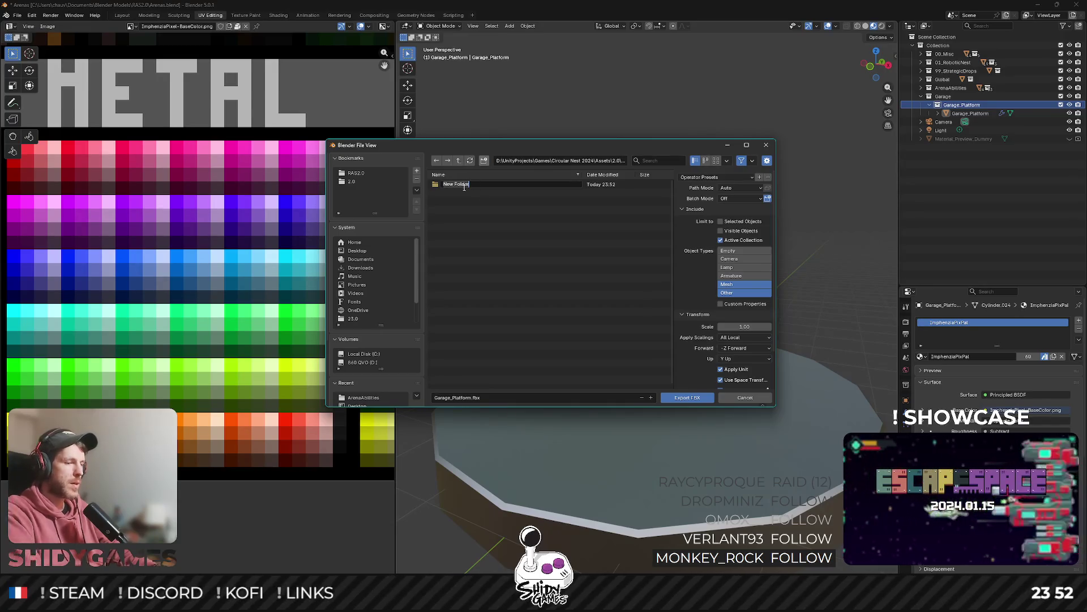
pyautogui.write('Imports')
pyautogui.press('Return')
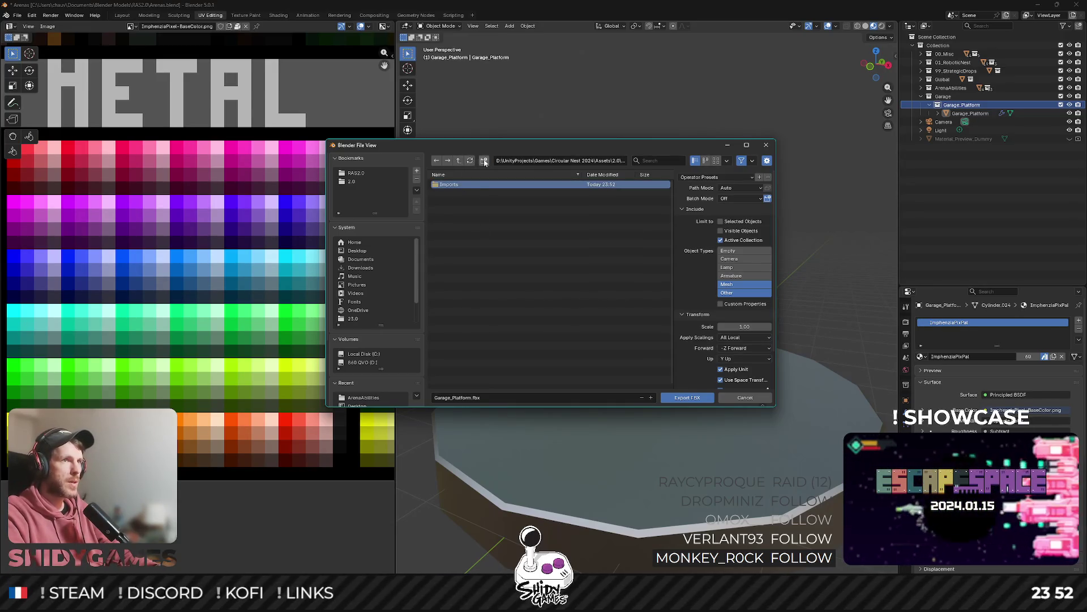
pyautogui.click(484, 160)
pyautogui.write('PR')
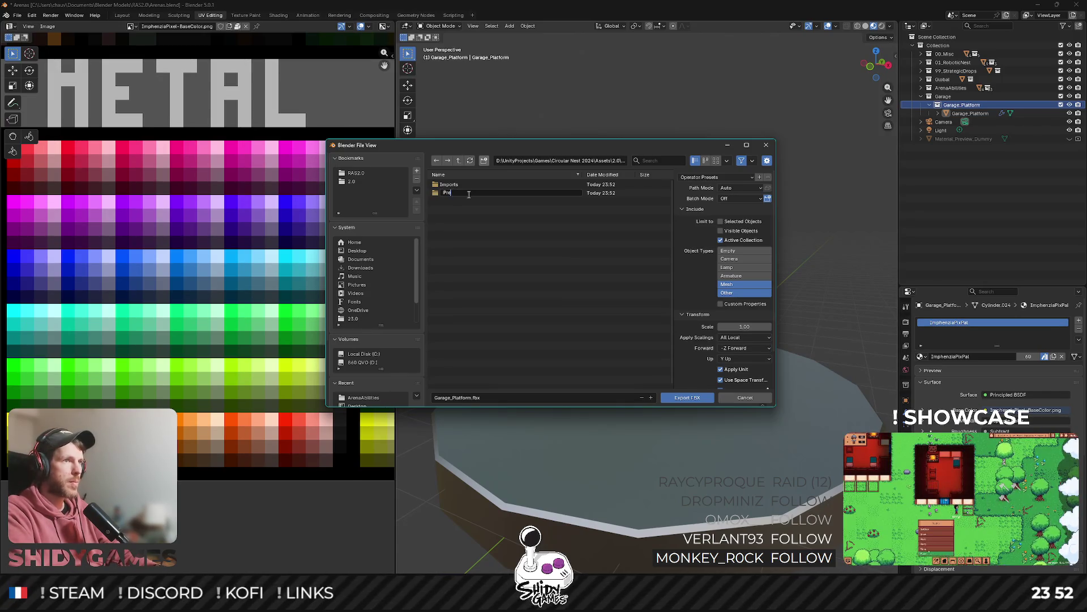
pyautogui.doubleClick(461, 182)
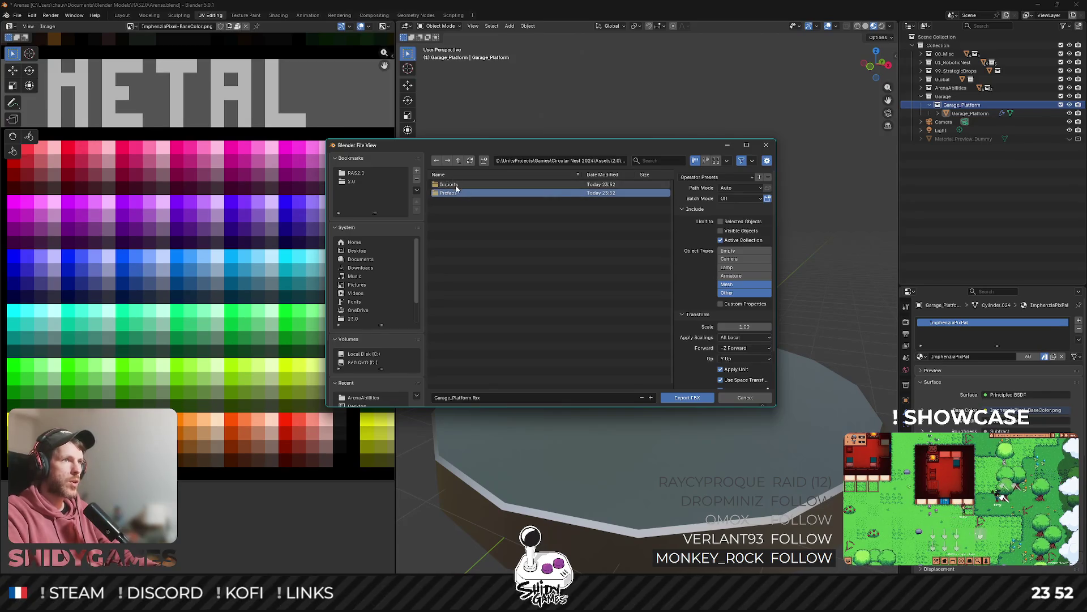
pyautogui.click(677, 399)
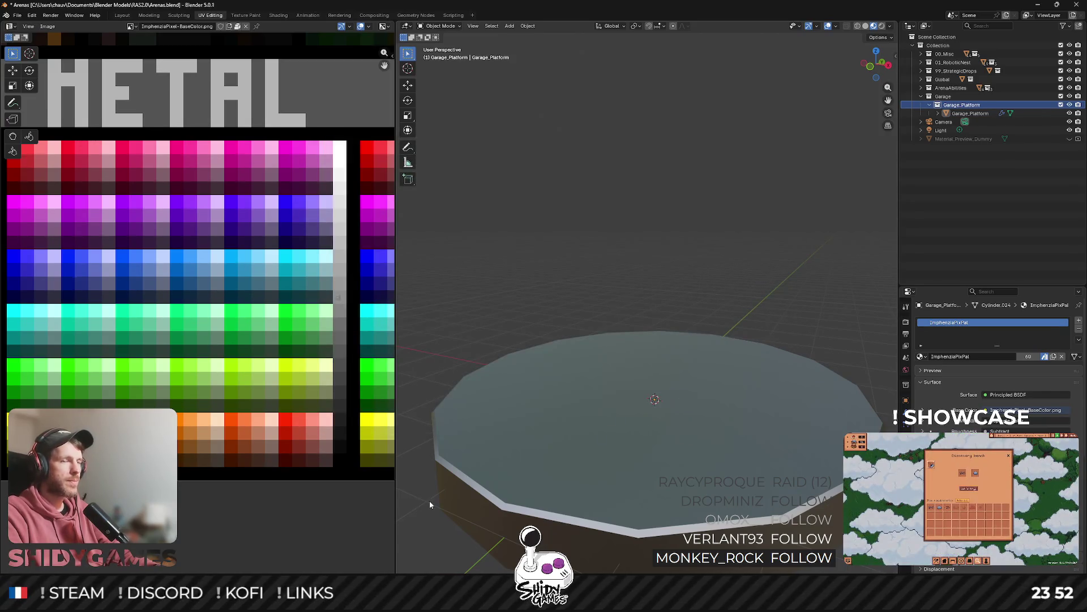
# In Unity's Project window, expand Garage > Imports and select the Garage_Platform model.
pyautogui.hotkey('alt', 'Tab')
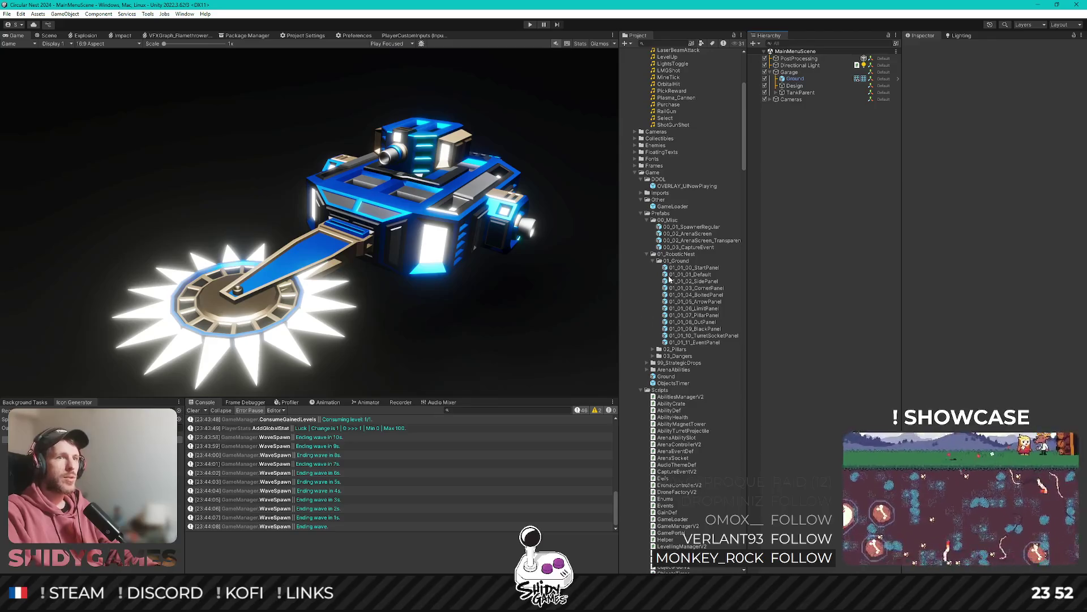
pyautogui.scroll(-15, 651, 138)
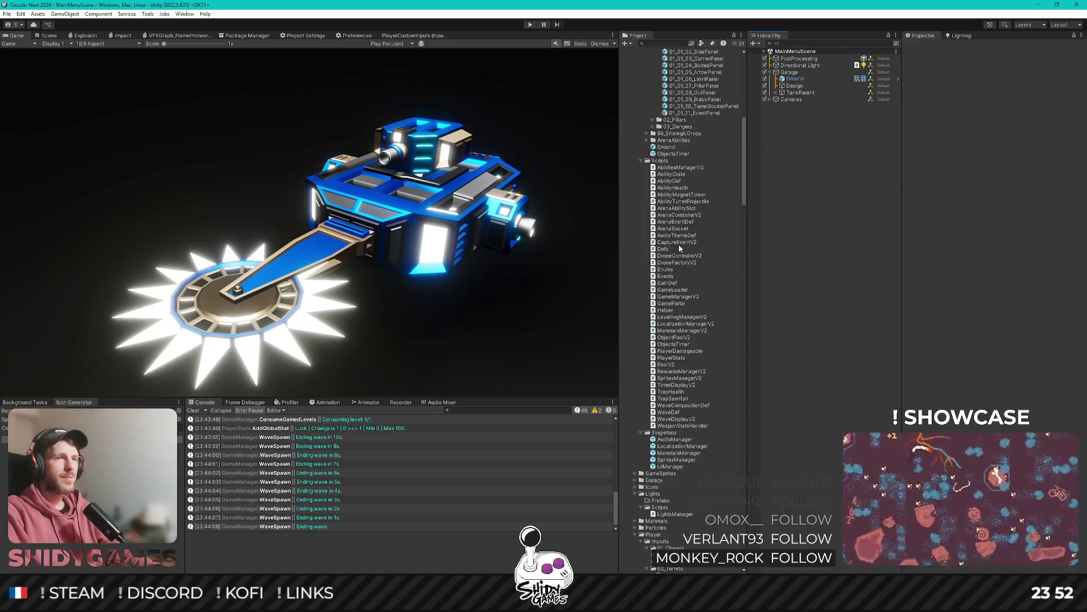
pyautogui.click(635, 251)
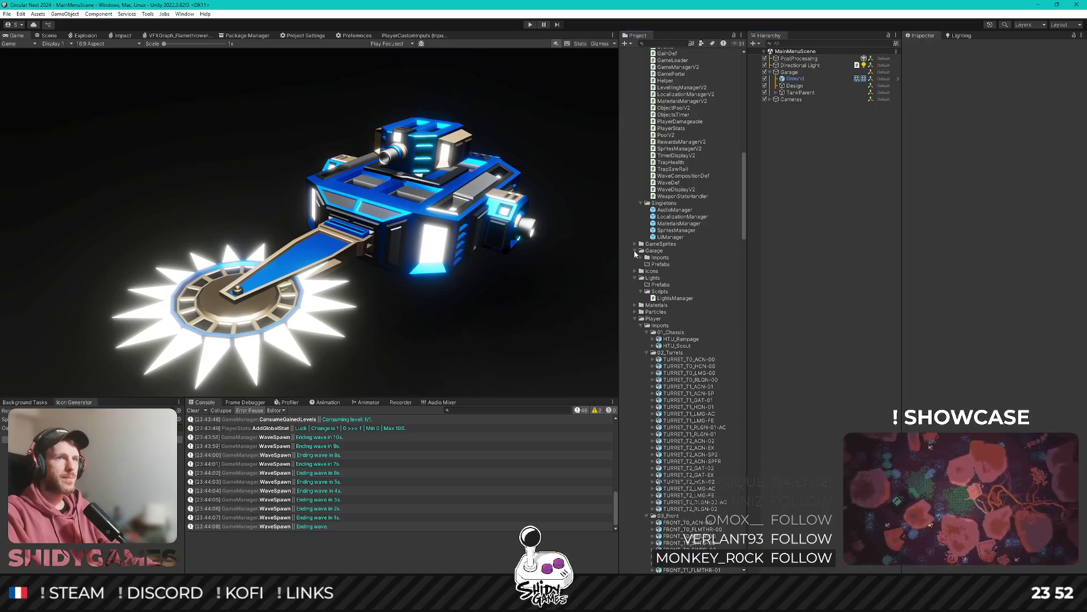
pyautogui.click(642, 258)
pyautogui.click(676, 265)
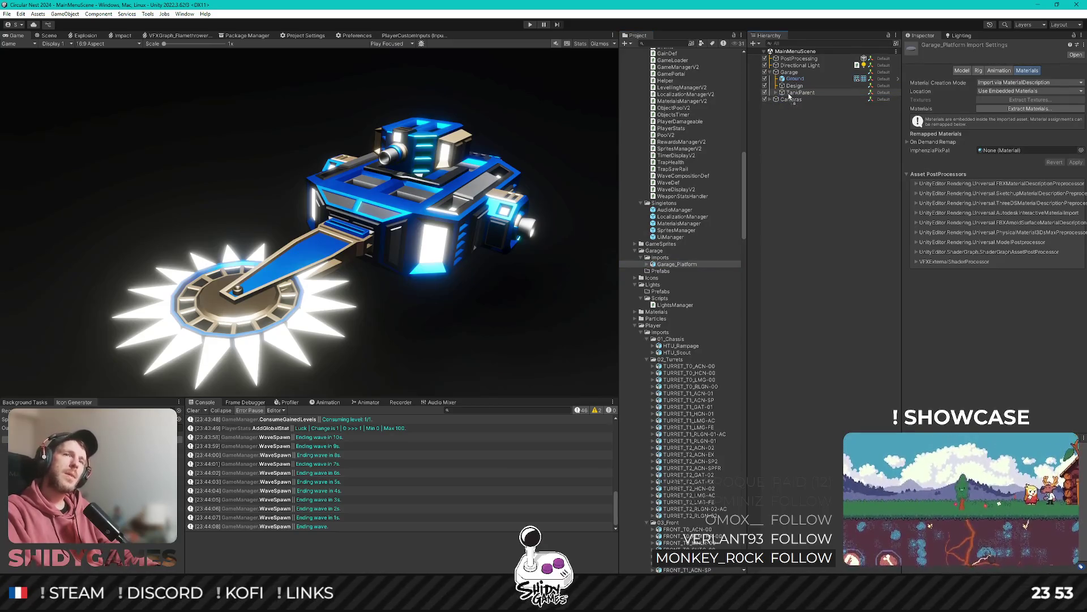
# Put Garage_Platform under TankParent, parent HTU to it, test a spin, and reset Rotation Y to 0.
pyautogui.moveTo(791, 94); pyautogui.dragTo(789, 95)
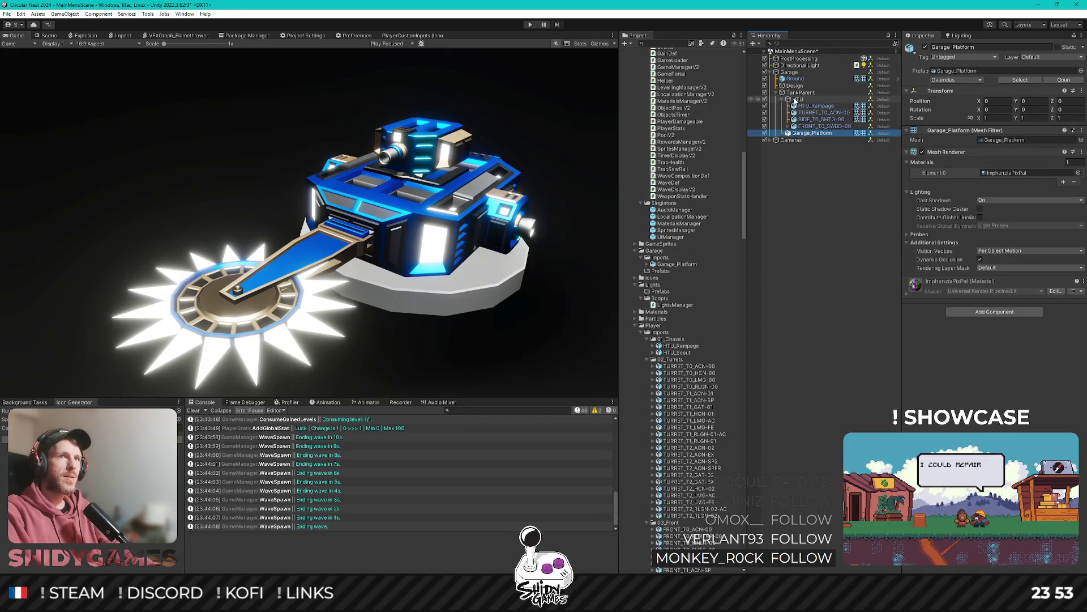
pyautogui.moveTo(794, 100); pyautogui.dragTo(814, 132)
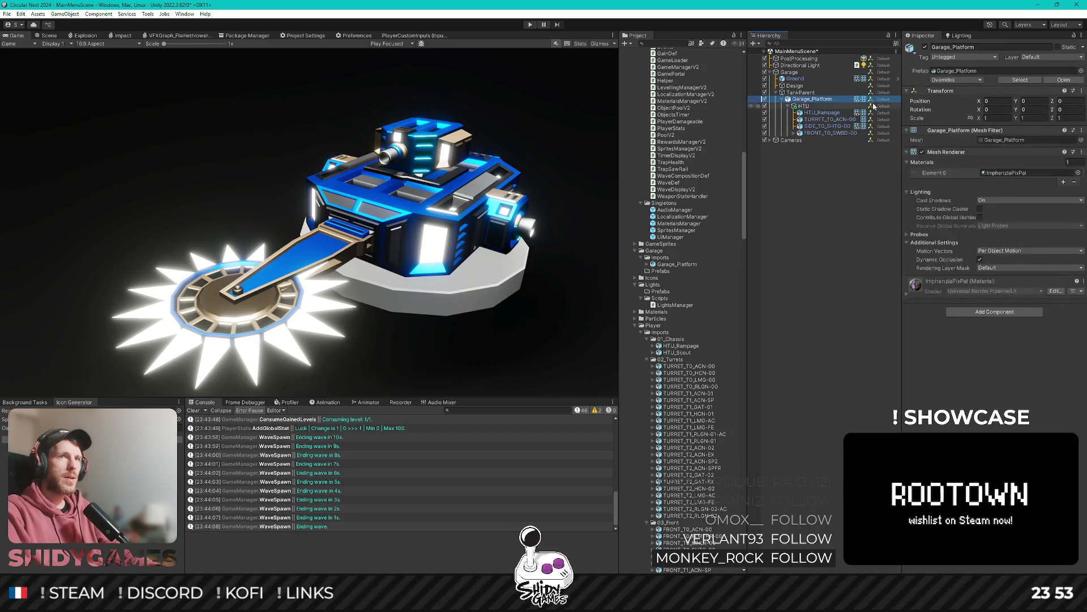
pyautogui.moveTo(1017, 109)
pyautogui.mouseDown()
pyautogui.moveTo(779, 120)
pyautogui.moveTo(78, 113)
pyautogui.moveTo(846, 222)
pyautogui.mouseUp()
pyautogui.write('0')
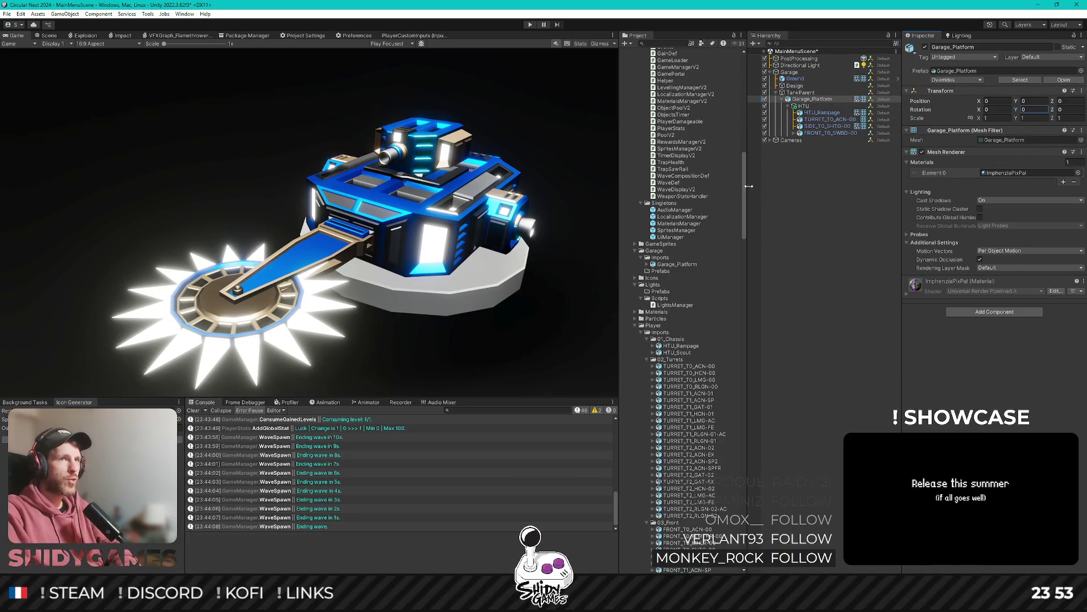
# Remap Garage_Platform's ImphenziaPixPal material to ImphenziaPixPal_URP, apply, and deselect.
pyautogui.click(673, 265)
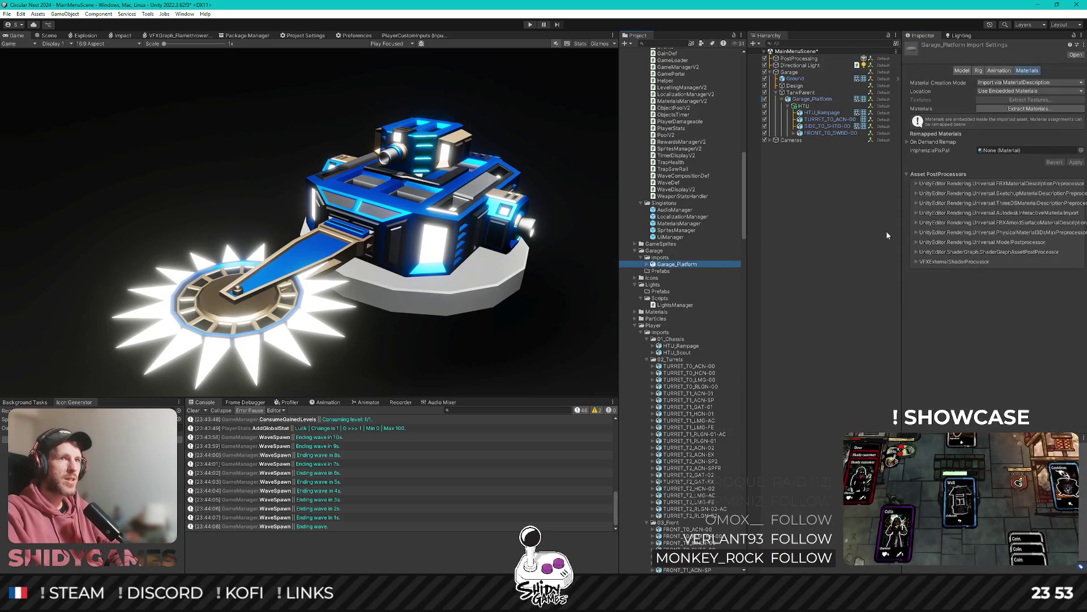
pyautogui.click(1081, 150)
pyautogui.write('pix')
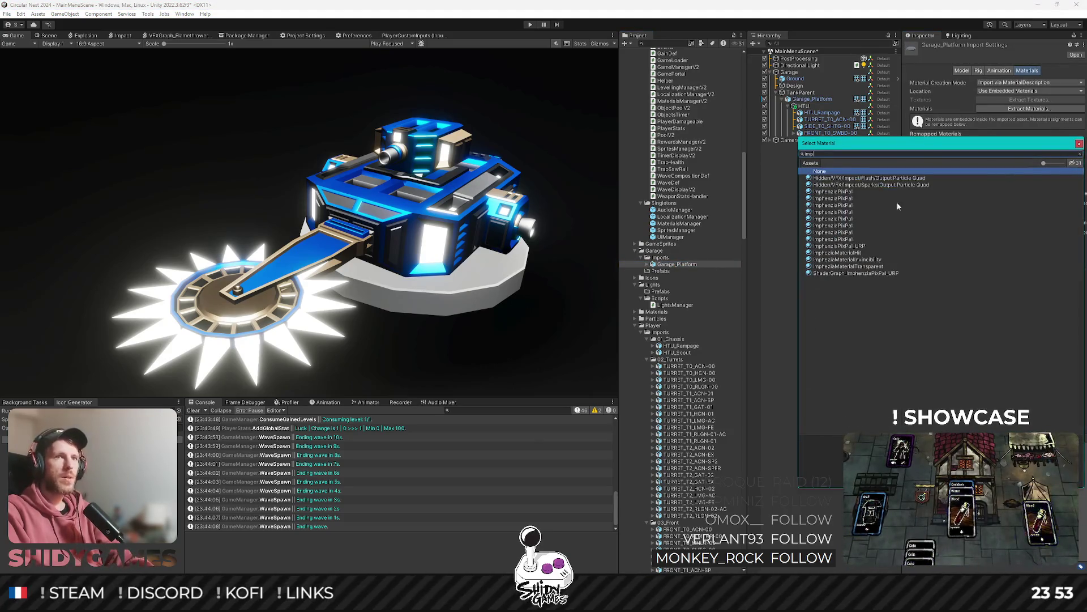
pyautogui.doubleClick(861, 248)
pyautogui.click(1076, 161)
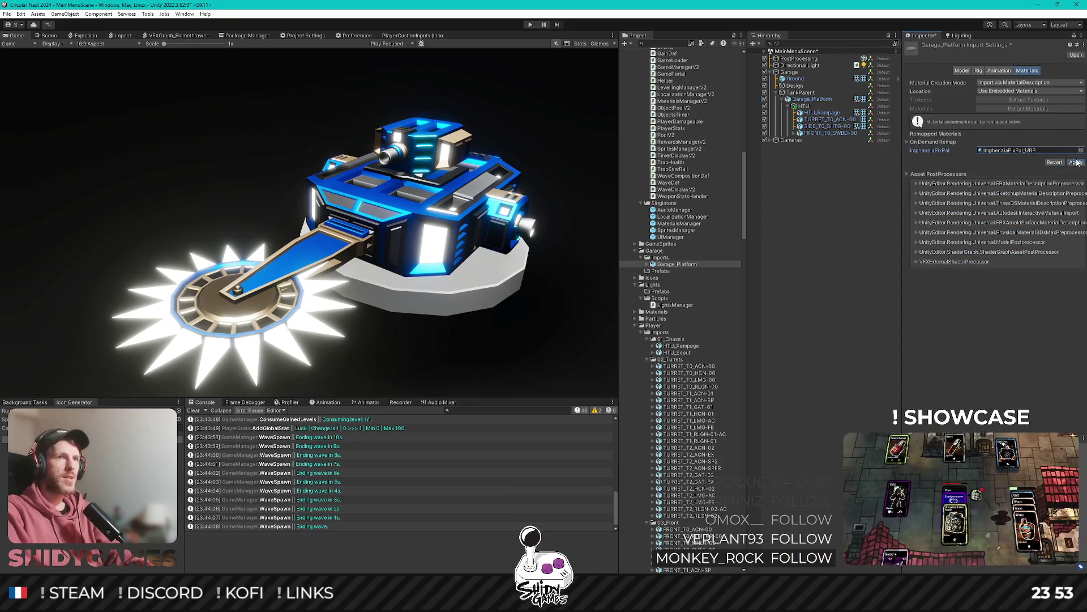
pyautogui.click(814, 242)
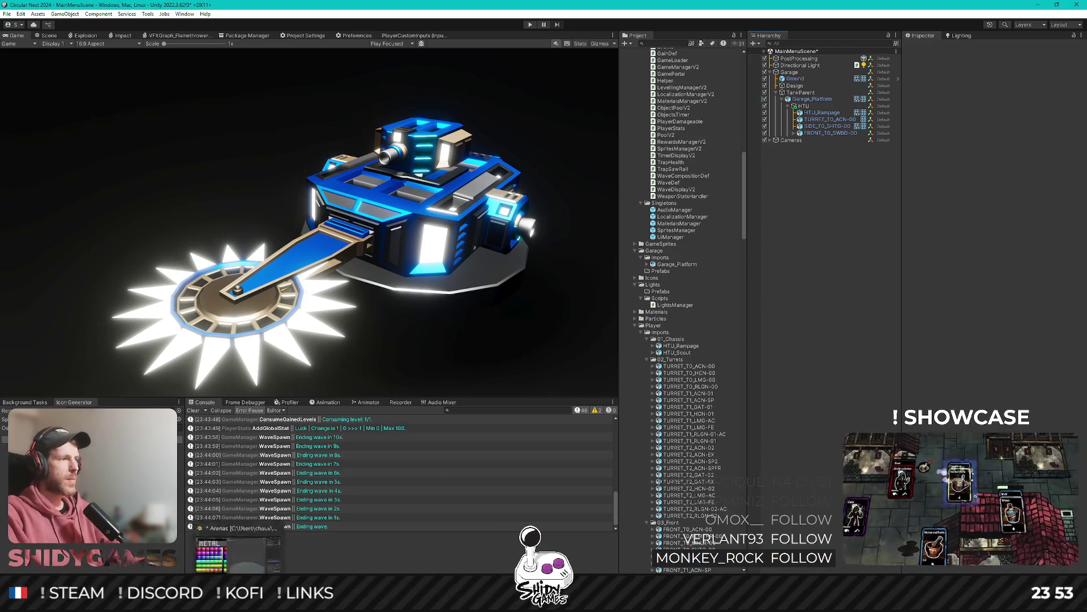
# Back in Blender, scale the disc mesh 1.4 times along X and Y only.
pyautogui.hotkey('alt', 'Tab')
pyautogui.press('Tab')
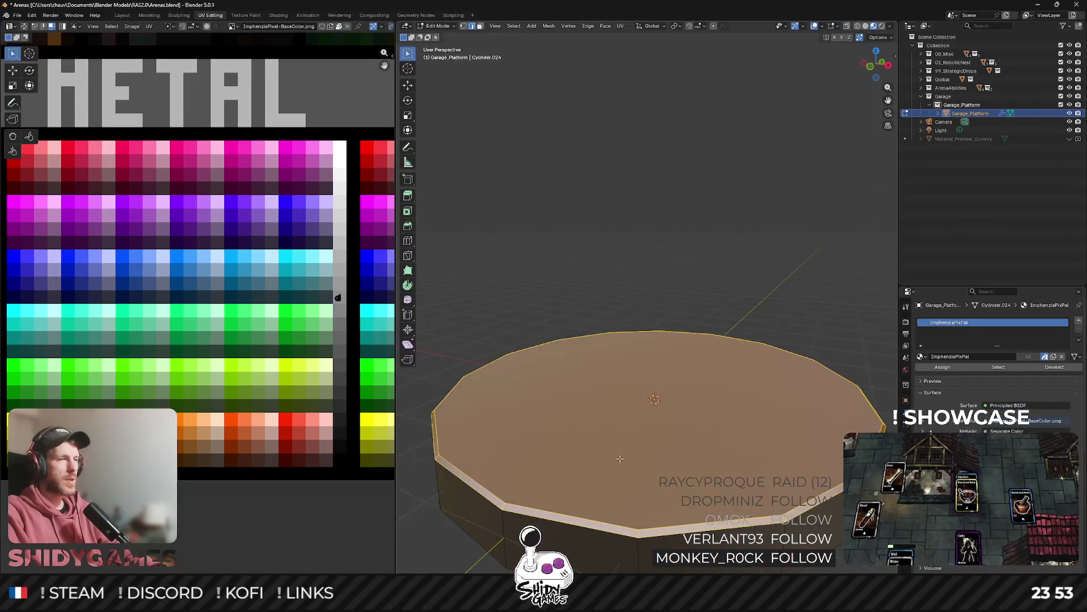
pyautogui.click(876, 51)
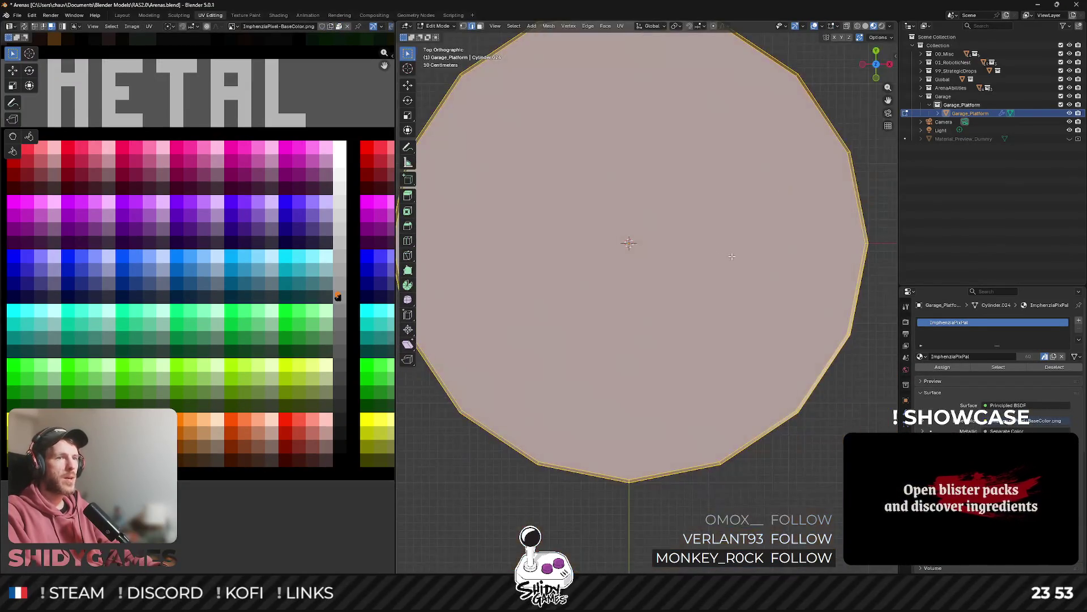
pyautogui.scroll(-5, 731, 256)
pyautogui.press('s')
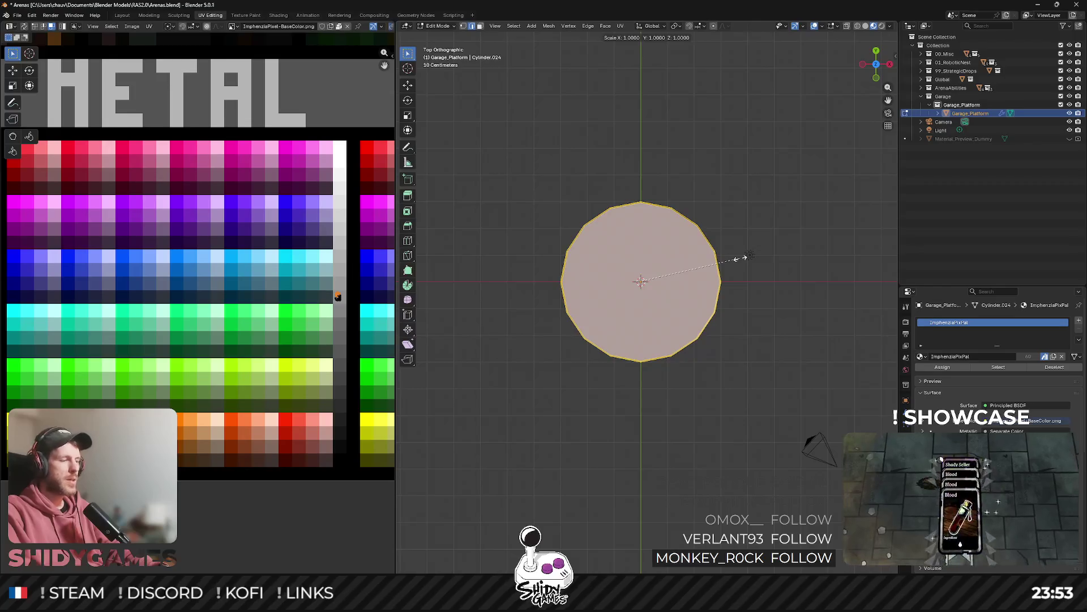
pyautogui.hotkey('shift', 'z')
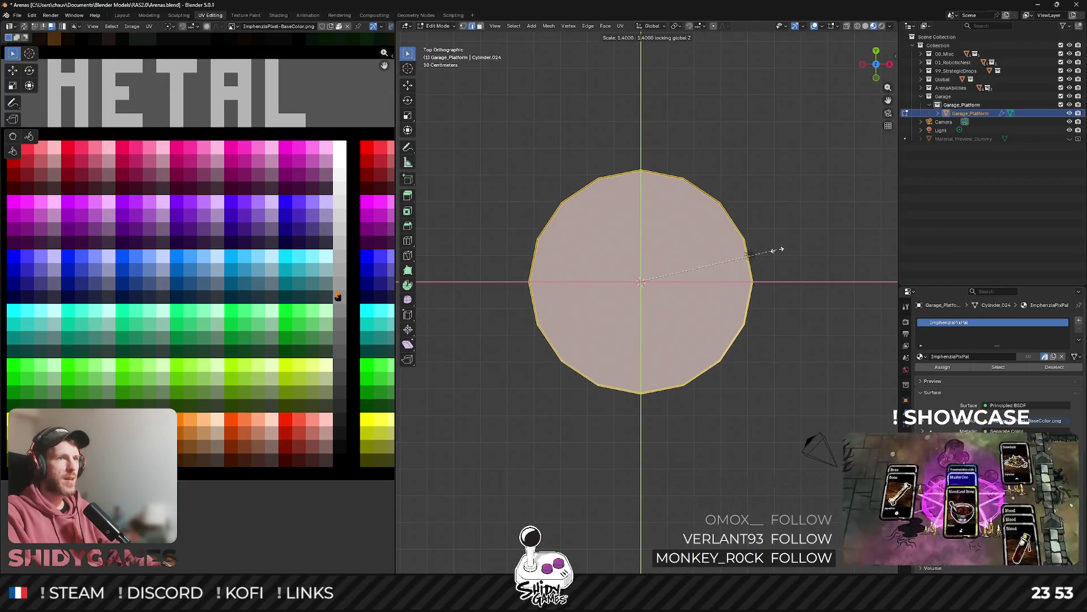
pyautogui.click(778, 250)
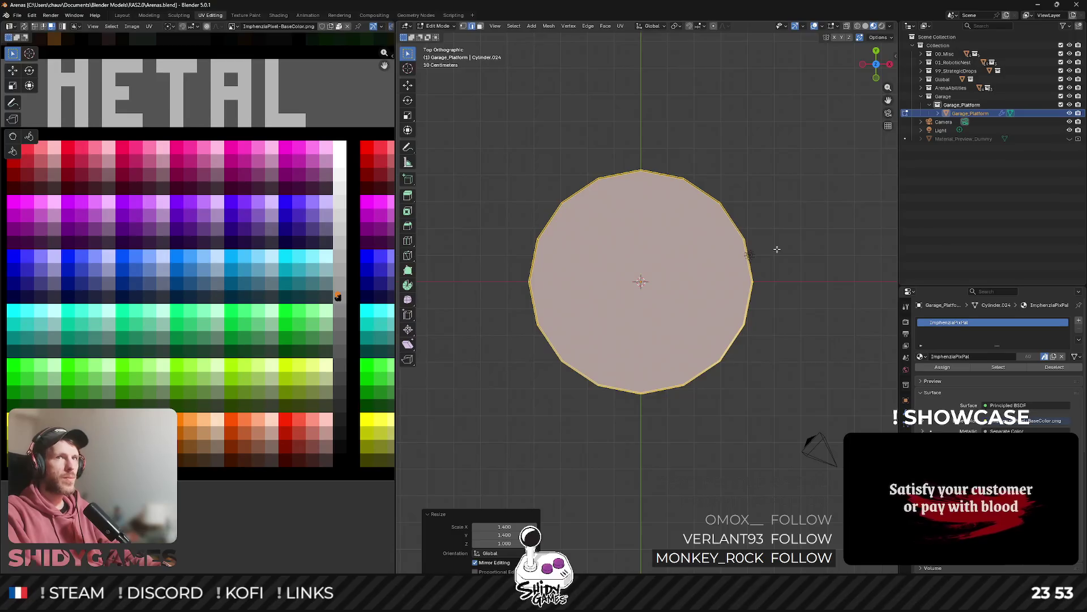
# Re-export the platform FBX, preview it in Unity, then return to Blender and deselect.
pyautogui.hotkey('shift', 'r')
pyautogui.click(687, 402)
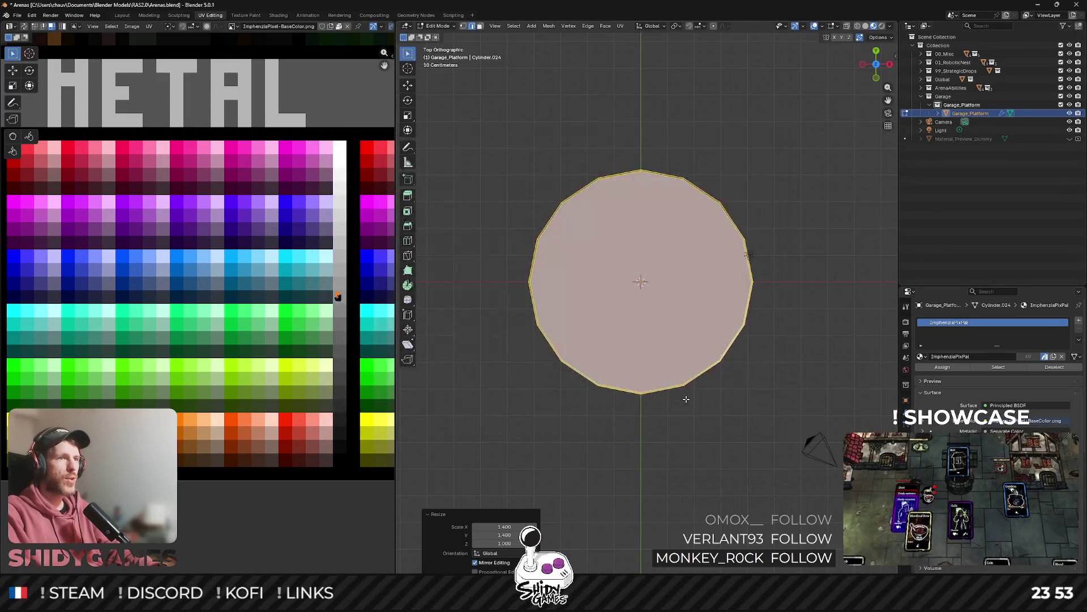
pyautogui.hotkey('alt', 'Tab')
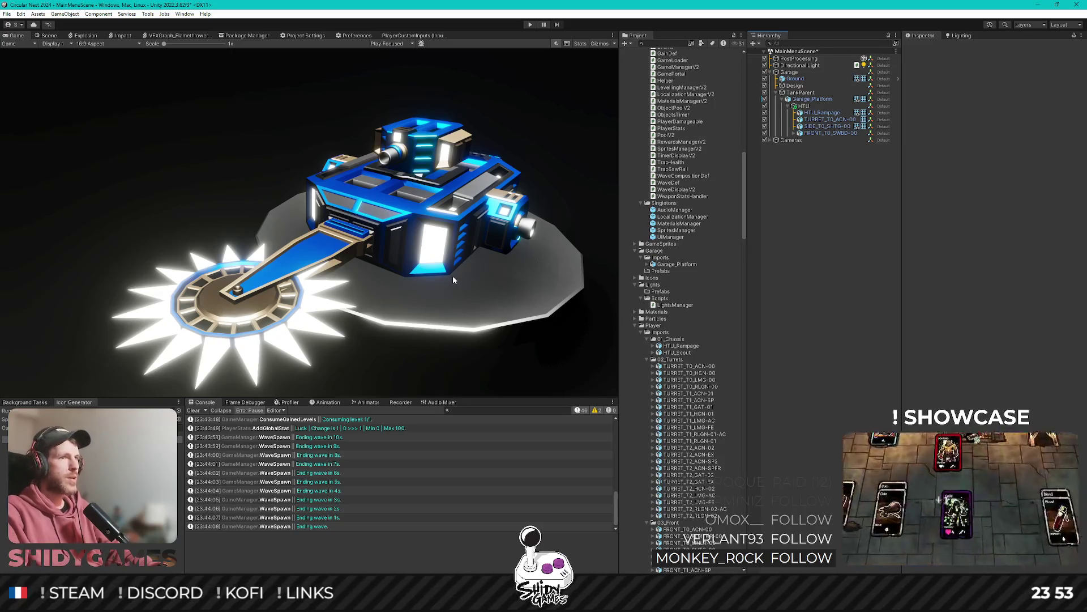
pyautogui.hotkey('alt', 'Tab')
pyautogui.hotkey('alt', 'a')
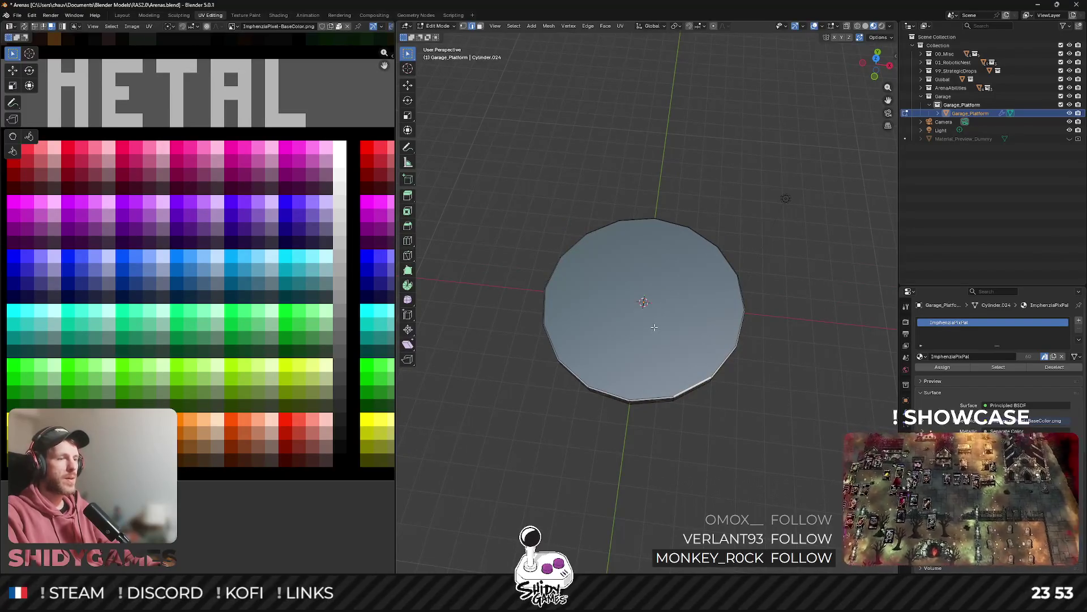
# Add a 32-vertex cylinder to the platform mesh.
pyautogui.hotkey('shift', 'a')
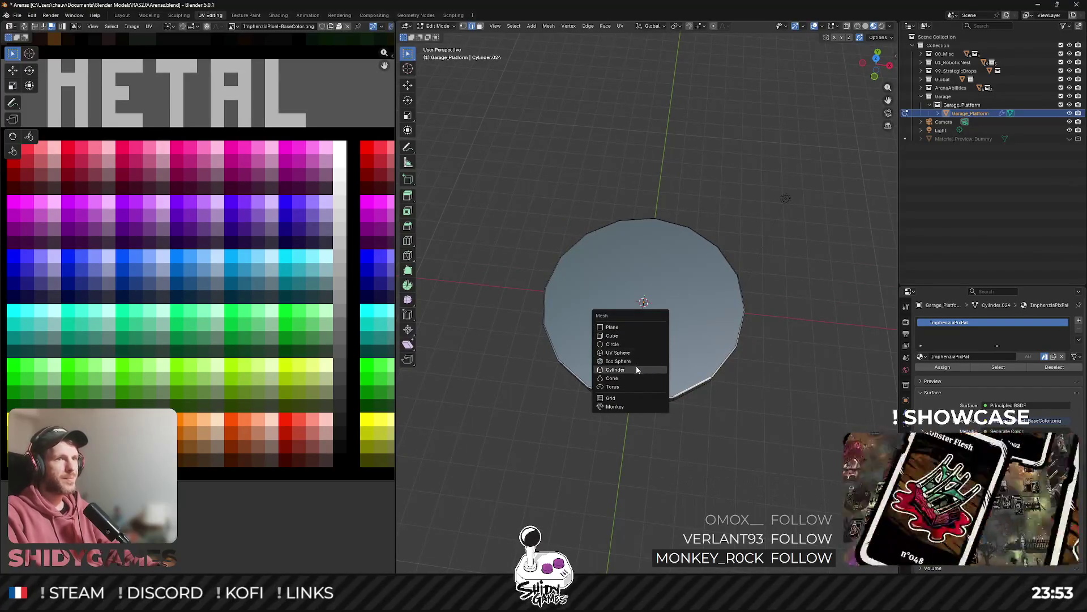
pyautogui.click(636, 366)
pyautogui.click(519, 474)
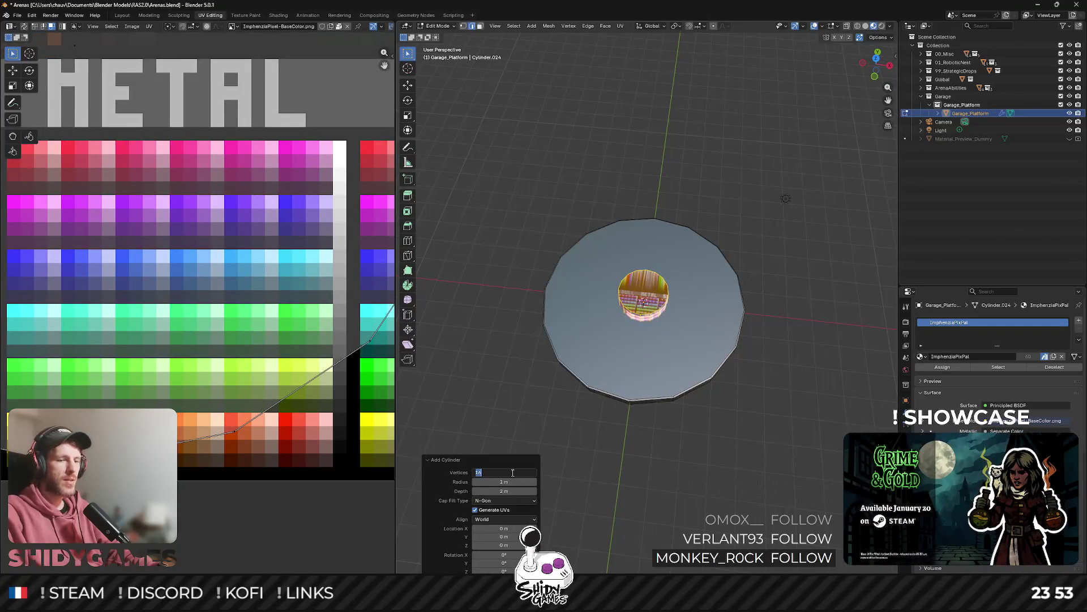
pyautogui.write('32')
pyautogui.press('Return')
# From the top view, scale the new cylinder 4.2 times to cover the disc.
pyautogui.scroll(2, 851, 191)
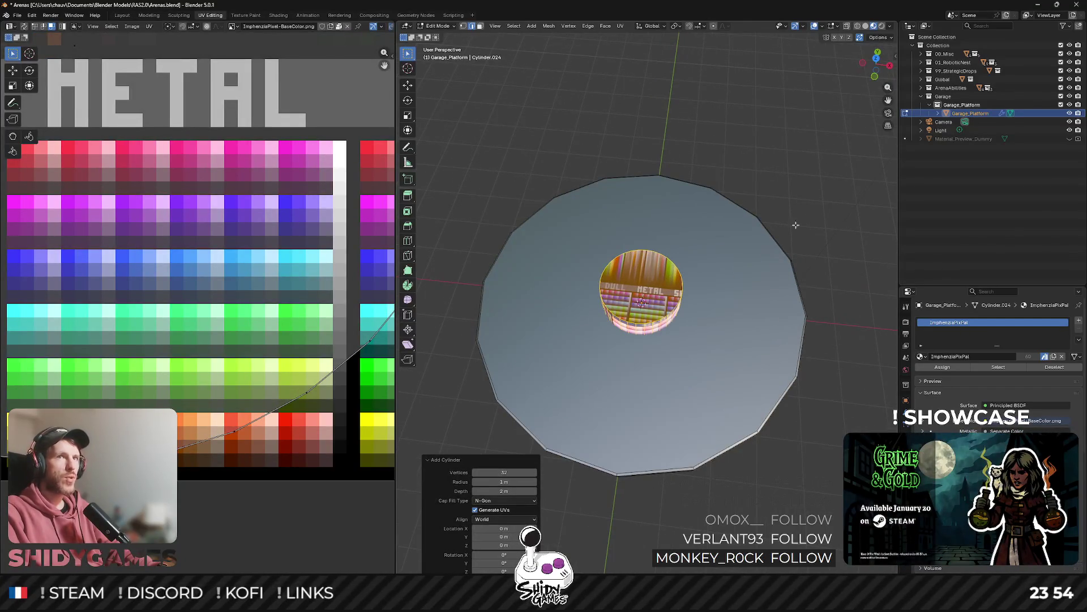
pyautogui.click(877, 60)
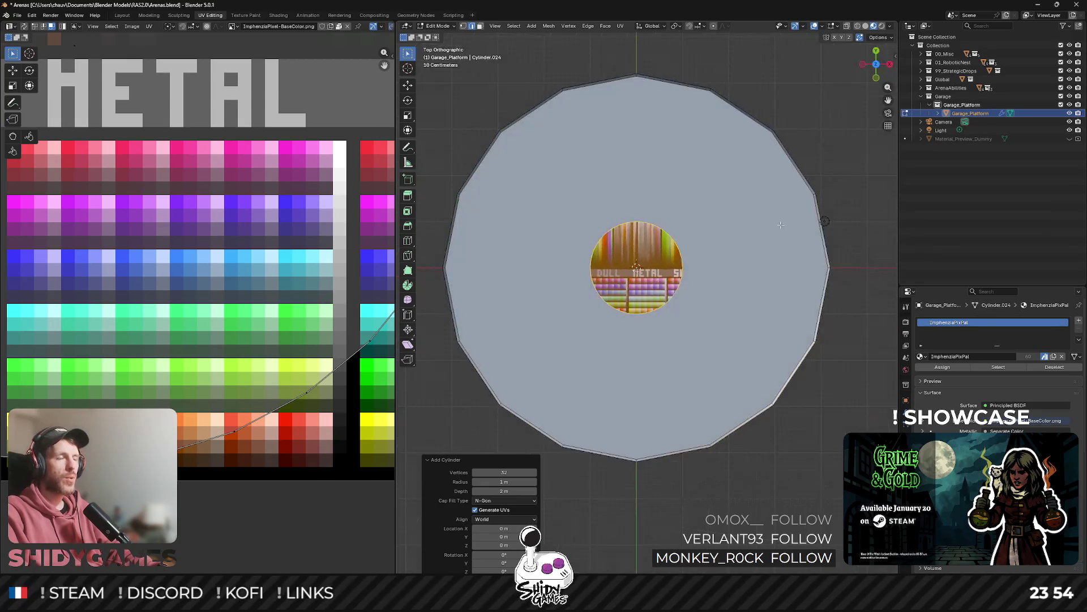
pyautogui.press('s')
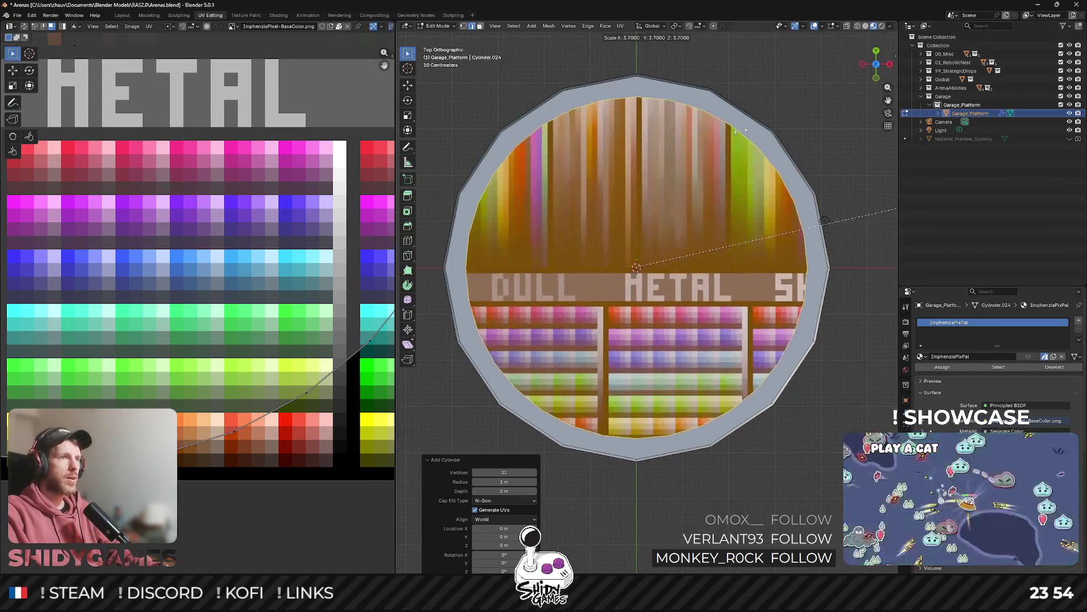
pyautogui.click(814, 107)
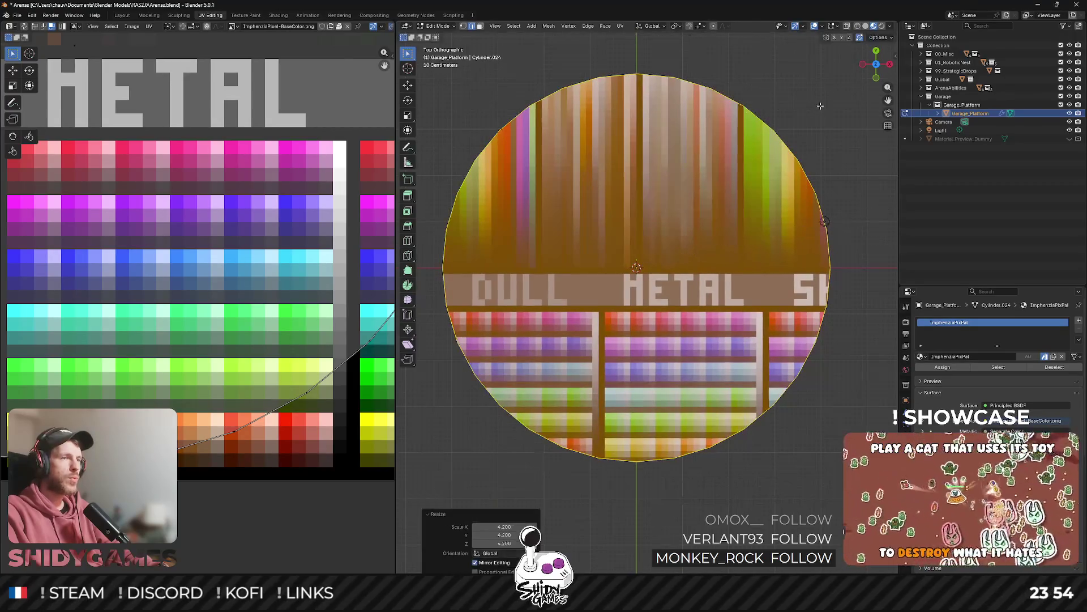
pyautogui.click(877, 78)
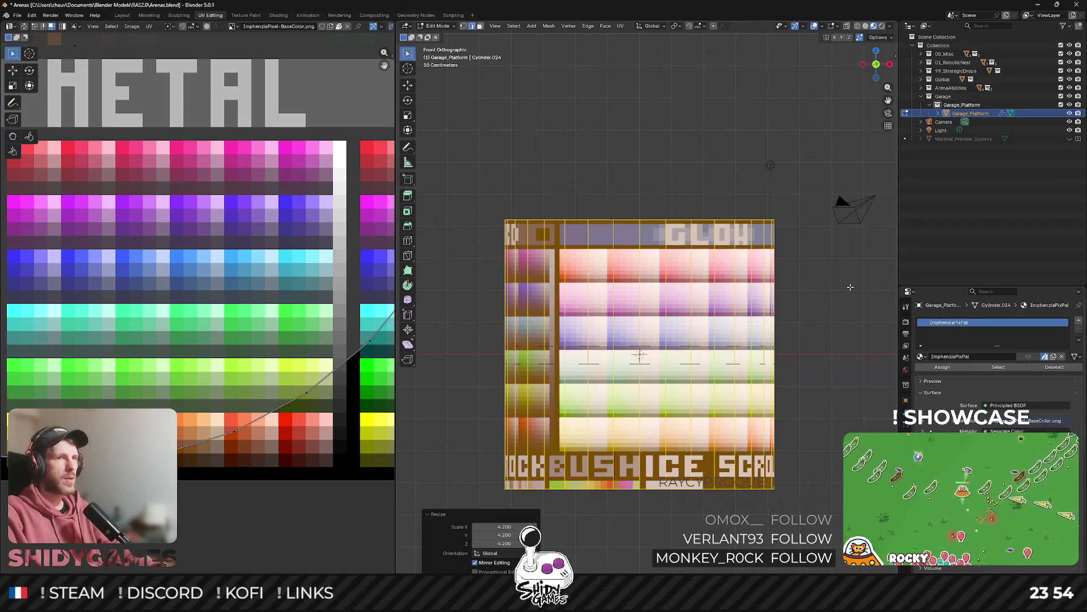
# Undo a trial Z-flatten of the cylinder, then delete the lower disc piece's faces.
pyautogui.press('s')
pyautogui.press('z')
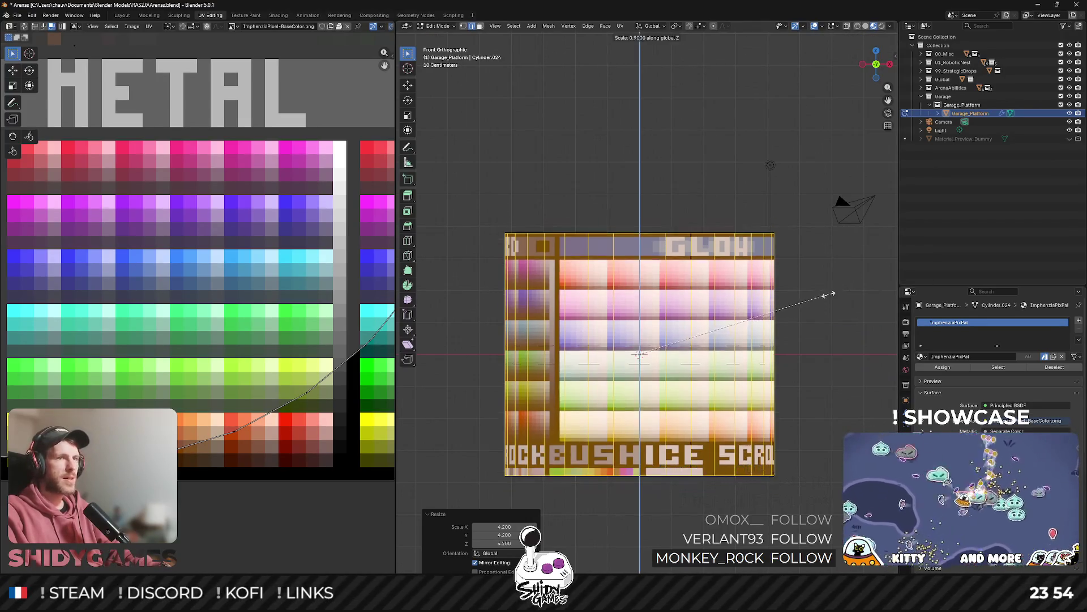
pyautogui.click(703, 344)
pyautogui.hotkey('ctrl', 'z')
pyautogui.hotkey('ctrl', 'z')
pyautogui.hotkey('ctrl', 'z')
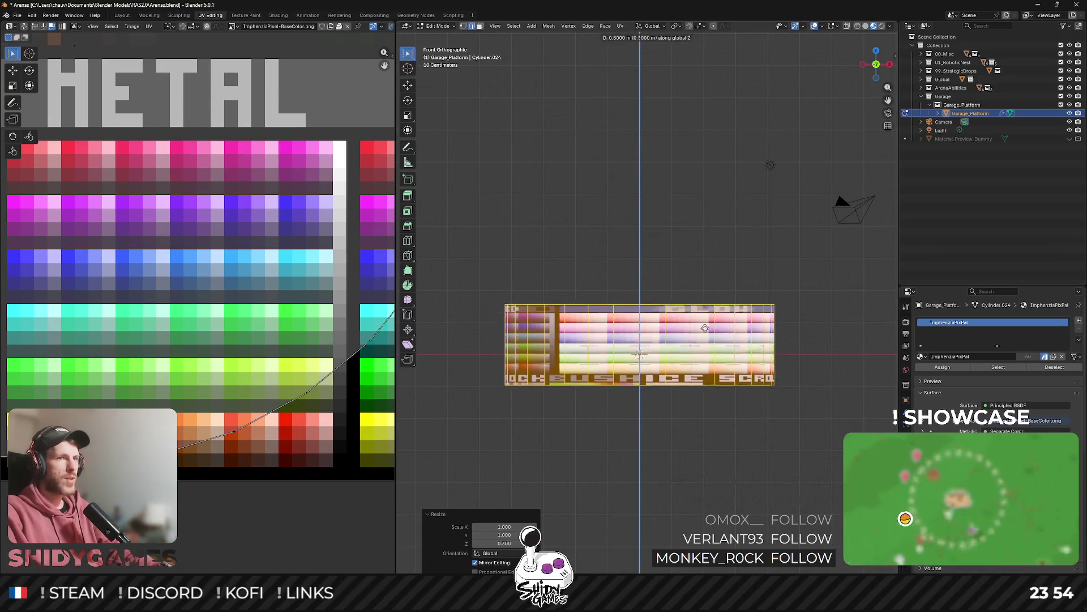
pyautogui.hotkey('ctrl', 'l')
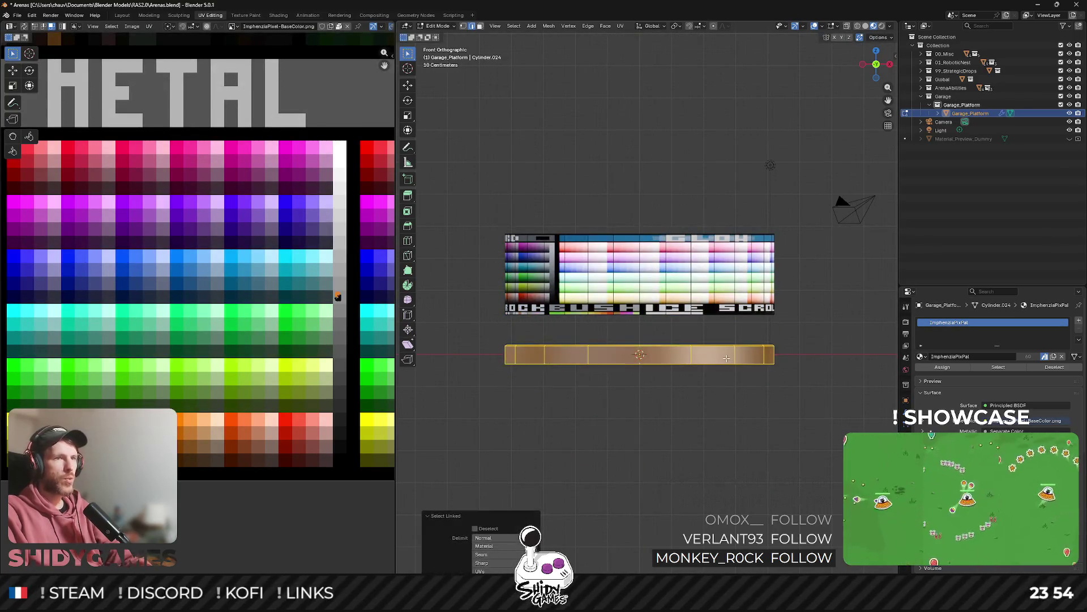
pyautogui.press('x')
pyautogui.click(721, 312)
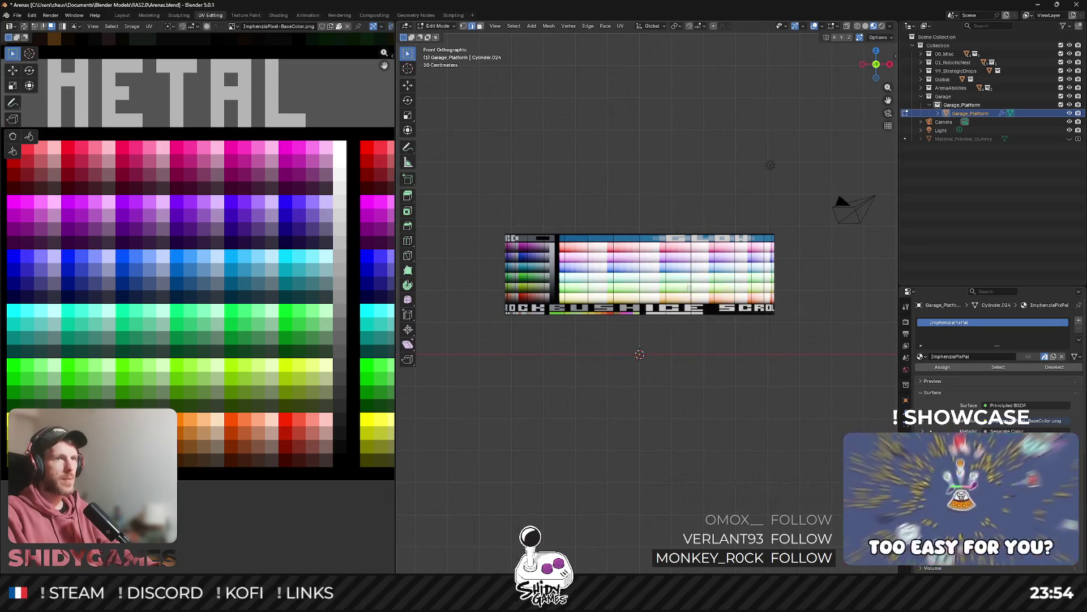
# Lower the remaining cylinder 2.5 m along Z and flatten its height to 0.5.
pyautogui.press('l')
pyautogui.press('g')
pyautogui.press('z')
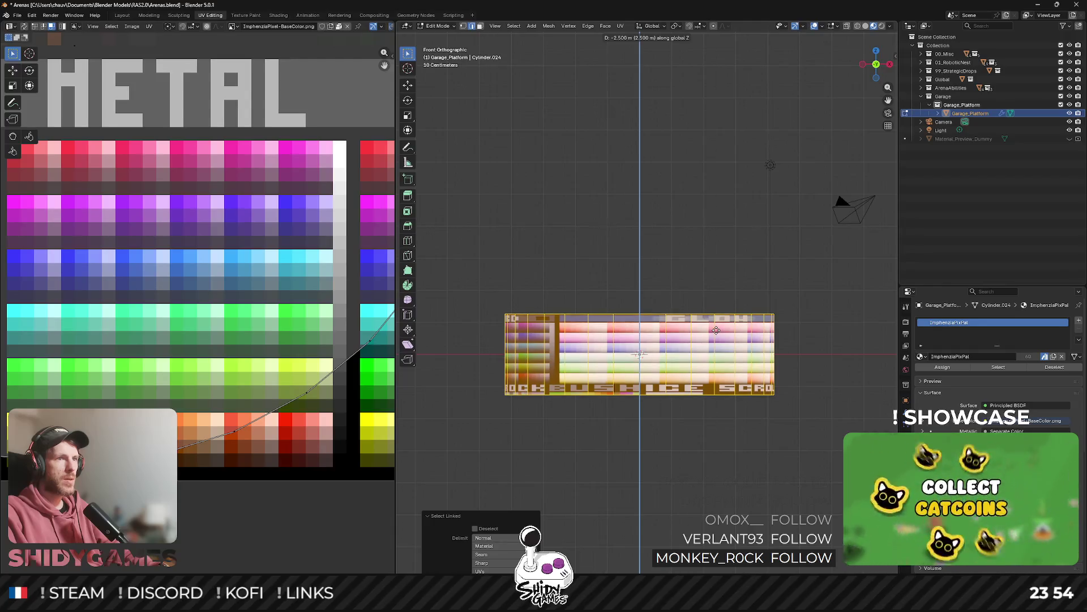
pyautogui.click(716, 330)
pyautogui.press('z')
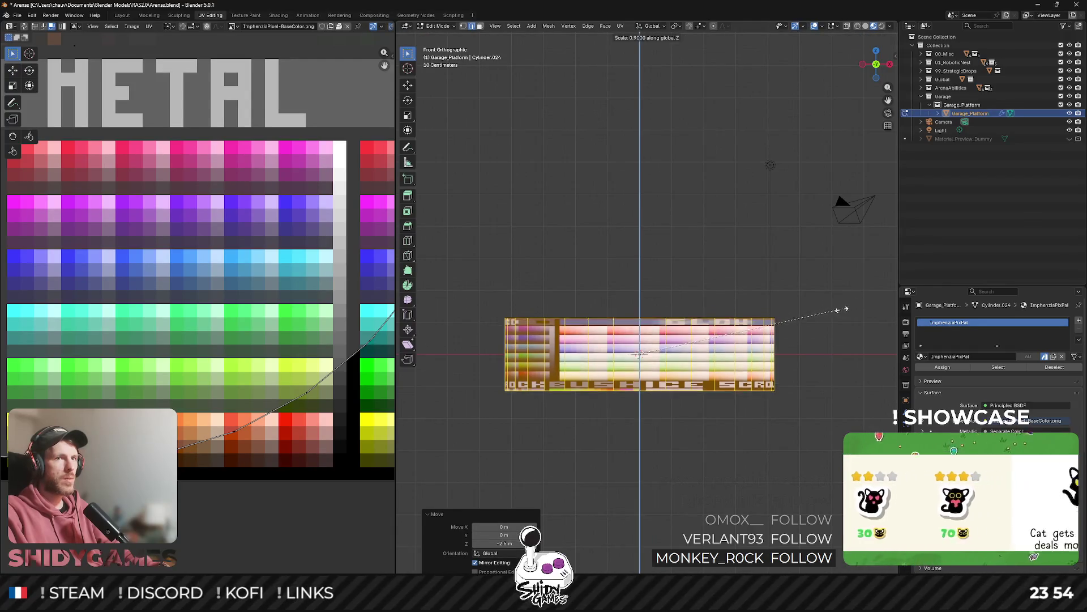
pyautogui.click(725, 337)
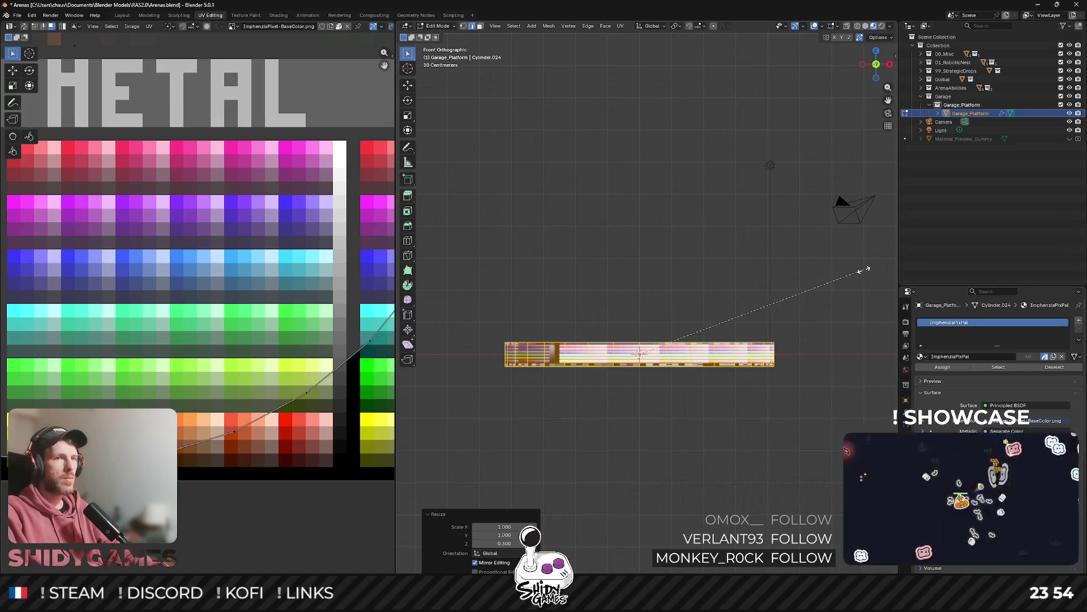
pyautogui.press('z')
pyautogui.click(755, 308)
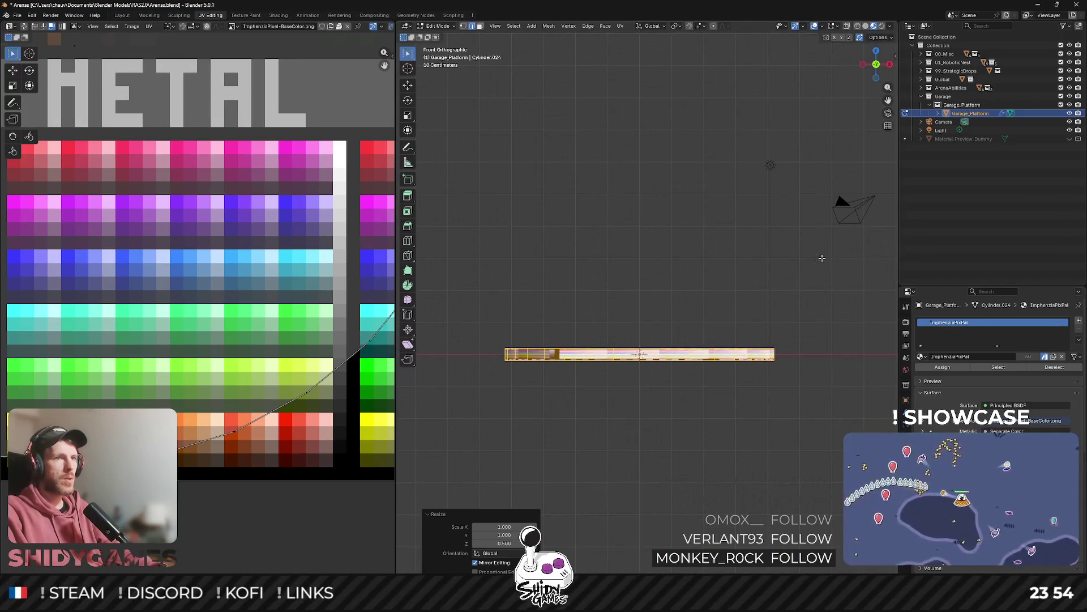
pyautogui.moveTo(819, 148); pyautogui.dragTo(747, 451)
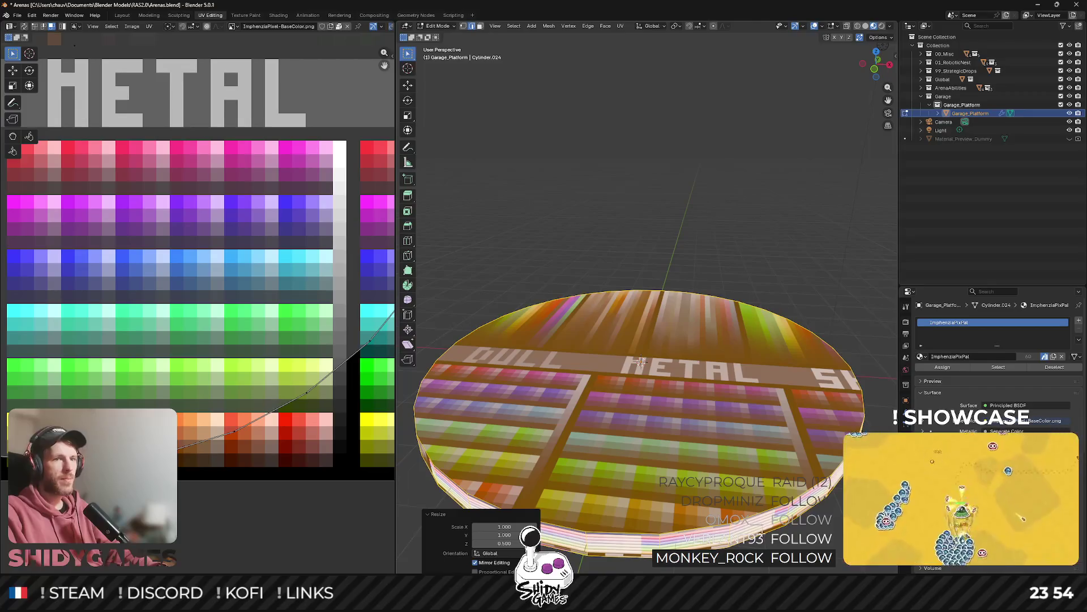
pyautogui.scroll(2, 767, 507)
# Bevel the disc's rim and re-unwrap the whole disc with Smart UV Project.
pyautogui.hotkey('ctrl', 'b')
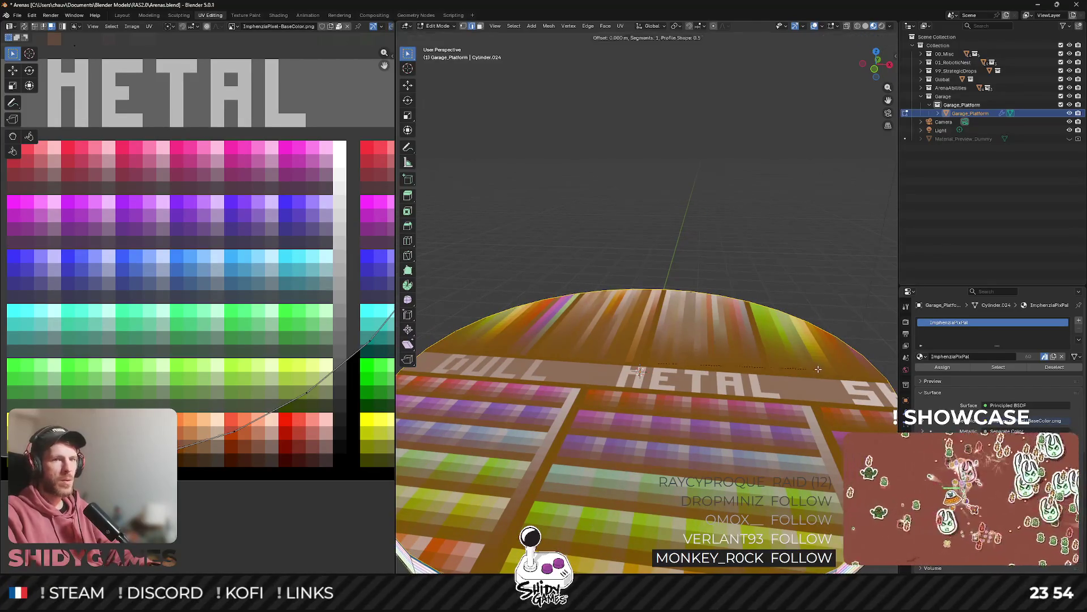
pyautogui.click(819, 369)
pyautogui.scroll(-3, 705, 447)
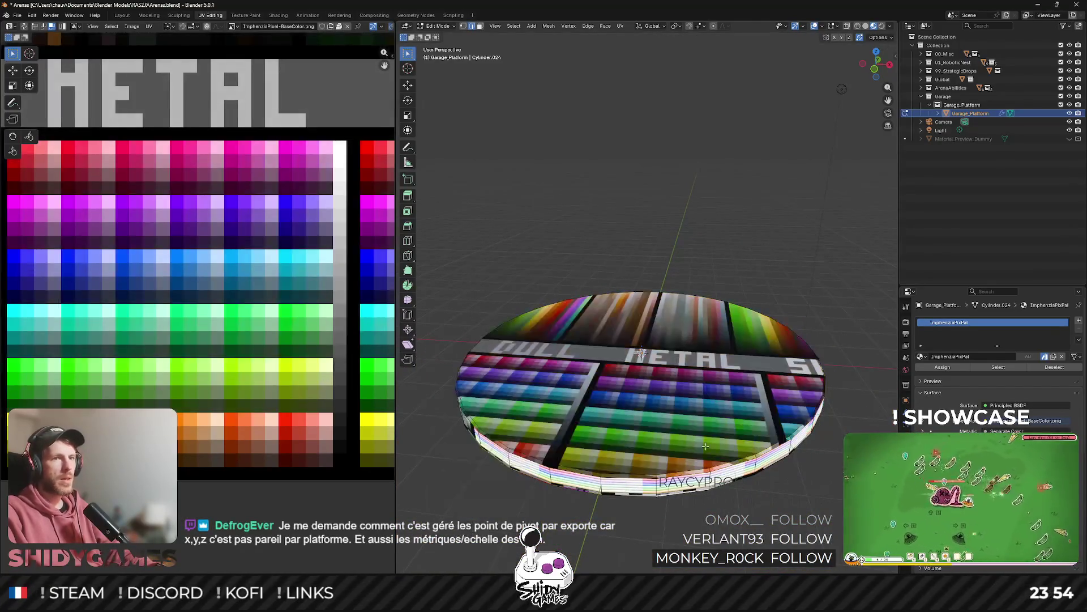
pyautogui.press('l')
pyautogui.scroll(-2, 700, 430)
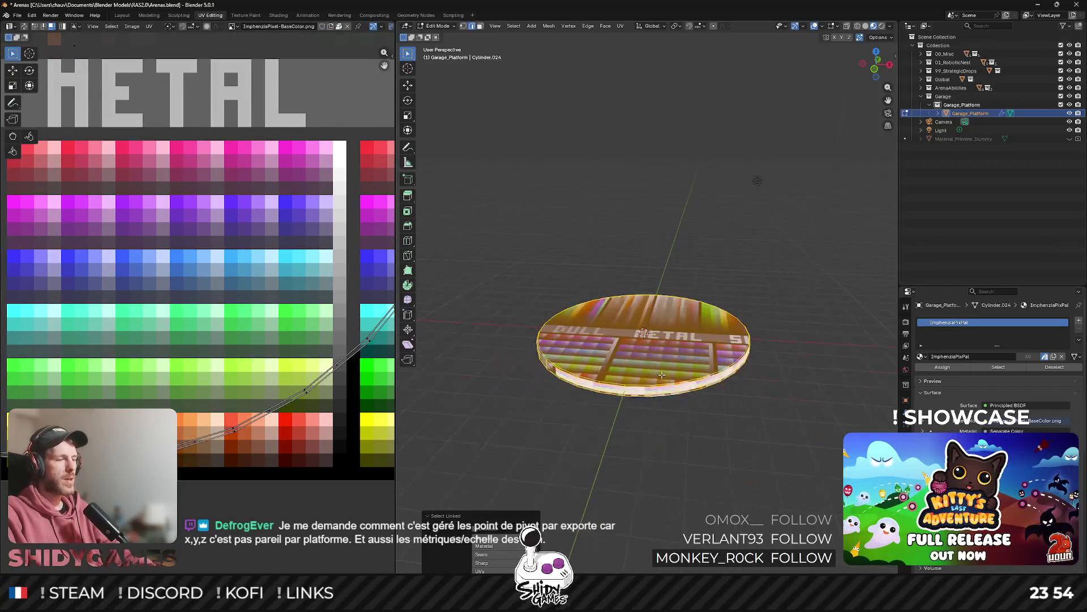
pyautogui.press('u')
pyautogui.click(628, 402)
pyautogui.click(625, 483)
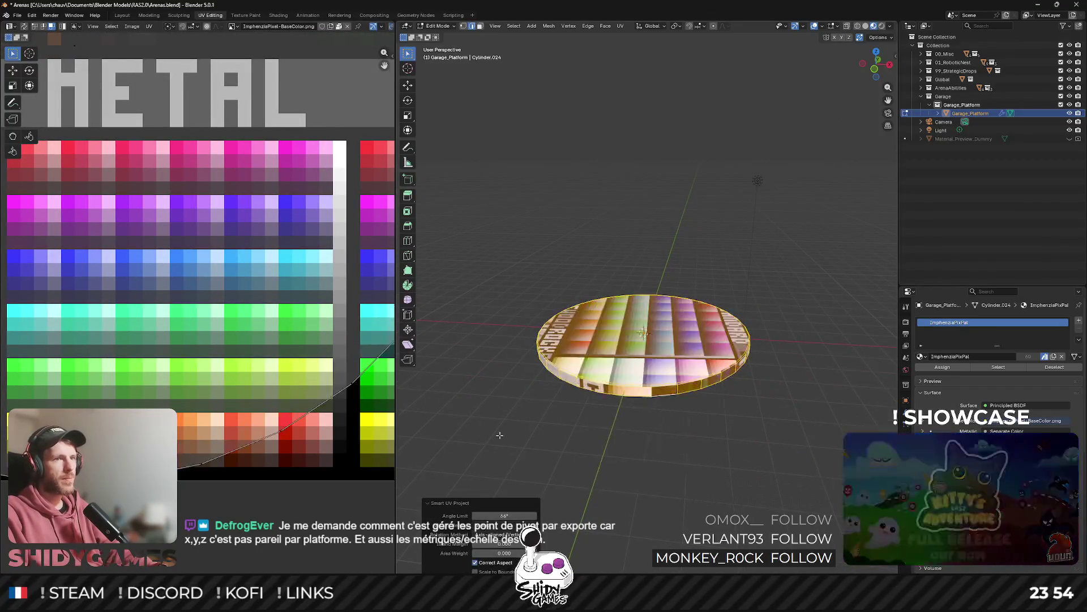
# Shrink all UV islands onto a single grey METAL palette swatch and return to Object Mode.
pyautogui.press('a')
pyautogui.press('s')
pyautogui.press('g')
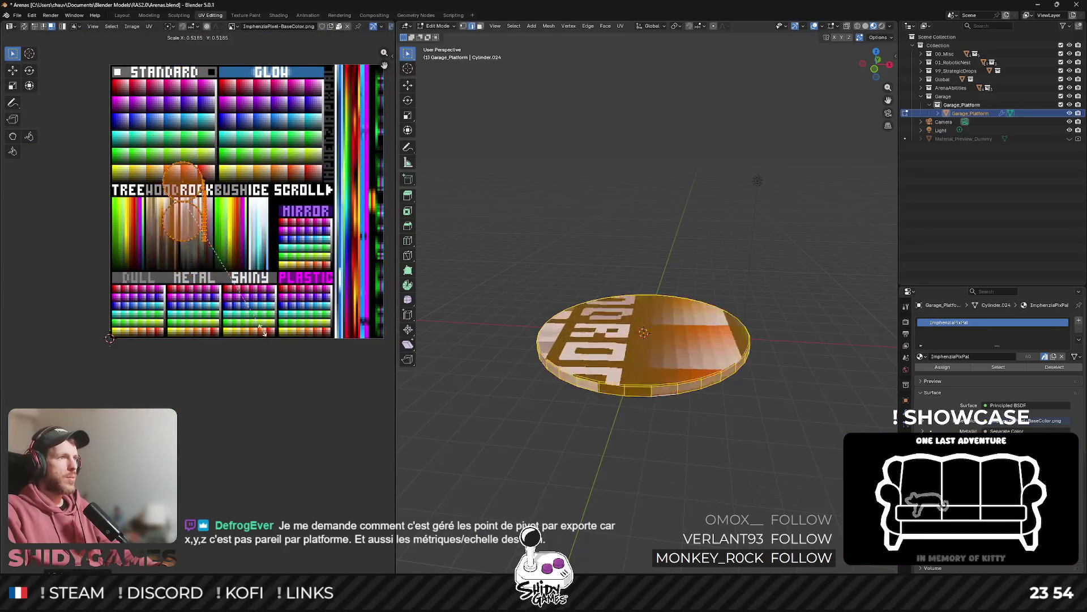
pyautogui.scroll(5, 247, 346)
pyautogui.press('s')
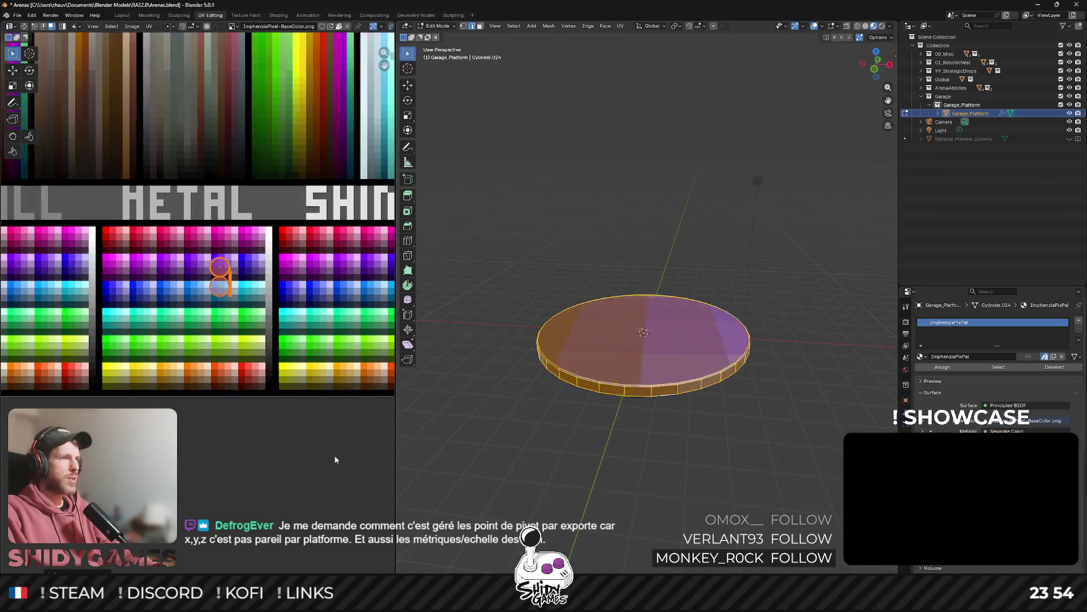
pyautogui.click(258, 333)
pyautogui.scroll(4, 249, 340)
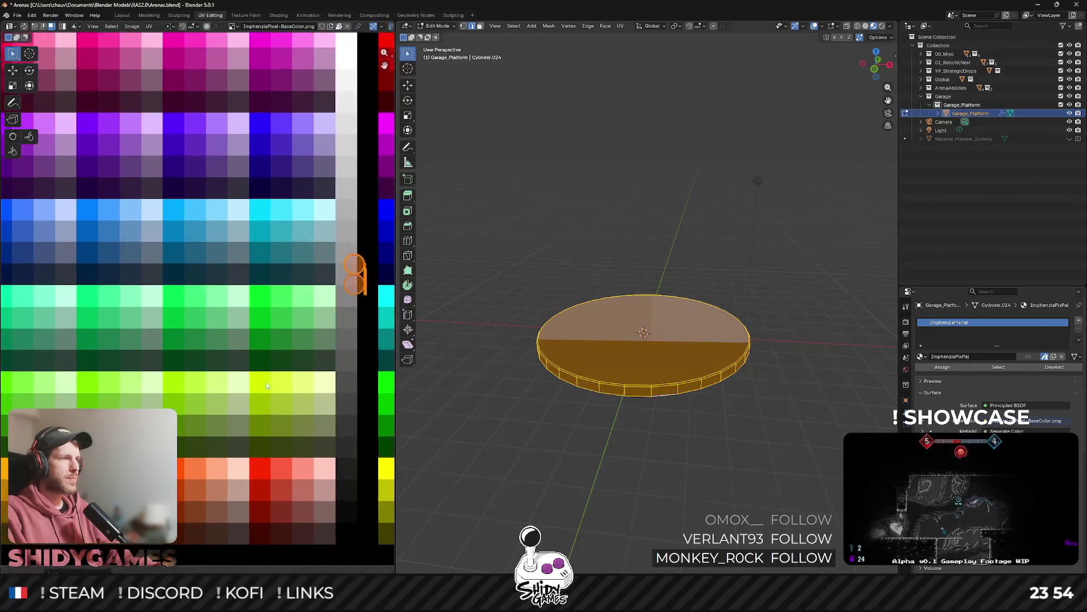
pyautogui.press('s')
pyautogui.click(269, 334)
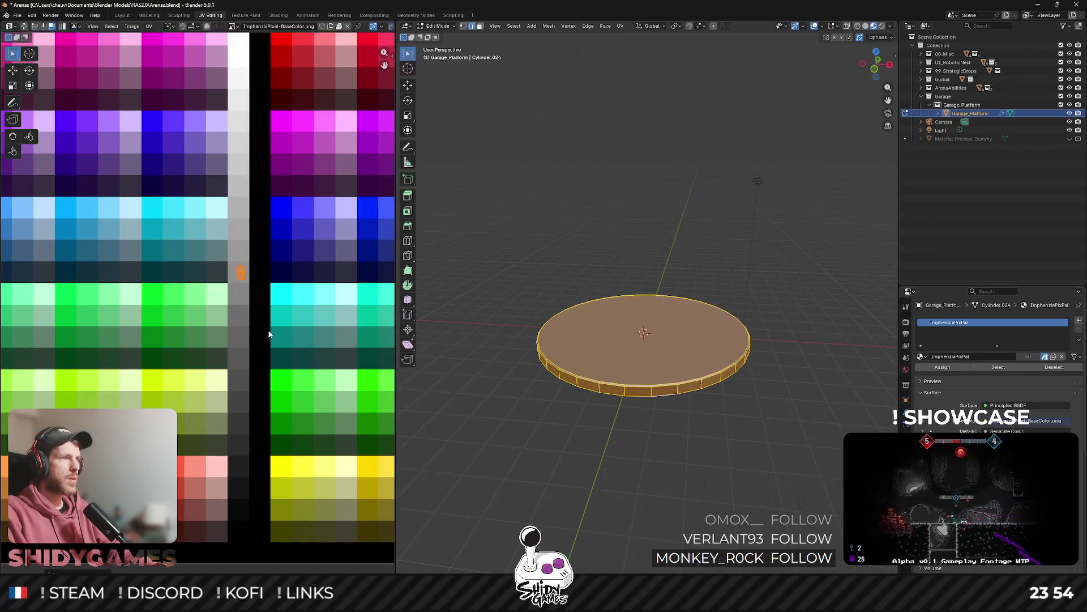
pyautogui.press('Tab')
pyautogui.rightClick(681, 362)
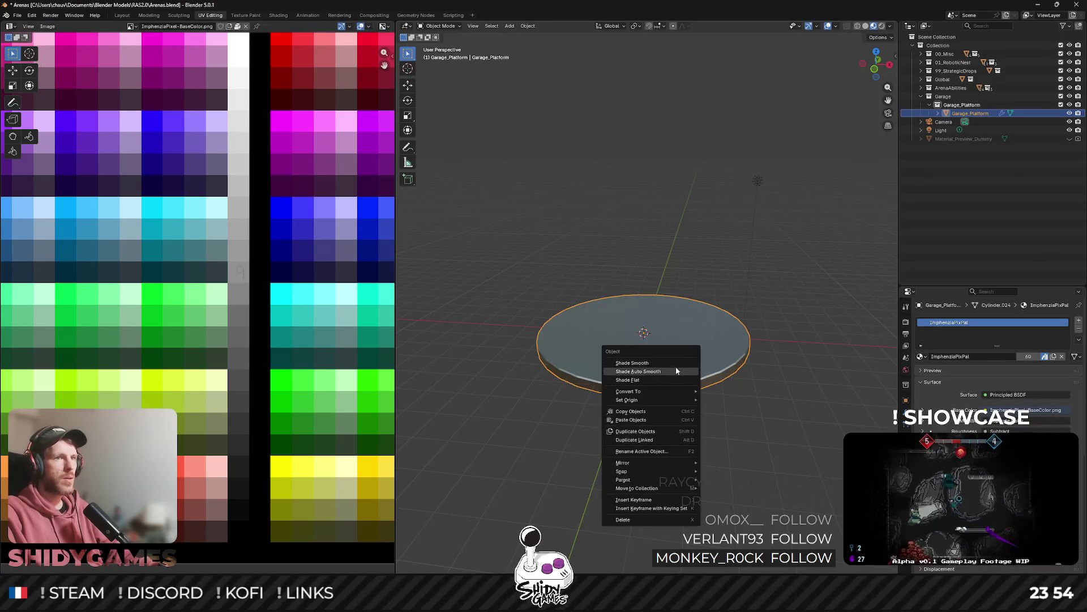
# Shade the platform Auto Smooth and export the Garage_Platform collection as Garage_Platform.fbx.
pyautogui.click(676, 367)
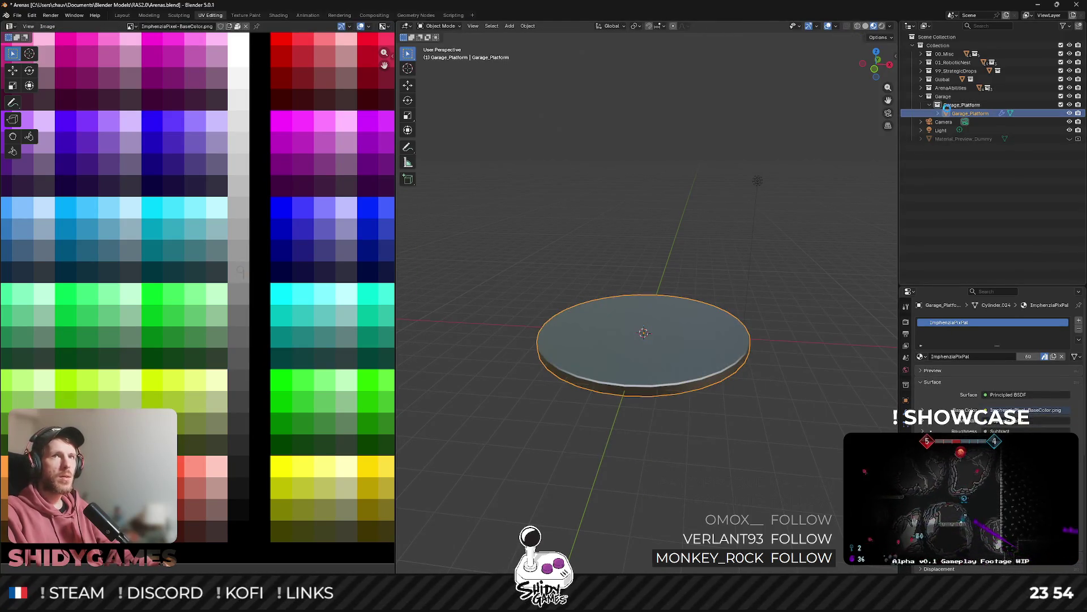
pyautogui.click(943, 105)
pyautogui.hotkey('ctrl', 'e')
pyautogui.click(688, 400)
# Glance at the platform in Unity, then return to Blender's FBX export settings.
pyautogui.hotkey('alt', 'Tab')
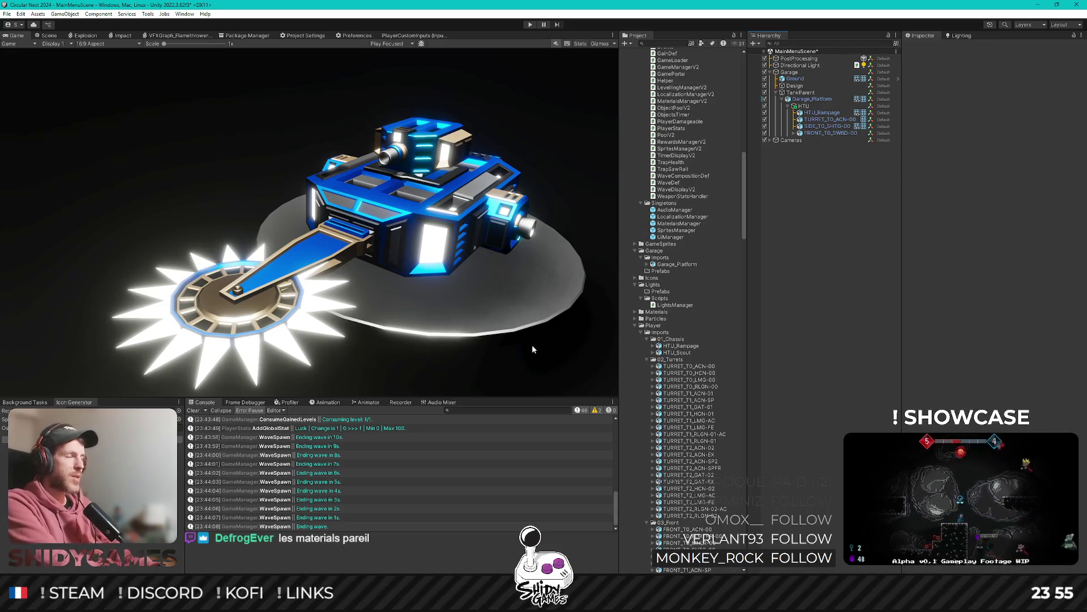
pyautogui.hotkey('alt', 'Tab')
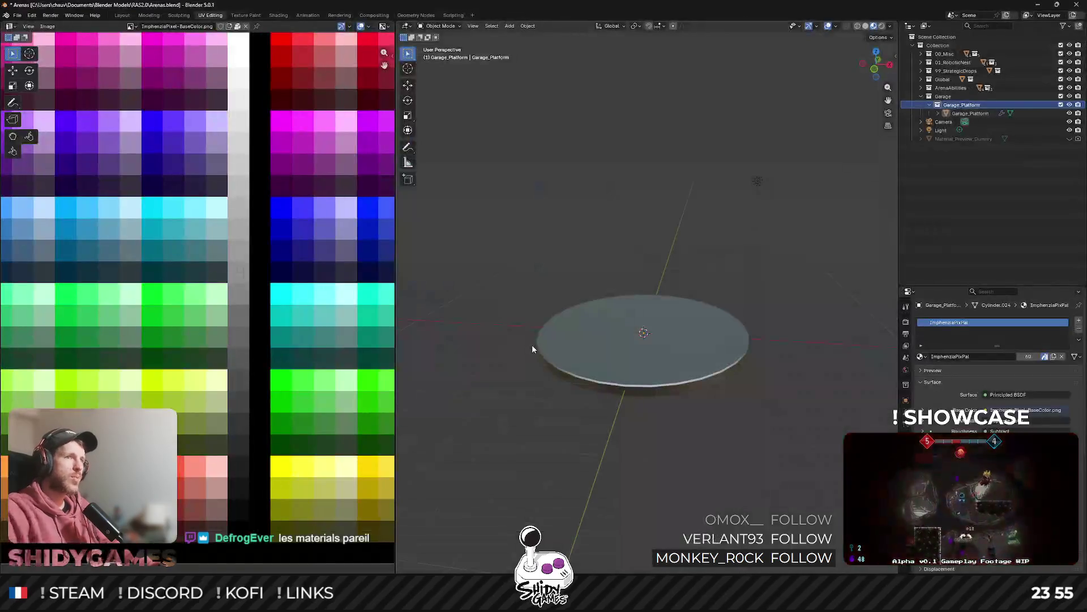
pyautogui.scroll(-3, 742, 276)
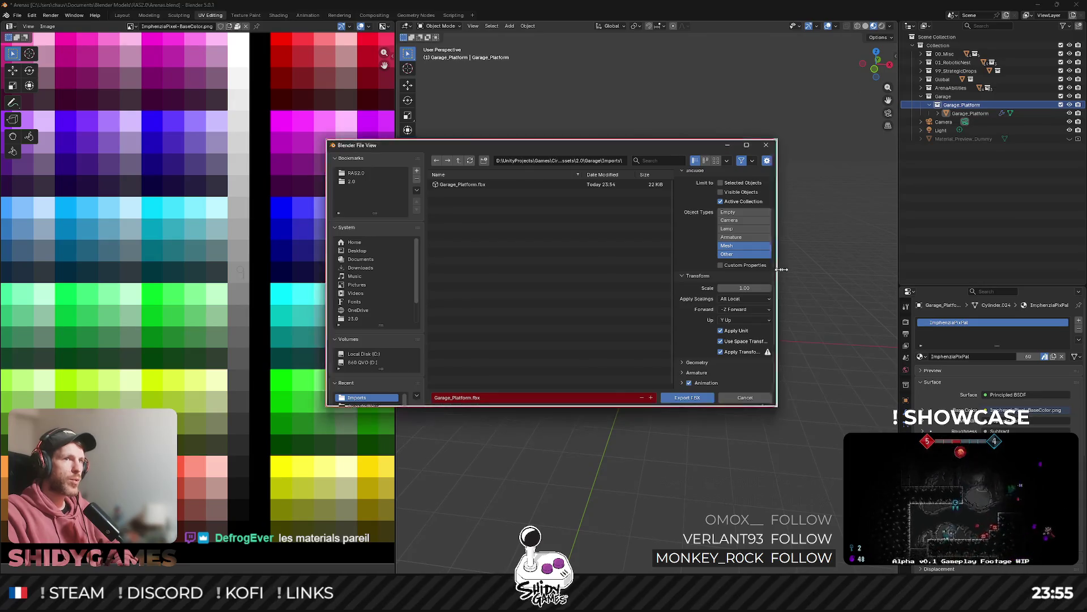
# Widen the FBX export window, review its Transform options, and cancel without exporting.
pyautogui.moveTo(775, 273); pyautogui.dragTo(829, 273)
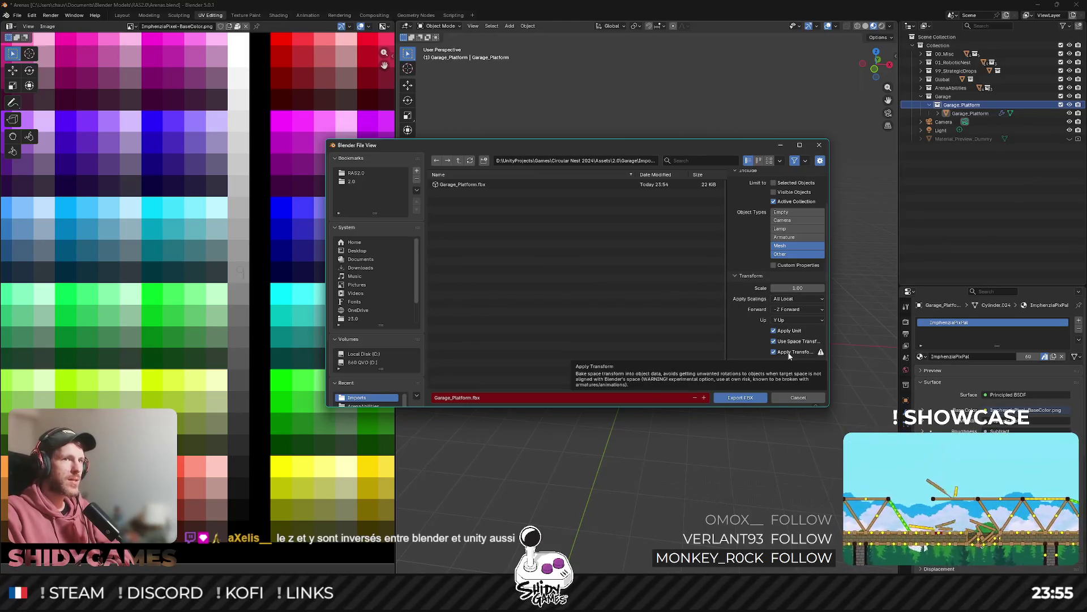
pyautogui.scroll(3, 759, 337)
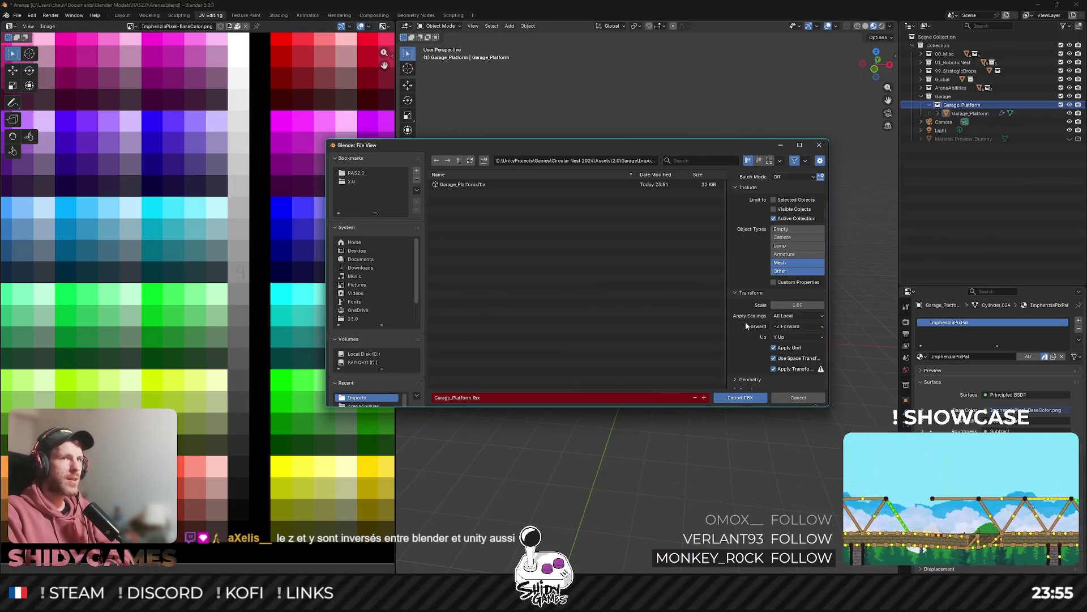
pyautogui.click(793, 399)
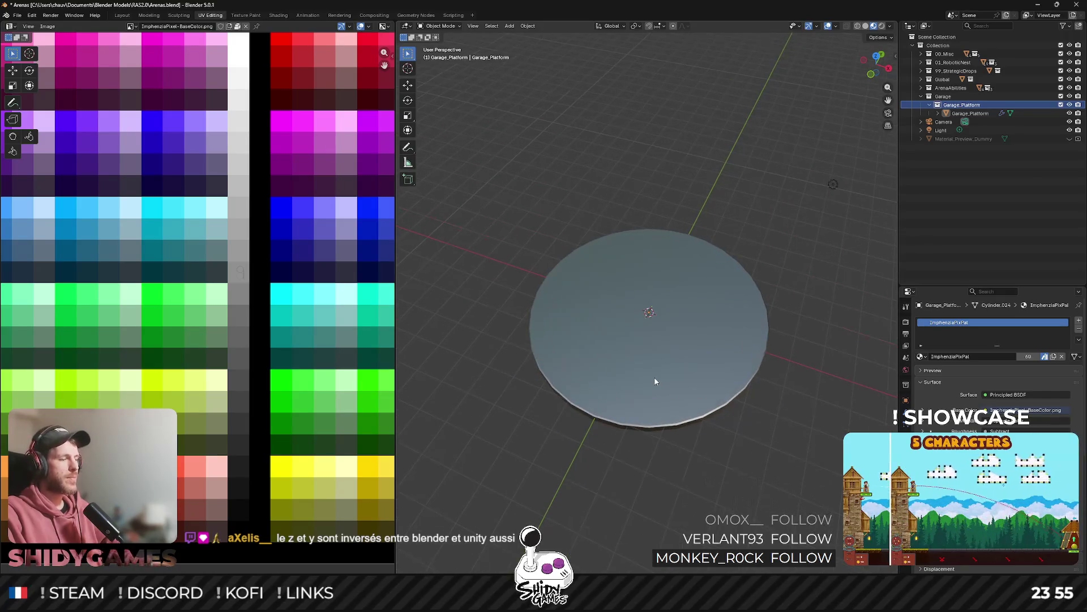
# In Edit Mode from the front view, raise the platform mesh about 0.19 m along Z.
pyautogui.press('Tab')
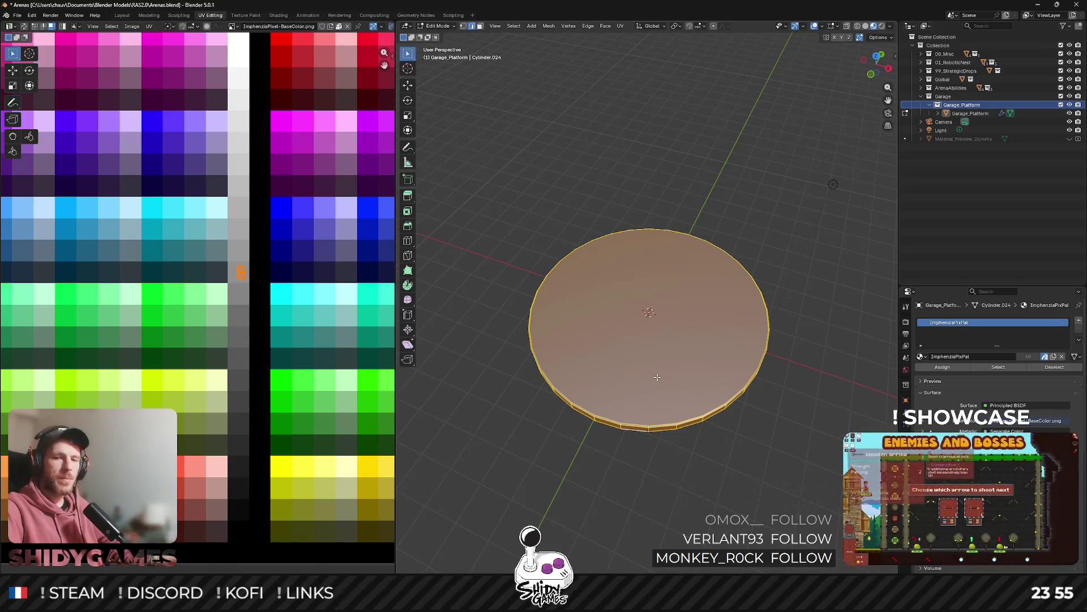
pyautogui.scroll(2, 762, 343)
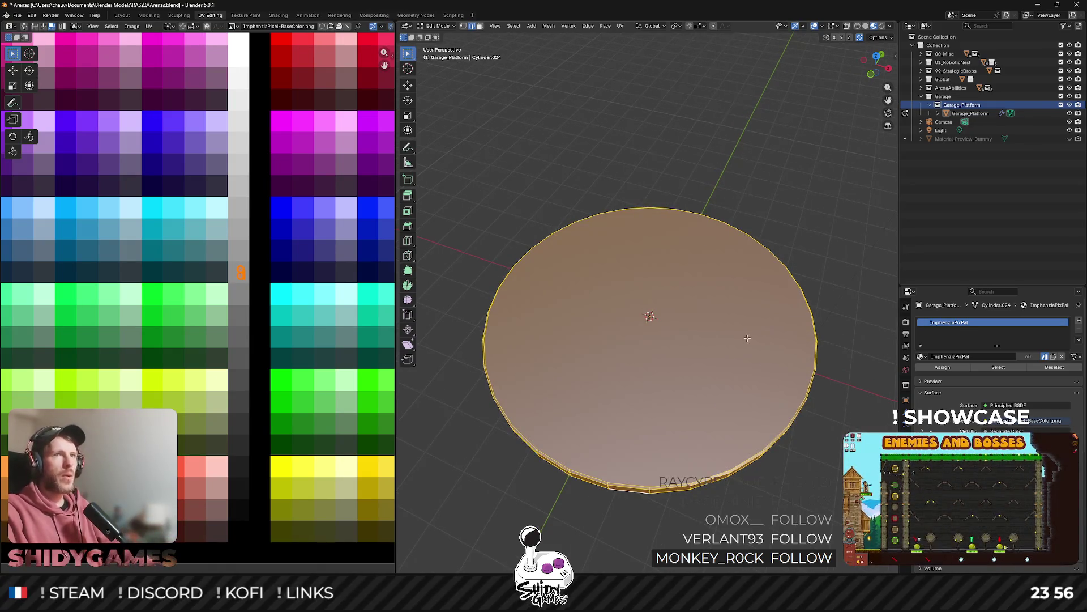
pyautogui.scroll(-1, 747, 338)
pyautogui.press('s')
pyautogui.press('Escape')
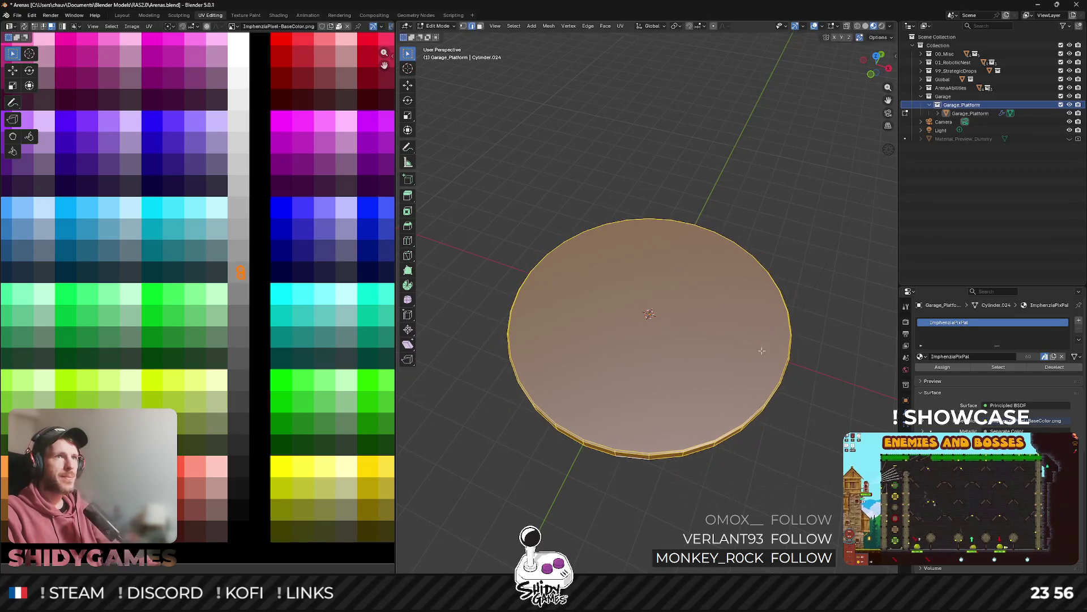
pyautogui.moveTo(878, 65); pyautogui.dragTo(872, 70)
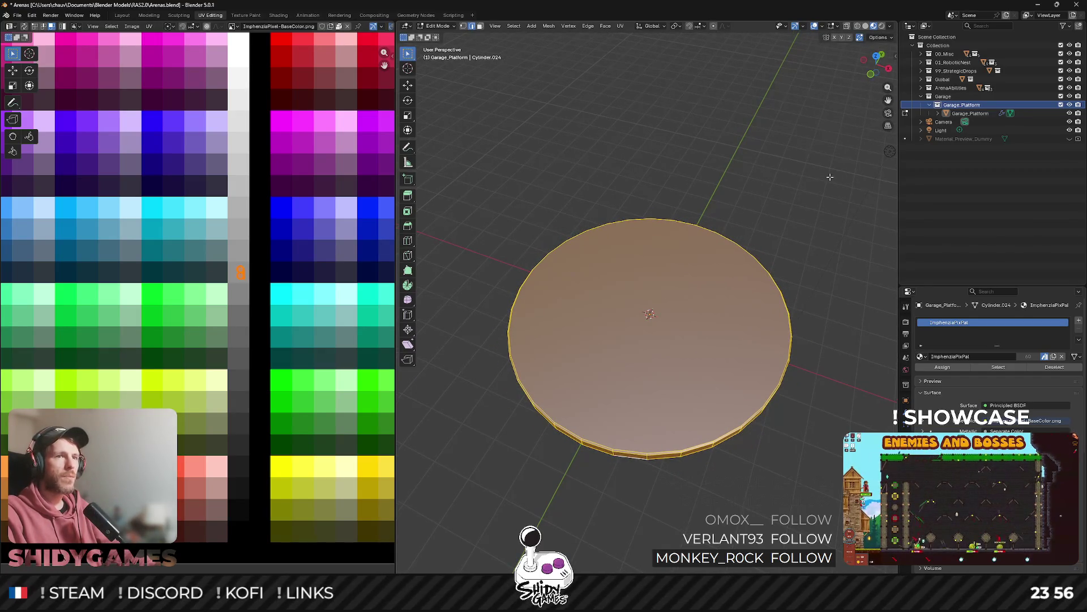
pyautogui.click(871, 76)
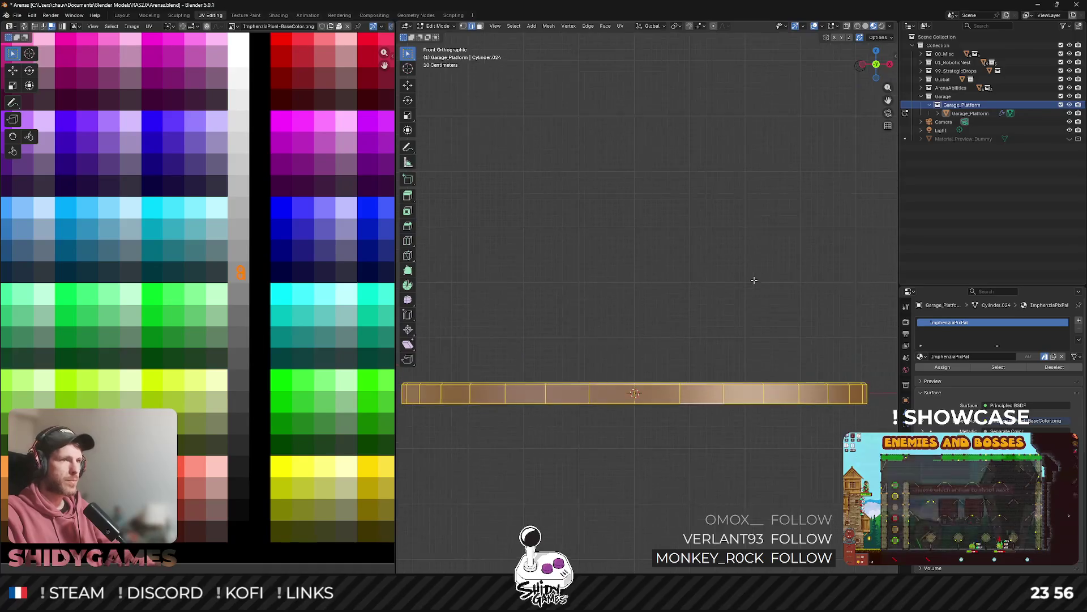
pyautogui.press('g')
pyautogui.press('z')
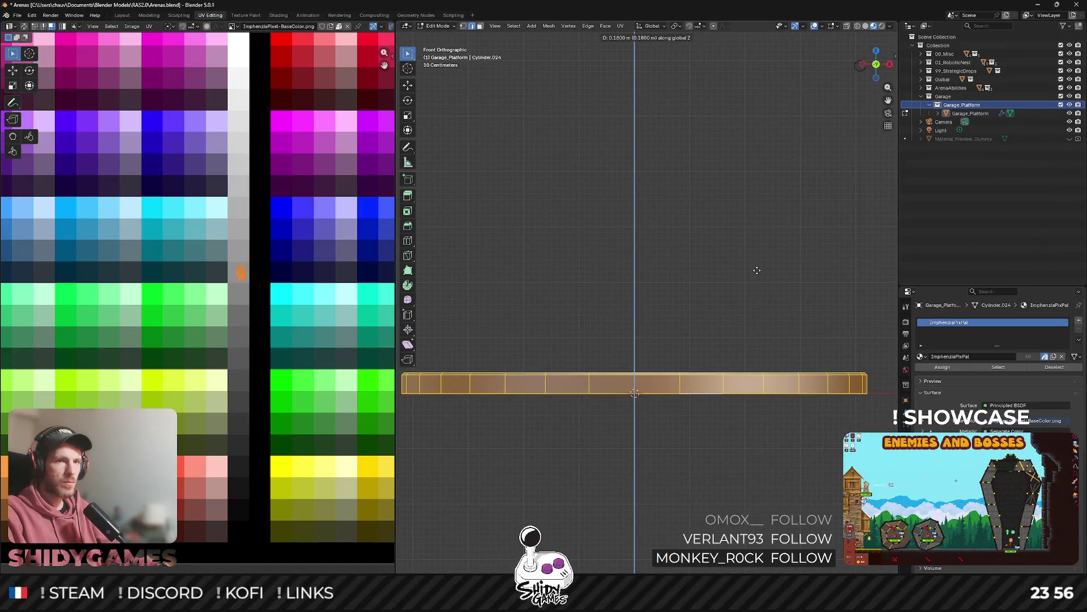
pyautogui.click(758, 264)
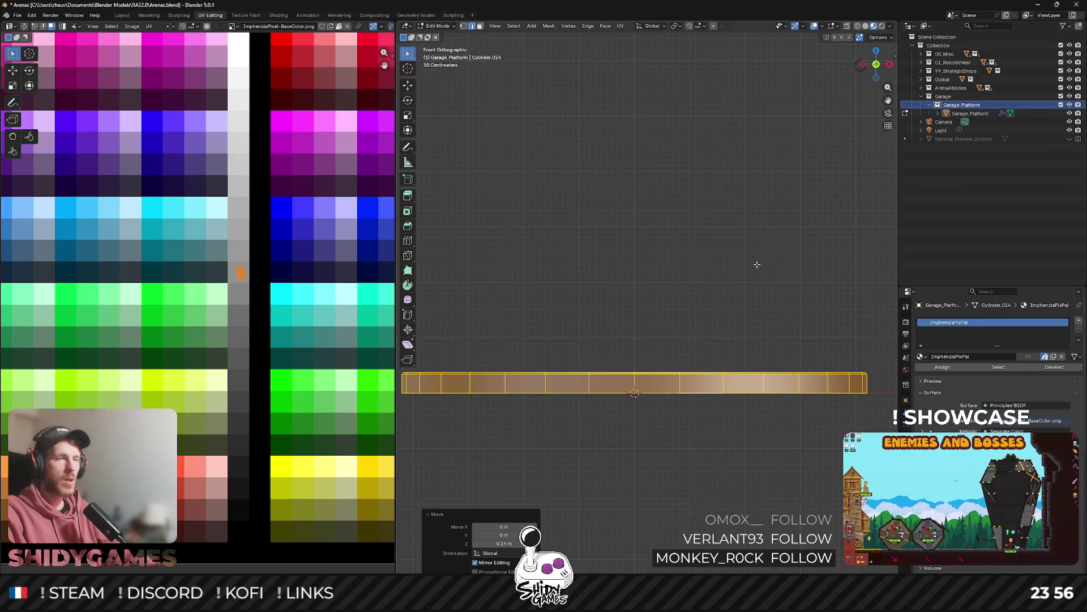
# Lower the whole platform mesh back down about 0.2 m along Z and return to Object Mode.
pyautogui.moveTo(757, 264); pyautogui.dragTo(736, 302)
pyautogui.press('3')
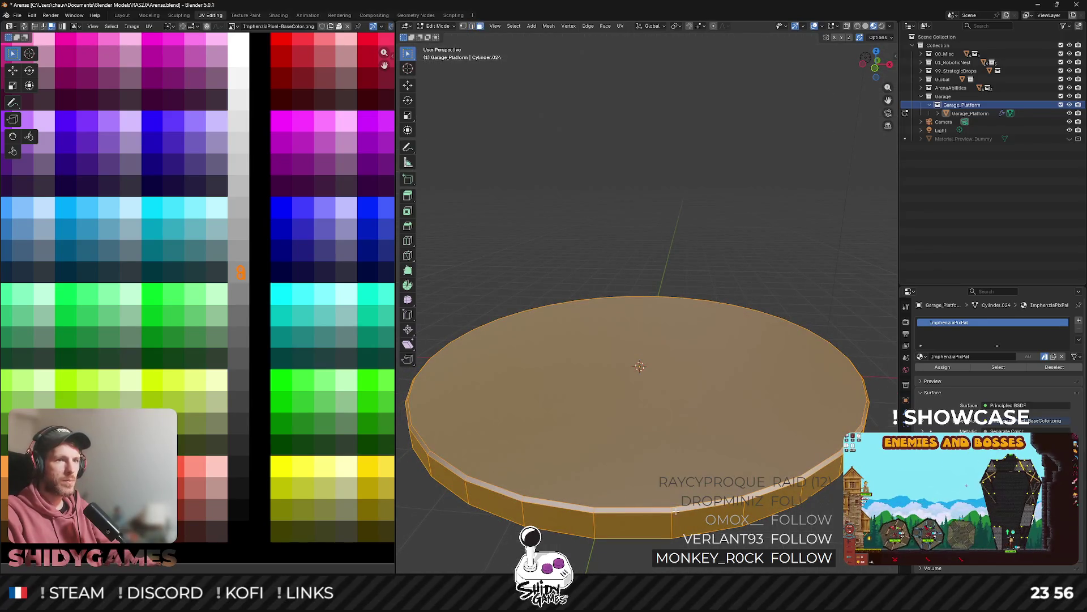
pyautogui.click(675, 509)
pyautogui.press('a')
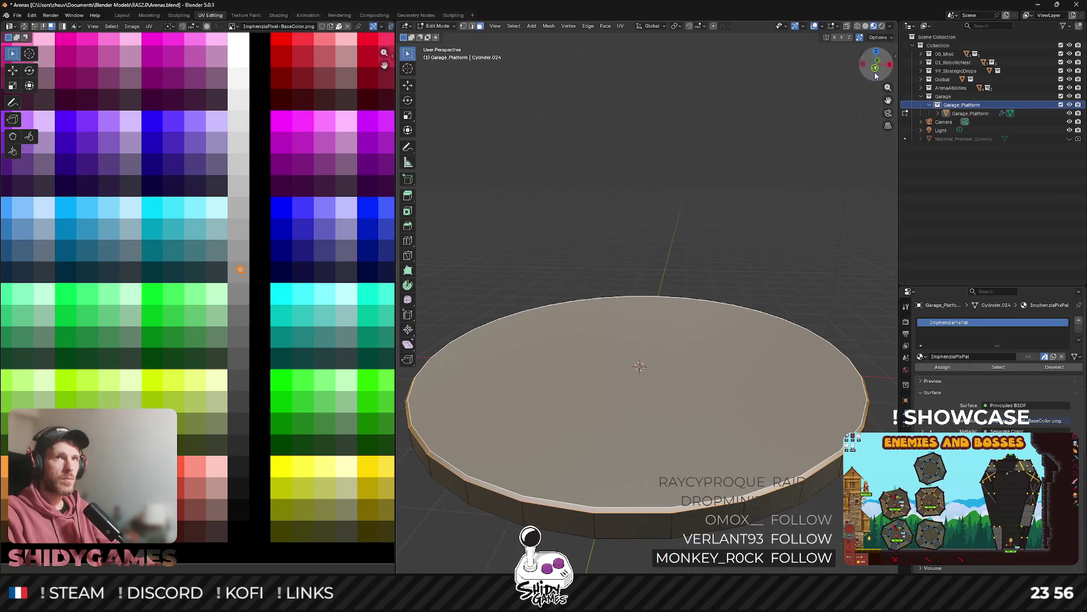
pyautogui.click(877, 76)
pyautogui.press('g')
pyautogui.press('z')
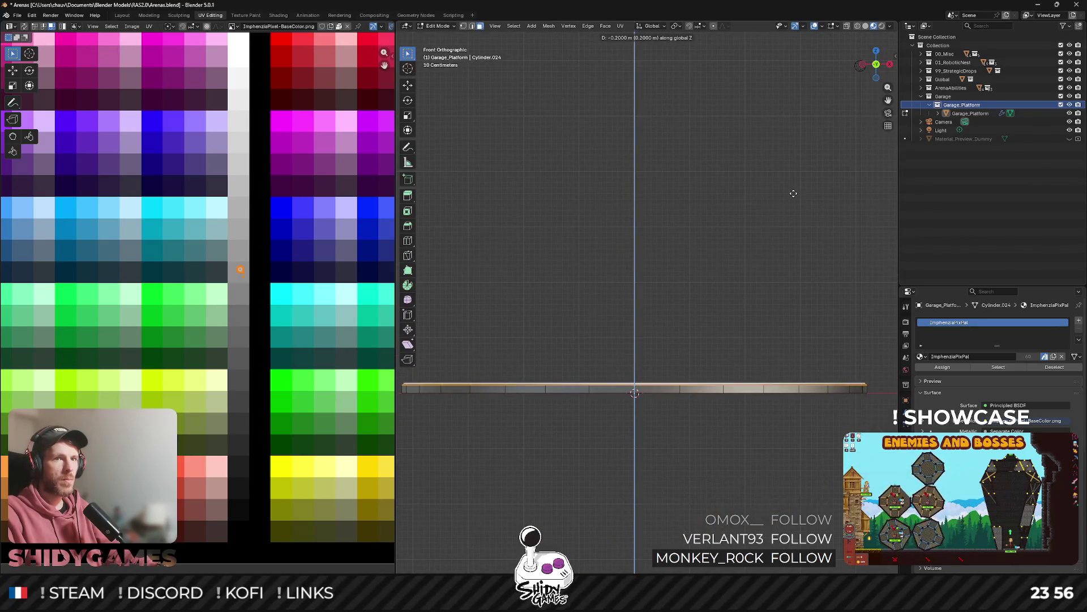
pyautogui.click(794, 178)
pyautogui.press('Tab')
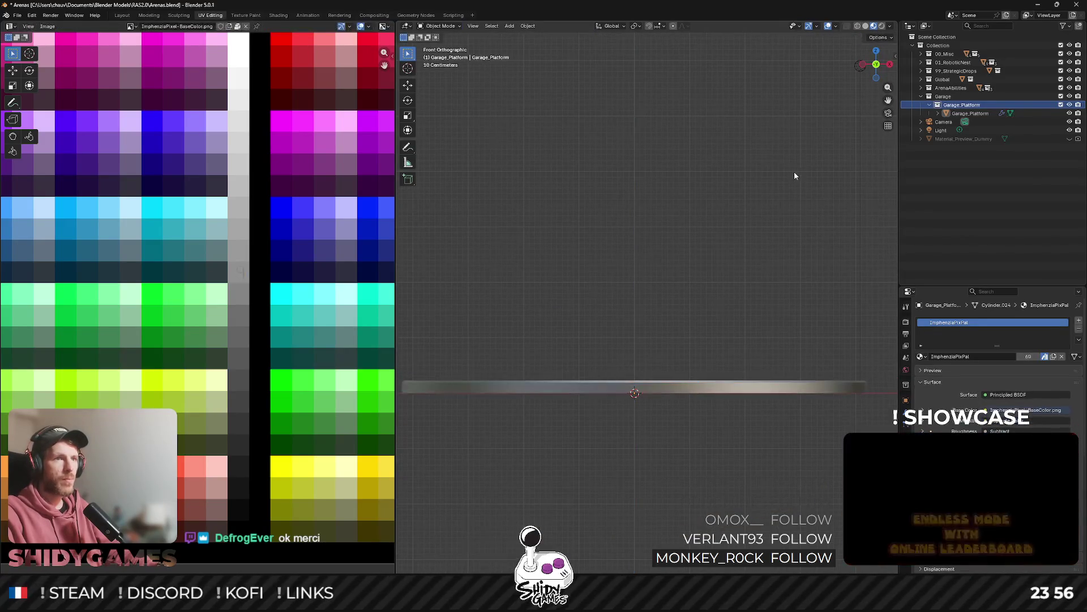
pyautogui.moveTo(792, 175); pyautogui.dragTo(763, 219)
pyautogui.scroll(-1, 762, 219)
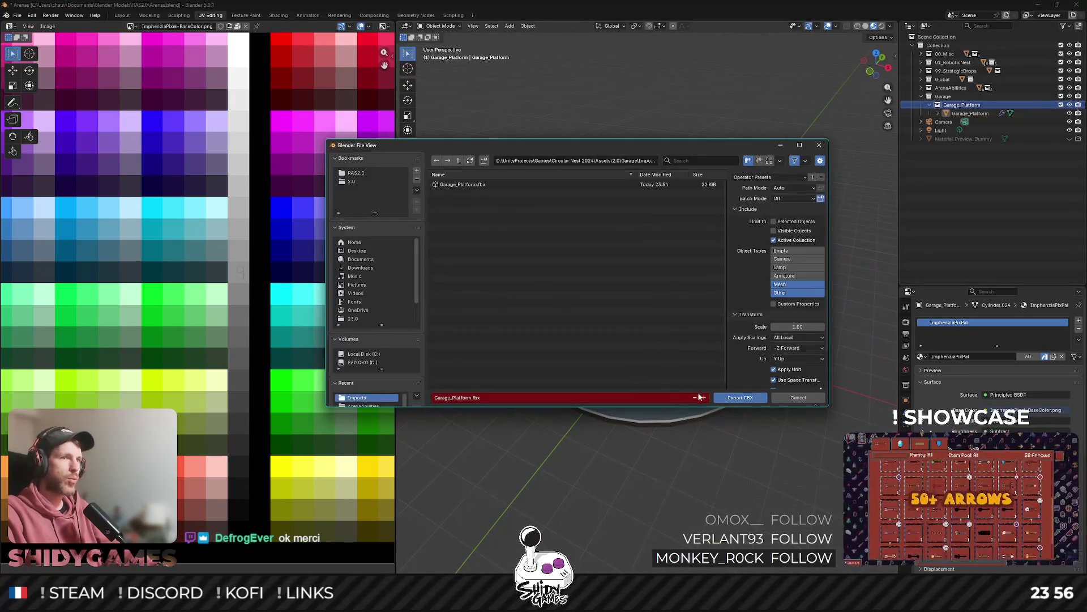
# Export Garage_Platform.fbx, then in Unity spin TankParent around Y and undo it.
pyautogui.click(740, 399)
pyautogui.hotkey('alt', 'Tab')
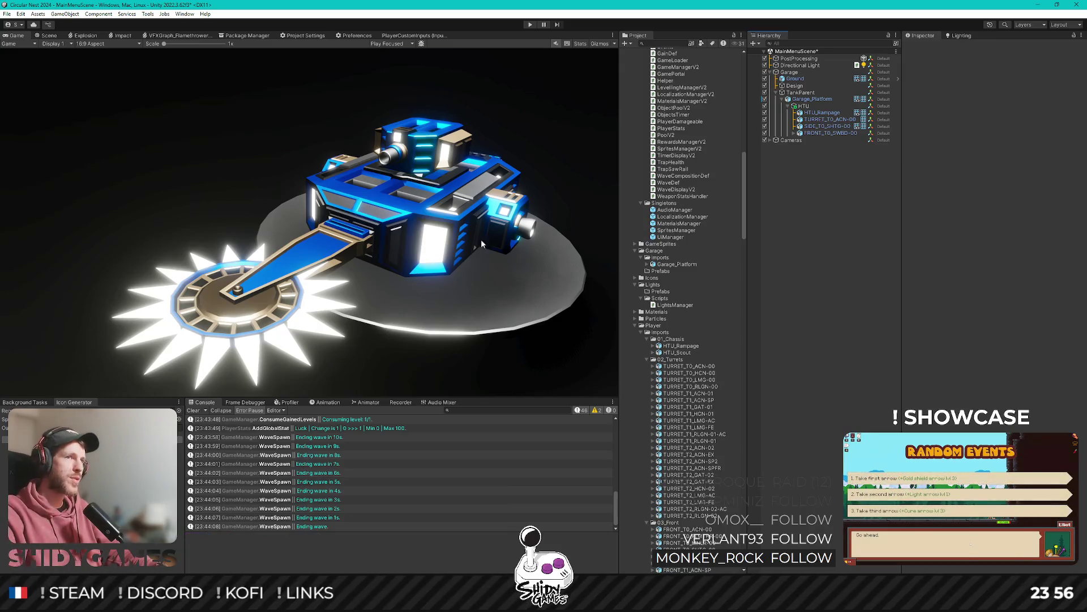
pyautogui.click(816, 99)
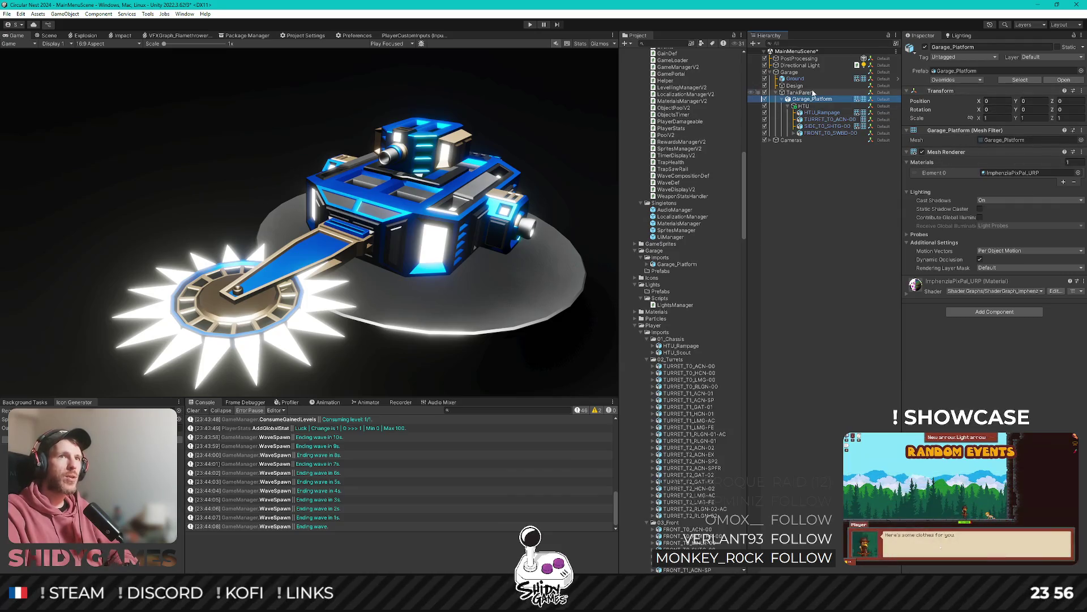
pyautogui.click(801, 92)
pyautogui.moveTo(1020, 91)
pyautogui.mouseDown()
pyautogui.moveTo(1079, 90)
pyautogui.moveTo(29, 89)
pyautogui.moveTo(349, 70)
pyautogui.mouseUp()
pyautogui.hotkey('ctrl', 'z')
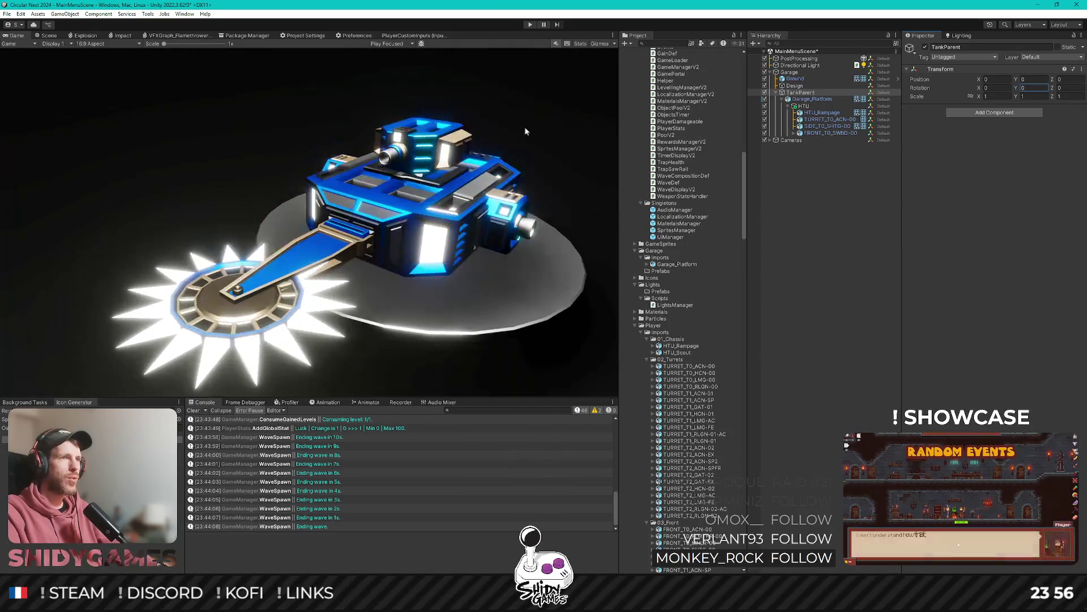
# Scrub Garage_Platform's Rotation Y, reset it to 0, and return to Blender.
pyautogui.click(812, 99)
pyautogui.moveTo(1016, 110)
pyautogui.mouseDown()
pyautogui.moveTo(916, 119)
pyautogui.moveTo(1062, 116)
pyautogui.moveTo(121, 113)
pyautogui.moveTo(701, 122)
pyautogui.moveTo(781, 136)
pyautogui.moveTo(391, 129)
pyautogui.mouseUp()
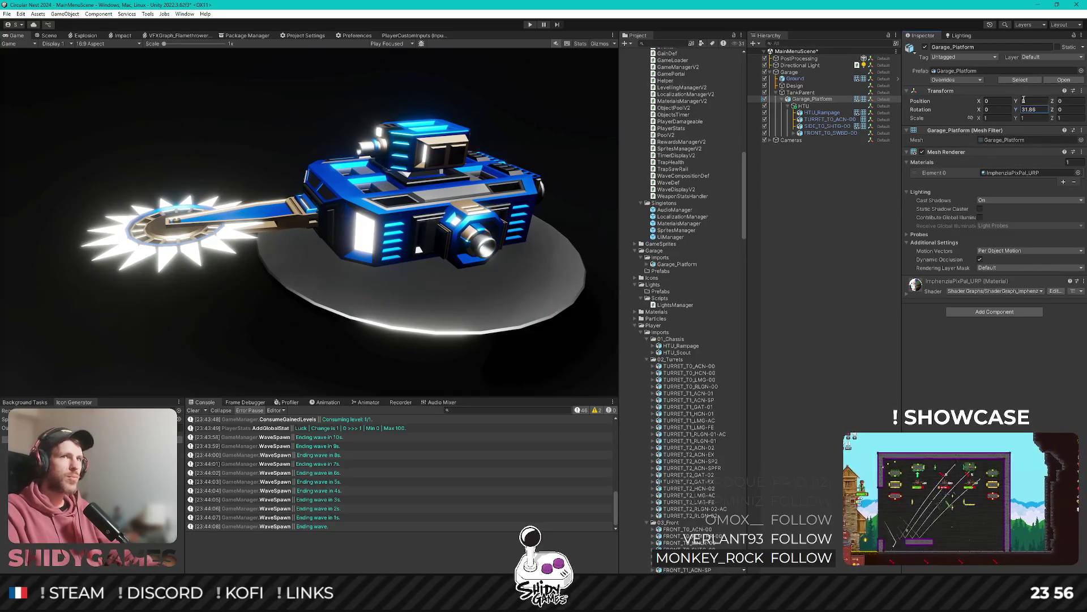
pyautogui.write('0')
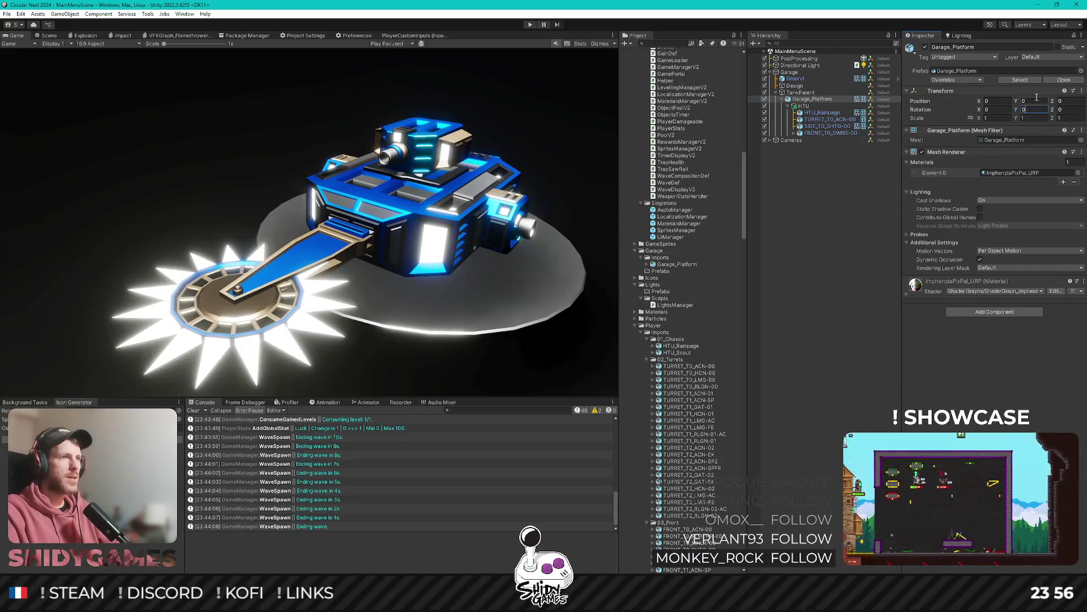
pyautogui.hotkey('alt', 'Tab')
# Move the disc's UVs to a new palette swatch, save, and re-export Garage_Platform.fbx for Unity.
pyautogui.click(628, 377)
pyautogui.press('Tab')
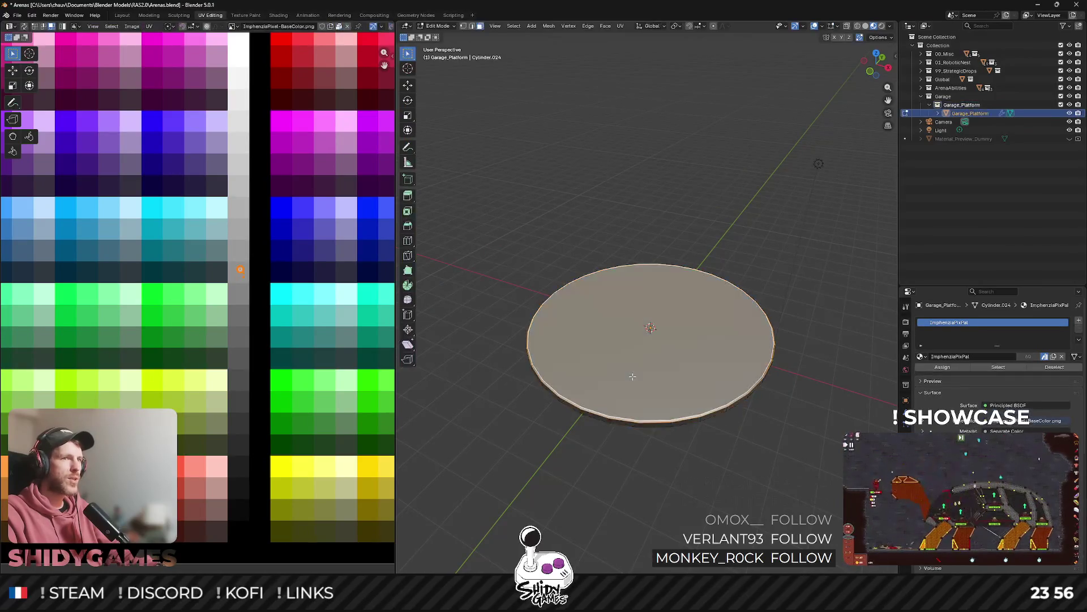
pyautogui.scroll(-3, 236, 333)
pyautogui.scroll(4, 240, 331)
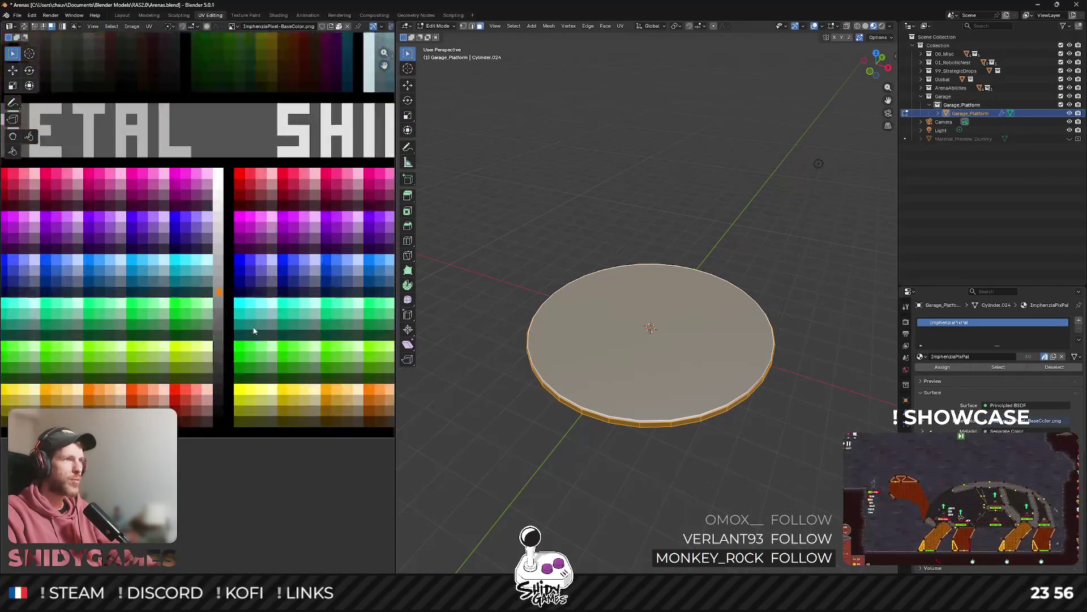
pyautogui.press('g')
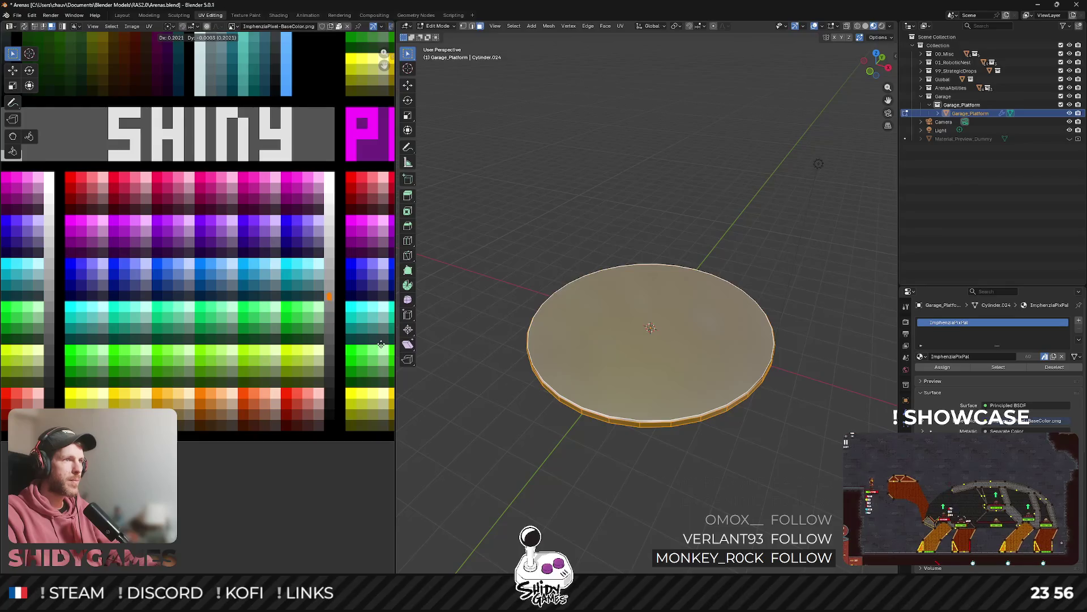
pyautogui.click(381, 344)
pyautogui.press('Tab')
pyautogui.hotkey('ctrl', 's')
pyautogui.hotkey('ctrl', 'shift', 'e')
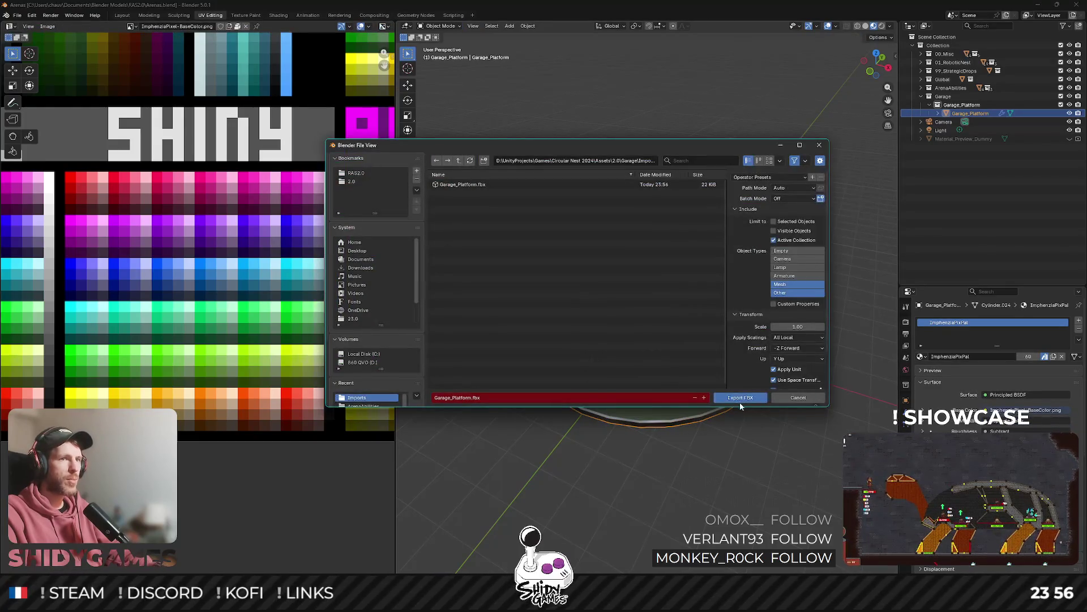
pyautogui.click(739, 400)
pyautogui.hotkey('alt', 'Tab')
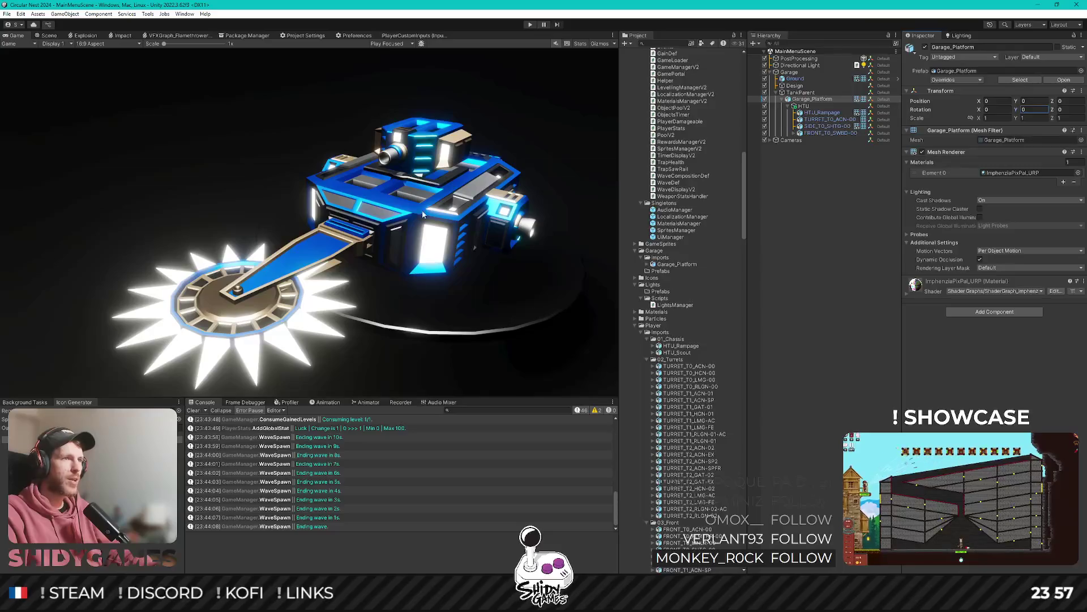
# Shift the disc's UVs onto a PLASTIC swatch, save, and re-export to preview in Unity.
pyautogui.hotkey('alt', 'Tab')
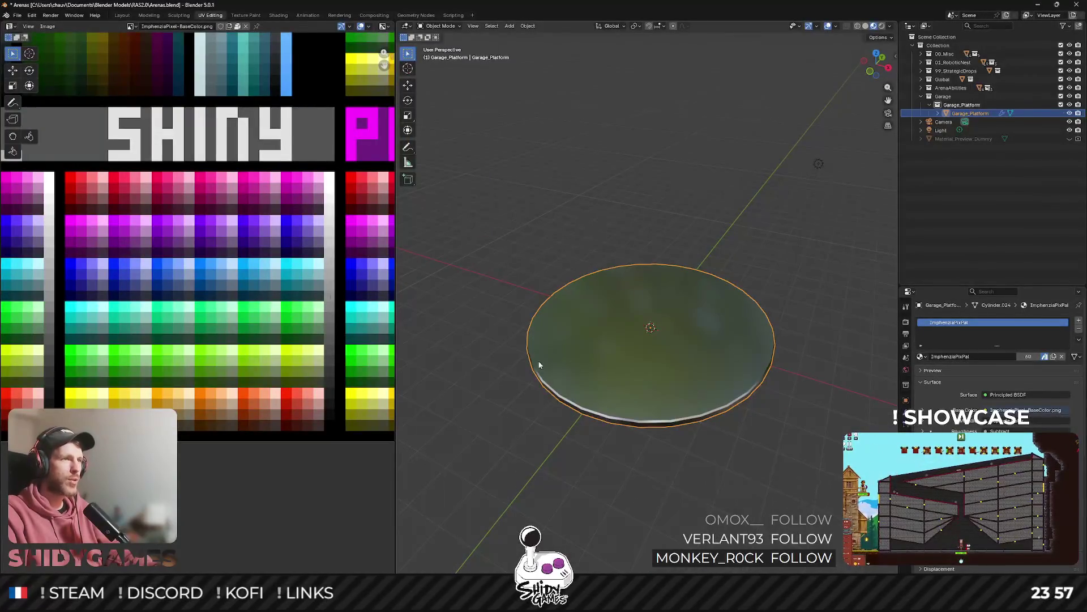
pyautogui.press('Tab')
pyautogui.scroll(-5, 220, 295)
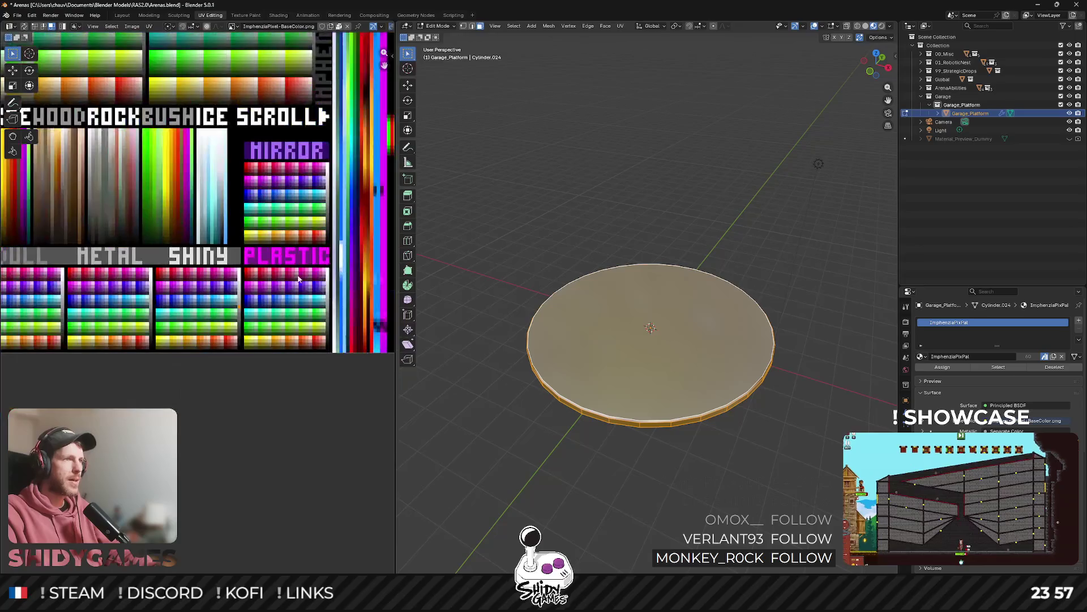
pyautogui.scroll(5, 272, 306)
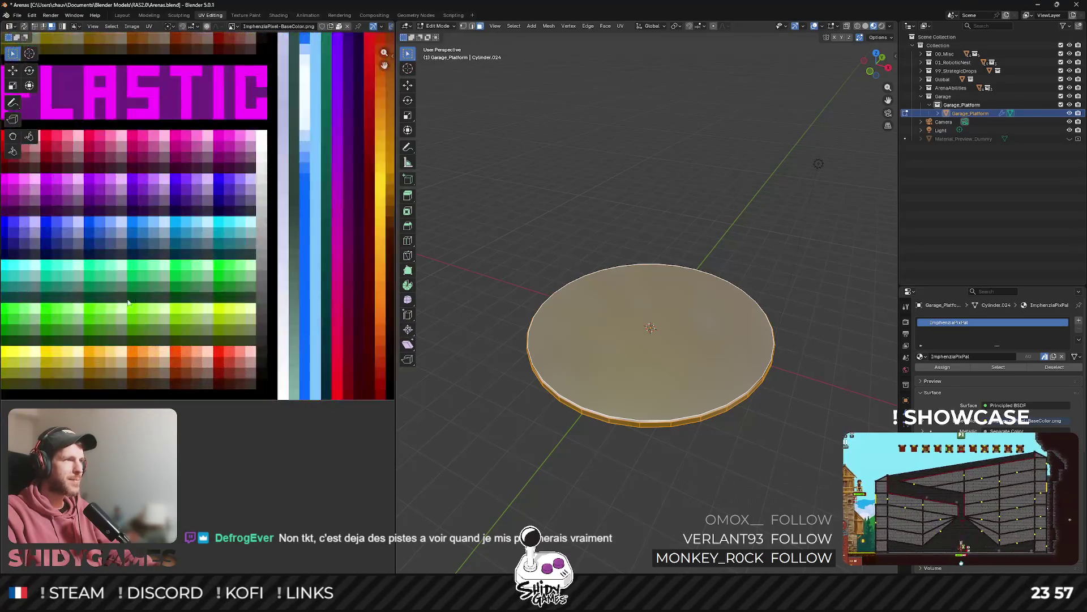
pyautogui.press('g')
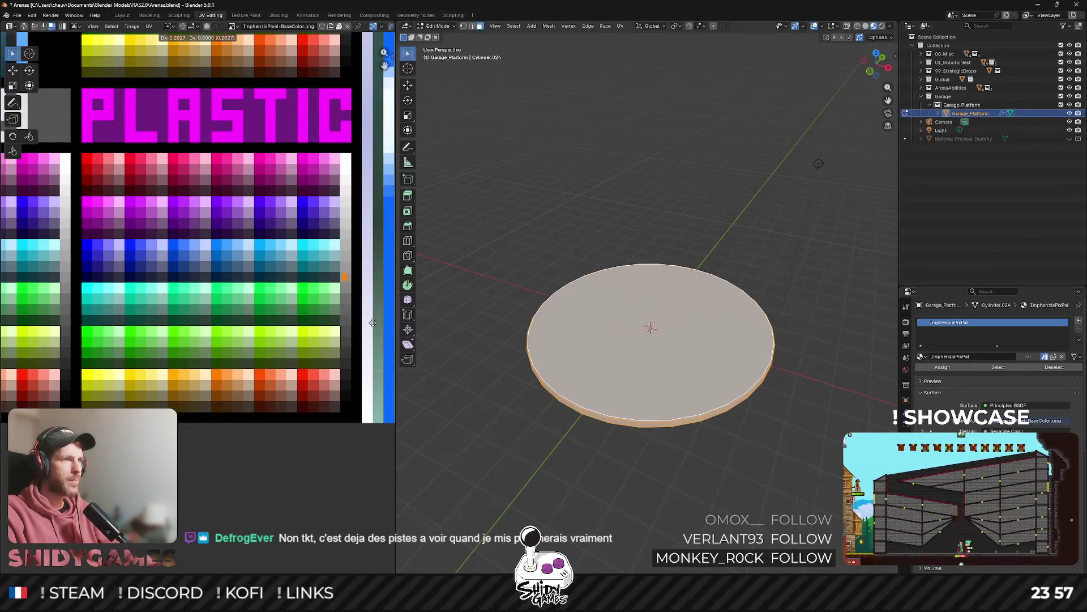
pyautogui.click(374, 324)
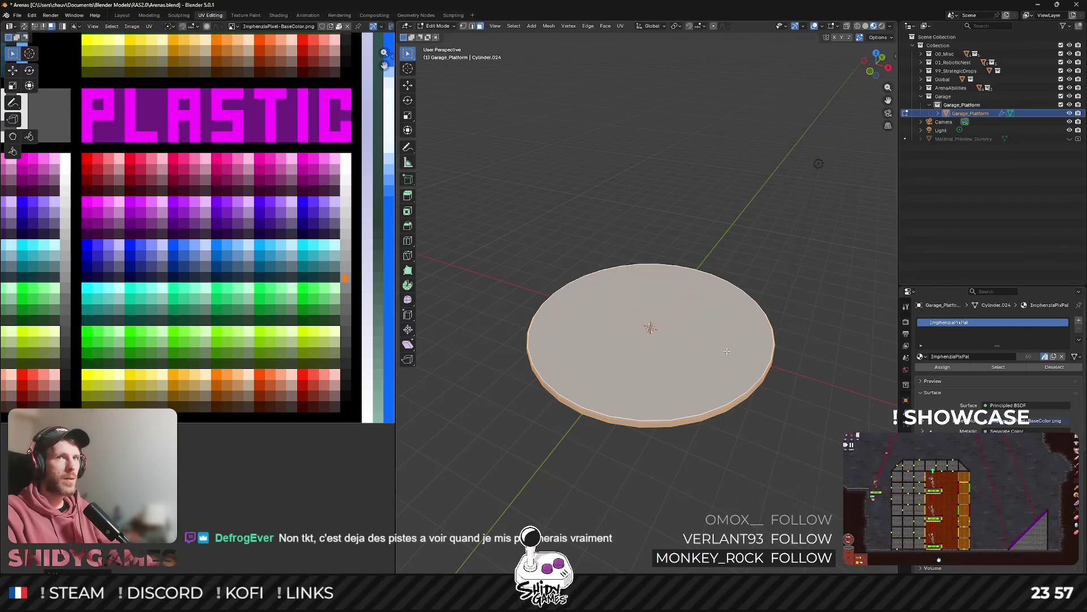
pyautogui.hotkey('ctrl', 's')
pyautogui.click(731, 398)
pyautogui.hotkey('alt', 'Tab')
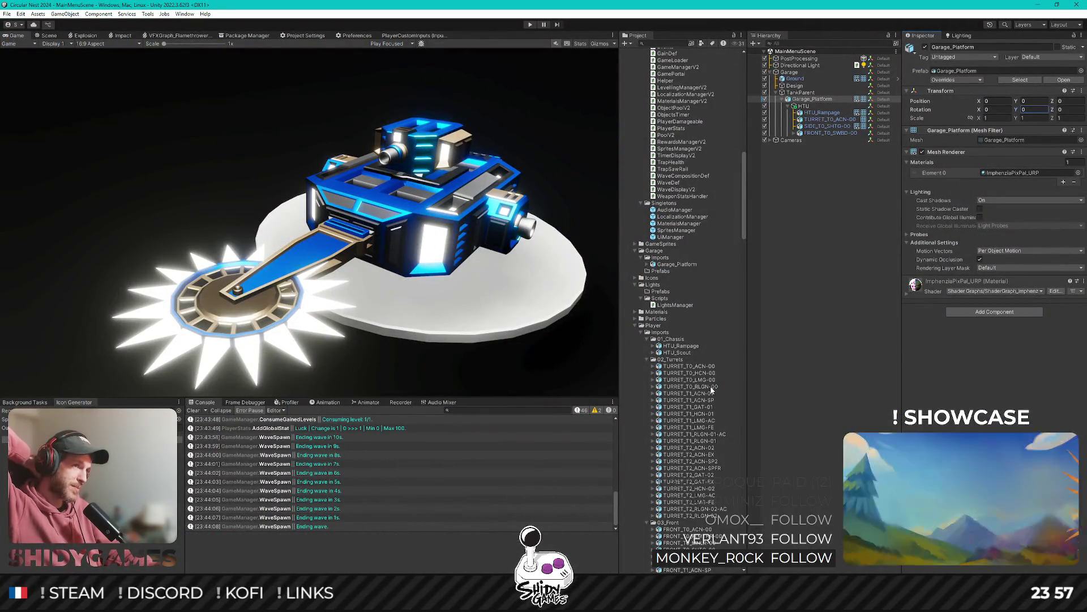
# Try the disc's UVs on a cyan swatch, then on the grey column, and reopen FBX export.
pyautogui.hotkey('alt', 'Tab')
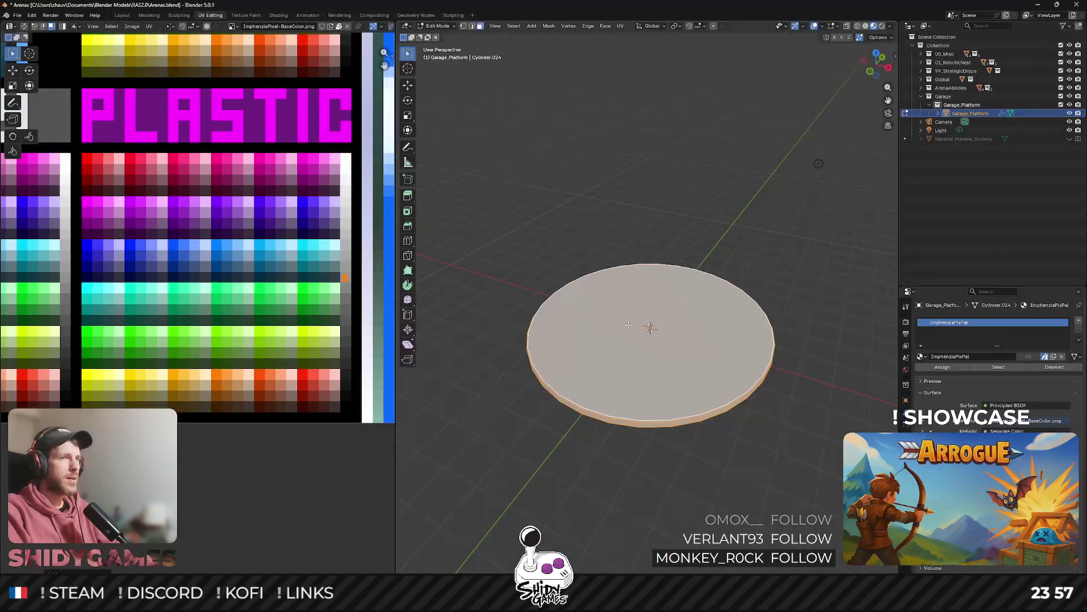
pyautogui.scroll(-3, 194, 325)
pyautogui.hscroll(-3, 283, 255)
pyautogui.press('g')
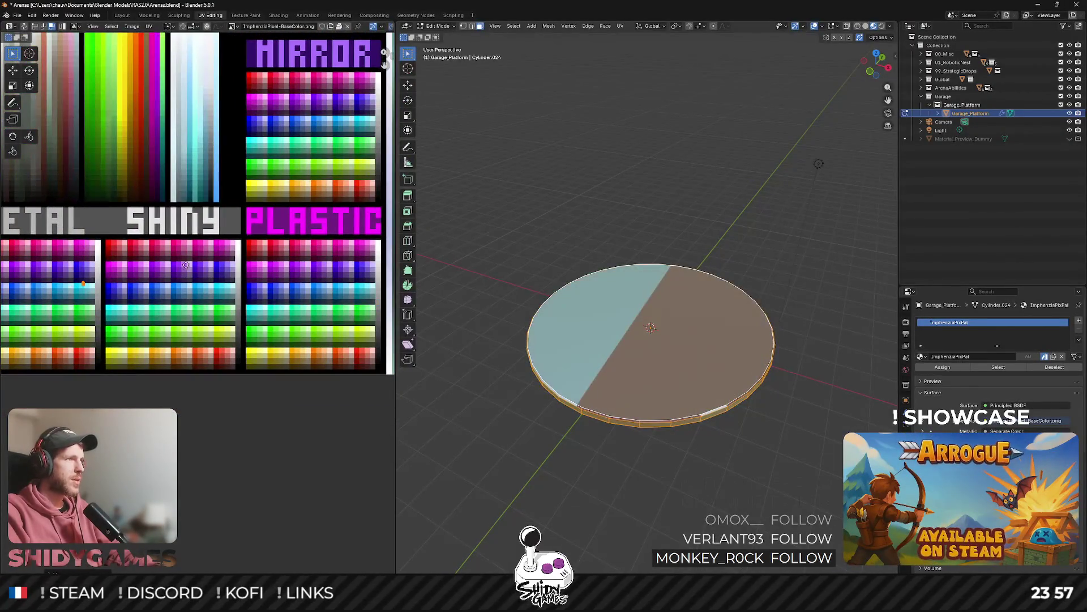
pyautogui.hscroll(-3, 187, 264)
pyautogui.click(136, 299)
pyautogui.scroll(4, 184, 310)
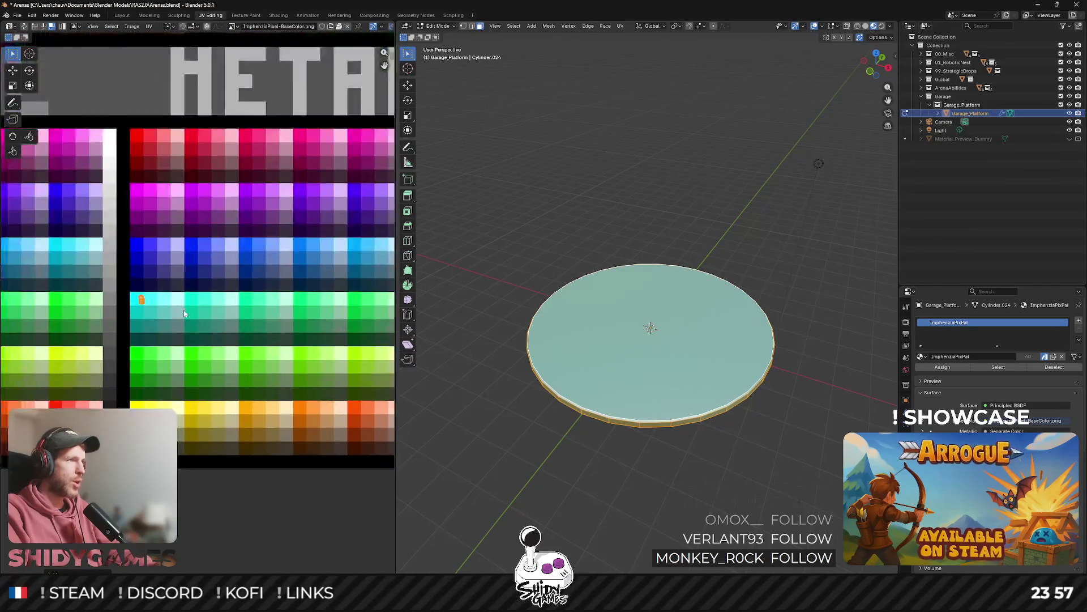
pyautogui.scroll(3, 183, 310)
pyautogui.press('g')
pyautogui.click(142, 291)
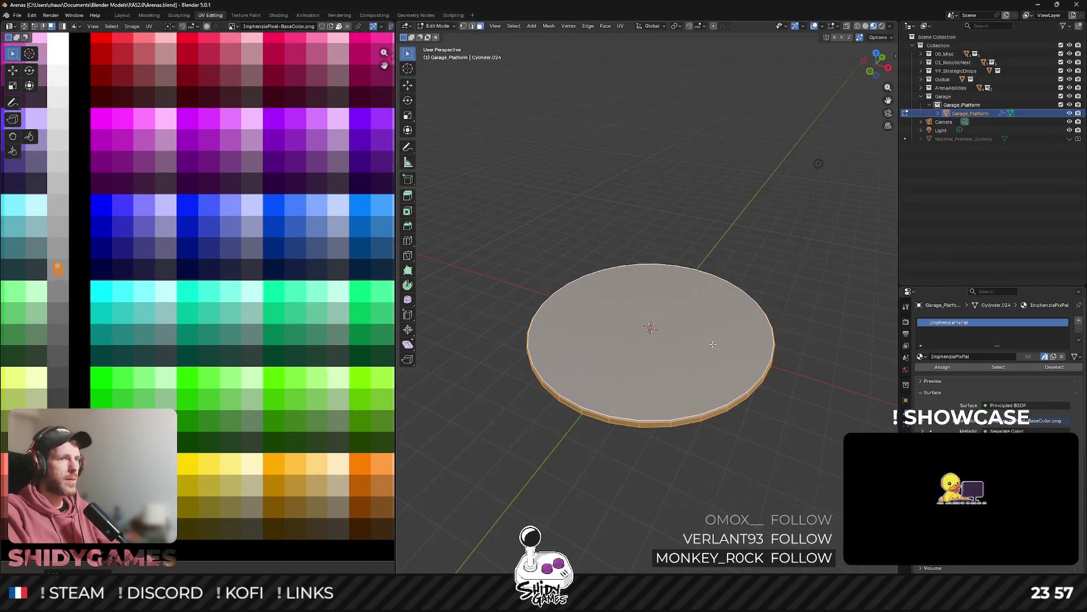
pyautogui.hotkey('ctrl', 'shift', 'e')
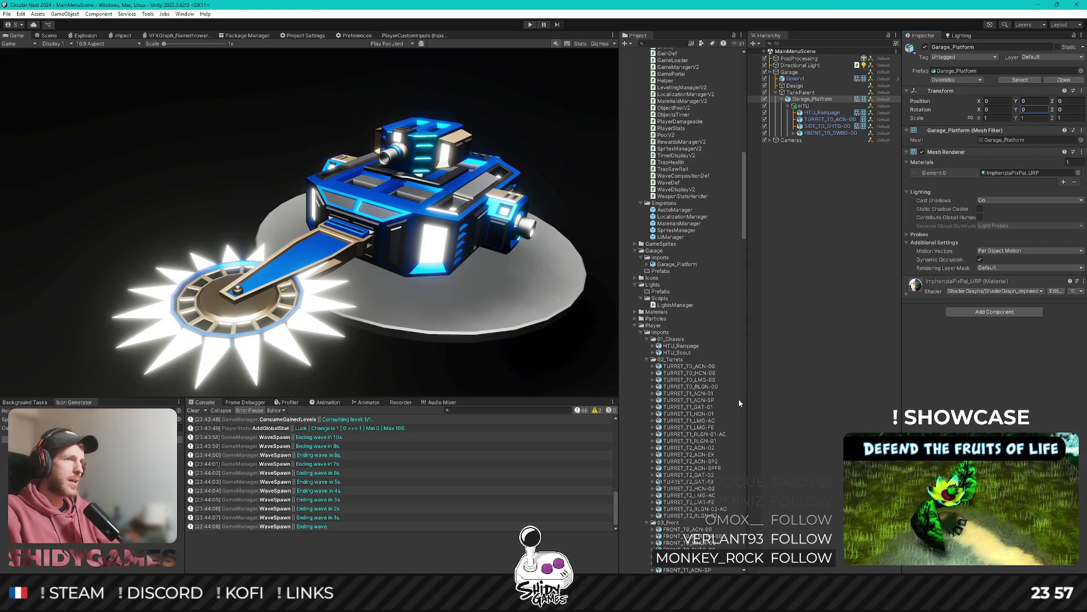
# Reposition the disc's UVs on the palette and export the platform FBX again for a Unity check.
pyautogui.hotkey('alt', 'Tab')
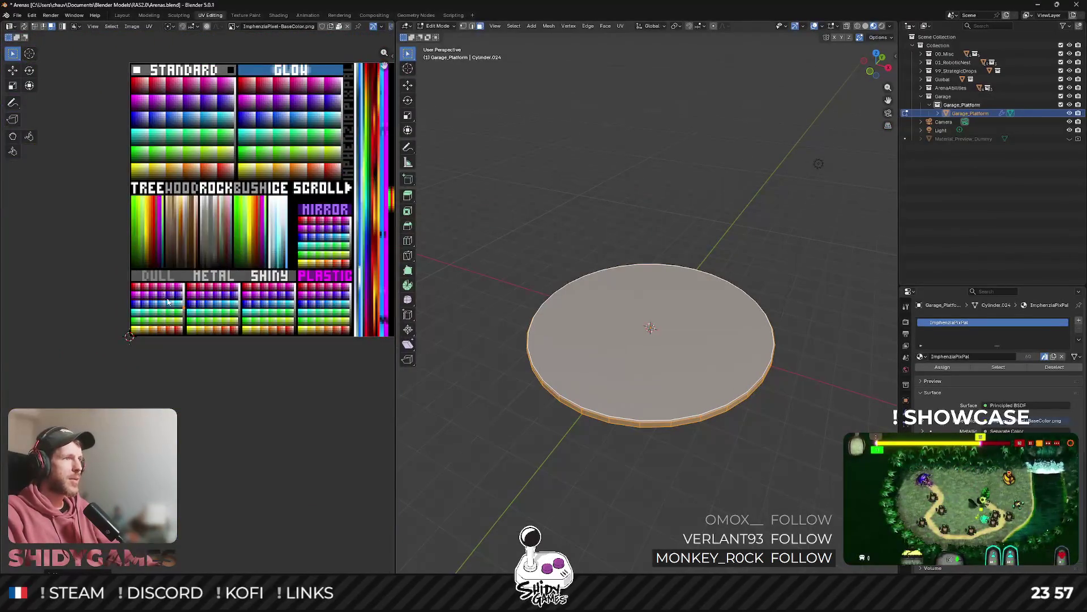
pyautogui.scroll(2, 345, 245)
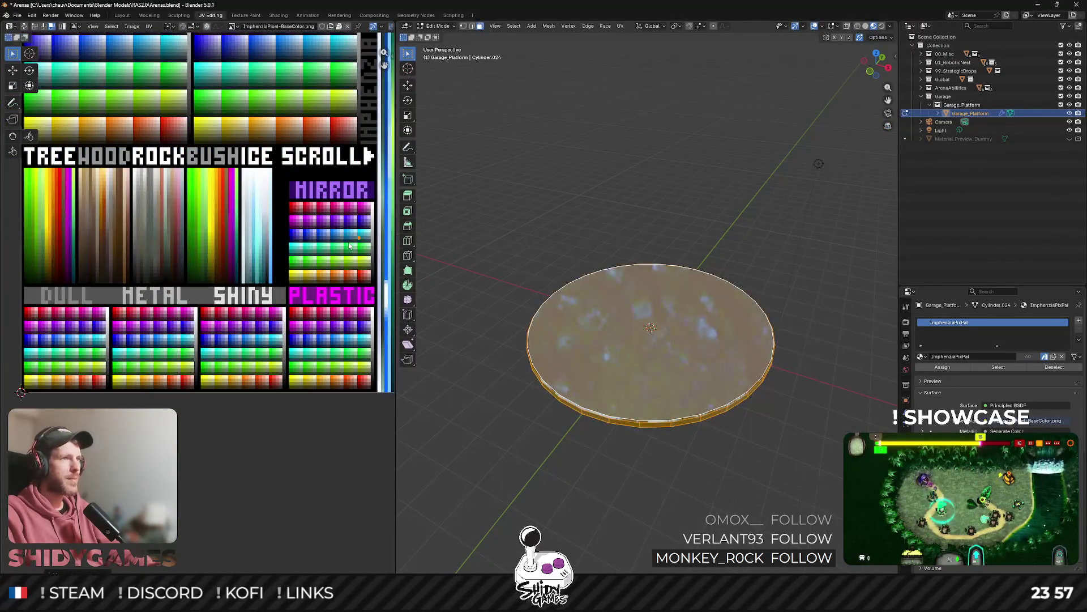
pyautogui.scroll(4, 349, 246)
pyautogui.press('g')
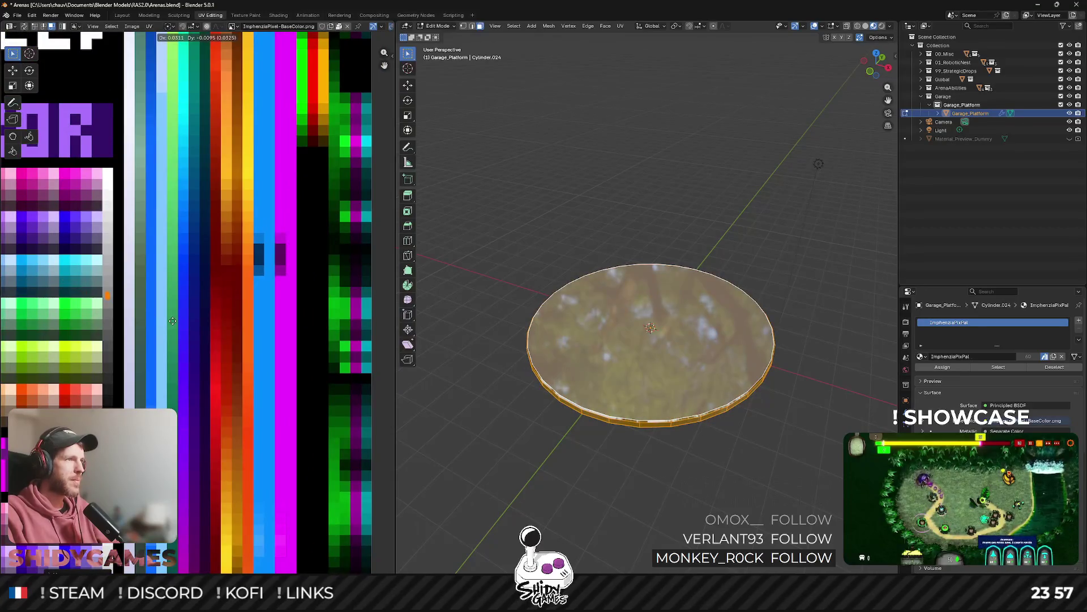
pyautogui.click(173, 322)
pyautogui.hotkey('ctrl', 'shift', 'e')
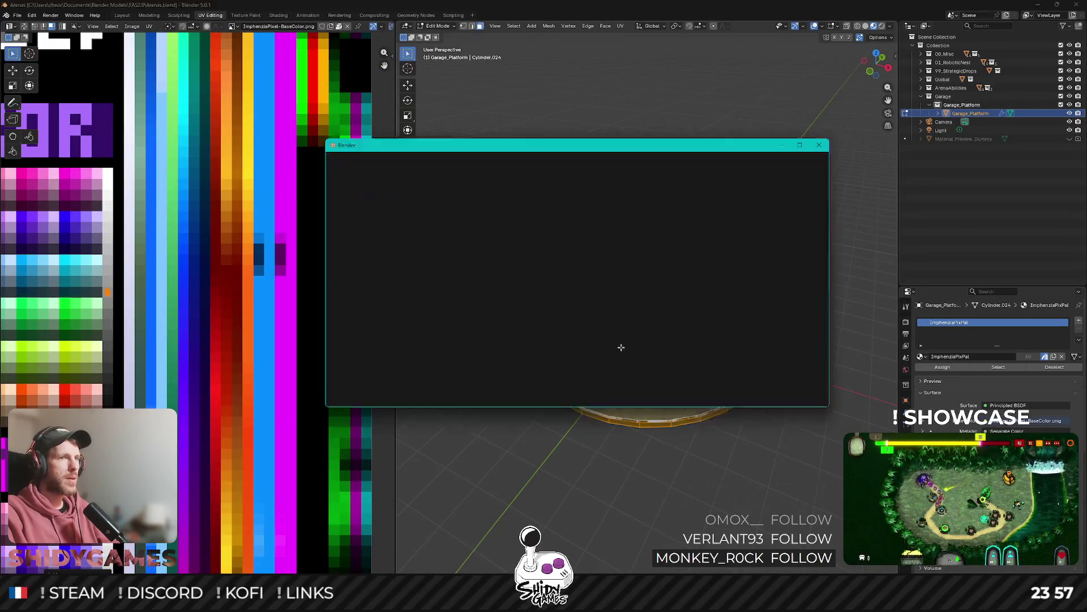
pyautogui.click(722, 398)
pyautogui.hotkey('alt', 'Tab')
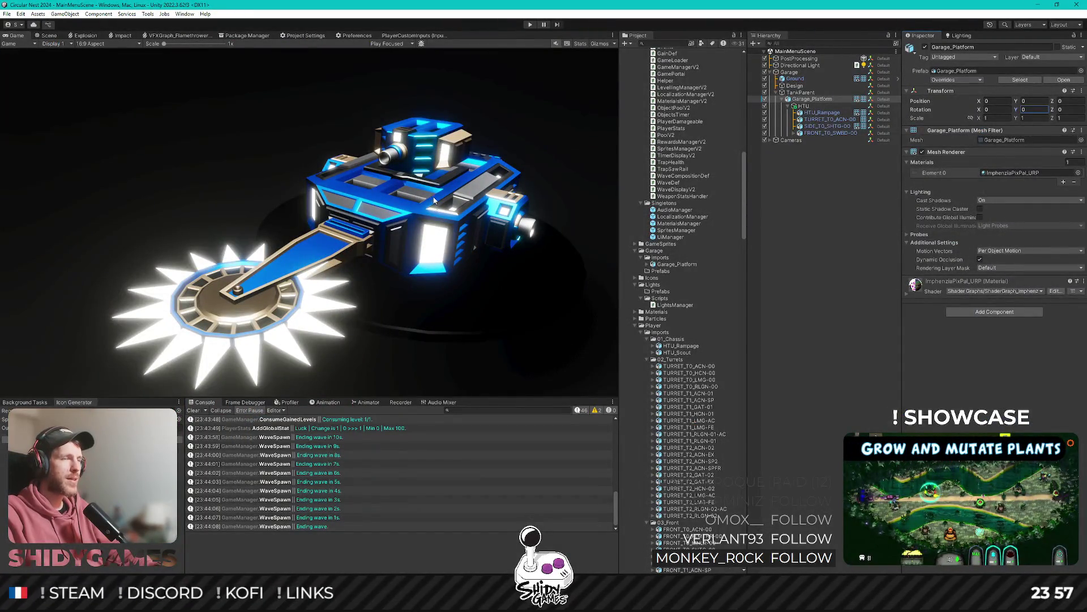
# Box-select the disc's UVs, move them higher on the palette, and export again.
pyautogui.hotkey('alt', 'Tab')
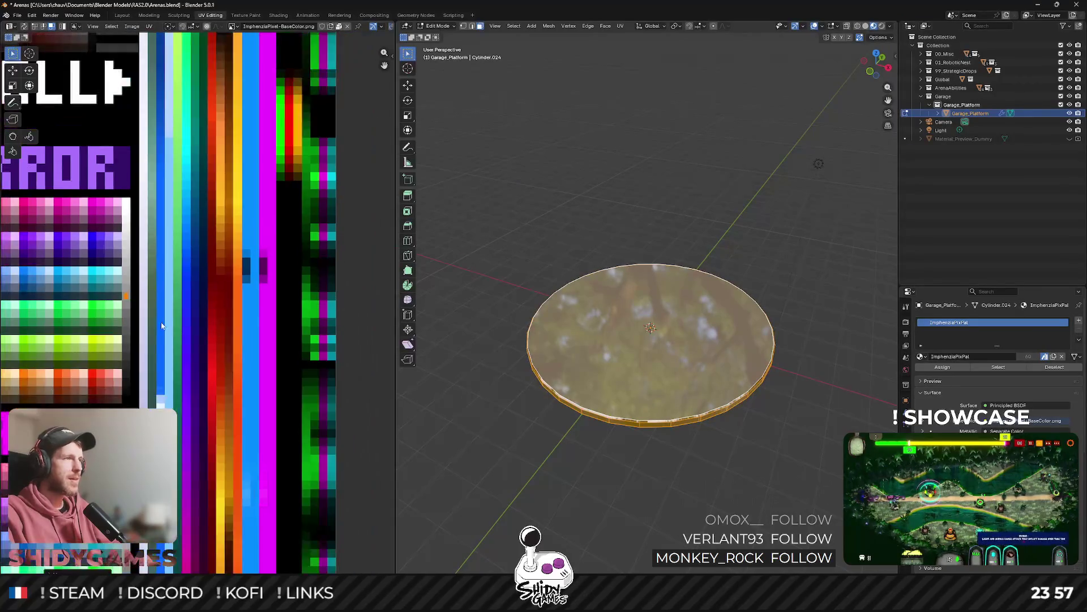
pyautogui.moveTo(96, 269); pyautogui.dragTo(156, 340)
pyautogui.press('g')
pyautogui.click(156, 240)
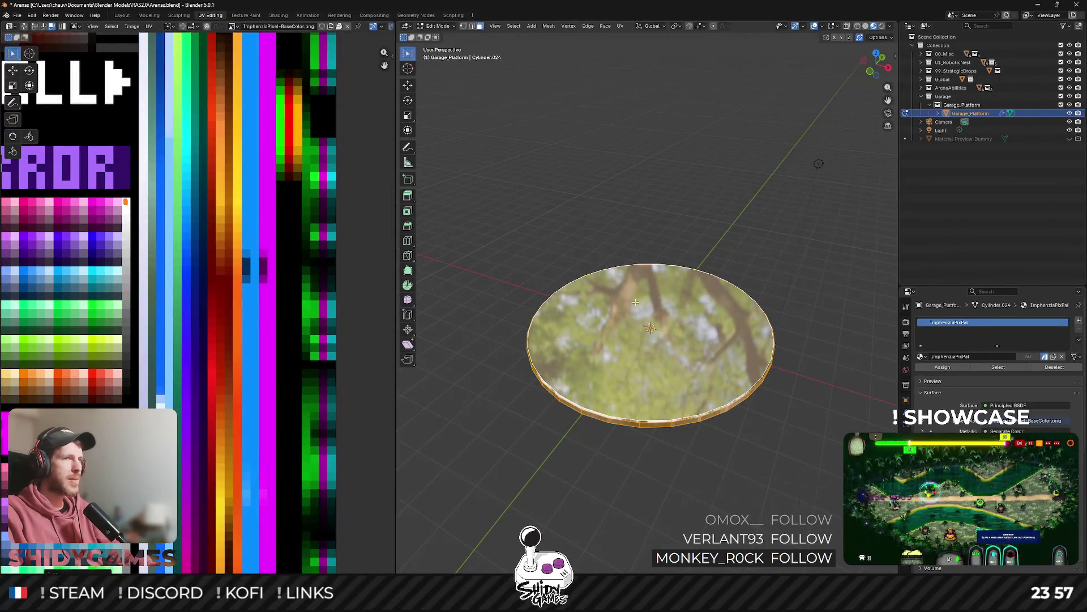
pyautogui.hotkey('shift', 'alt', 's')
pyautogui.click(721, 395)
pyautogui.hotkey('alt', 'Tab')
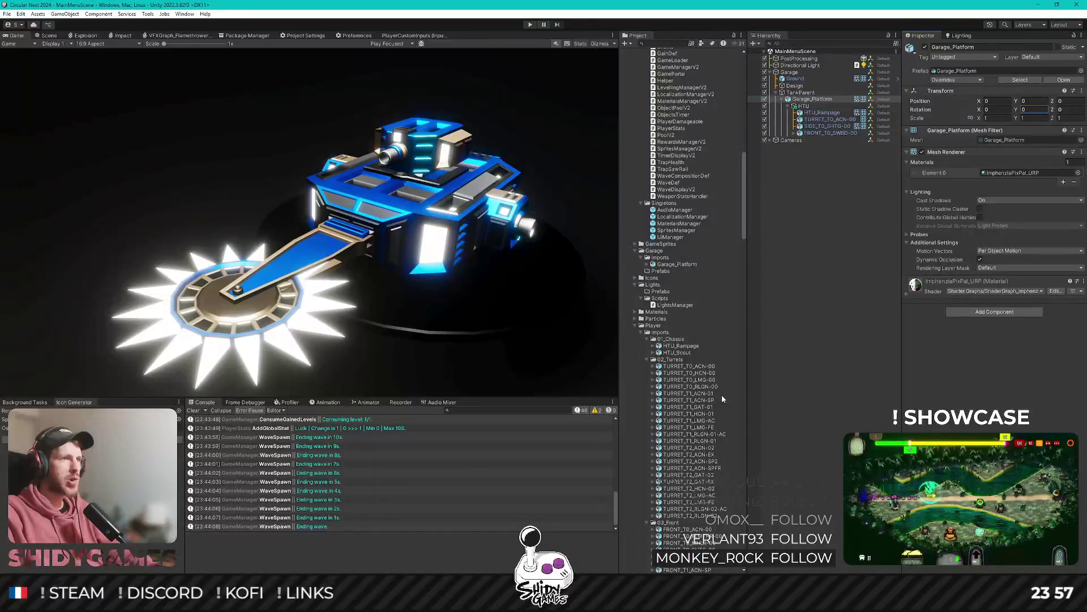
# Settle the disc's UVs on a pale pink swatch after a beige-grey try, and export the FBX.
pyautogui.hotkey('alt', 'Tab')
pyautogui.scroll(5, 132, 317)
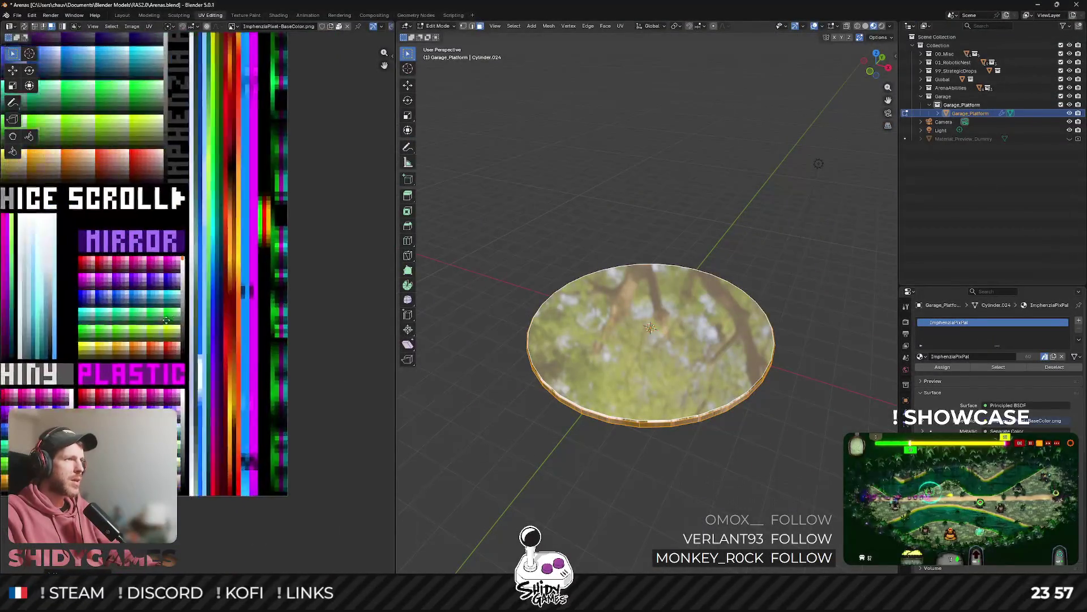
pyautogui.scroll(5, 243, 182)
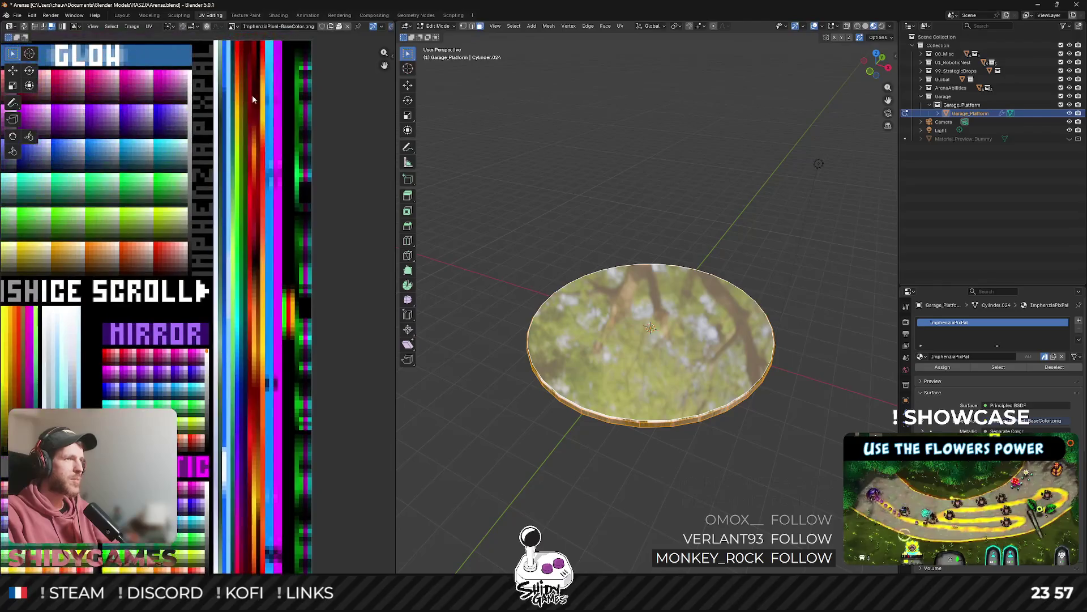
pyautogui.press('g')
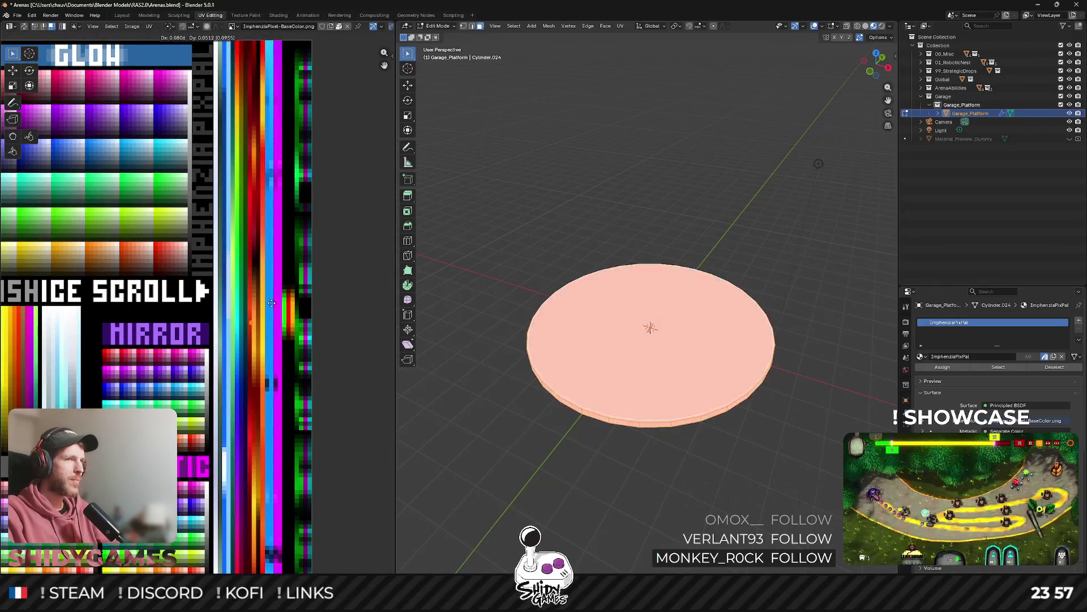
pyautogui.scroll(3, 254, 226)
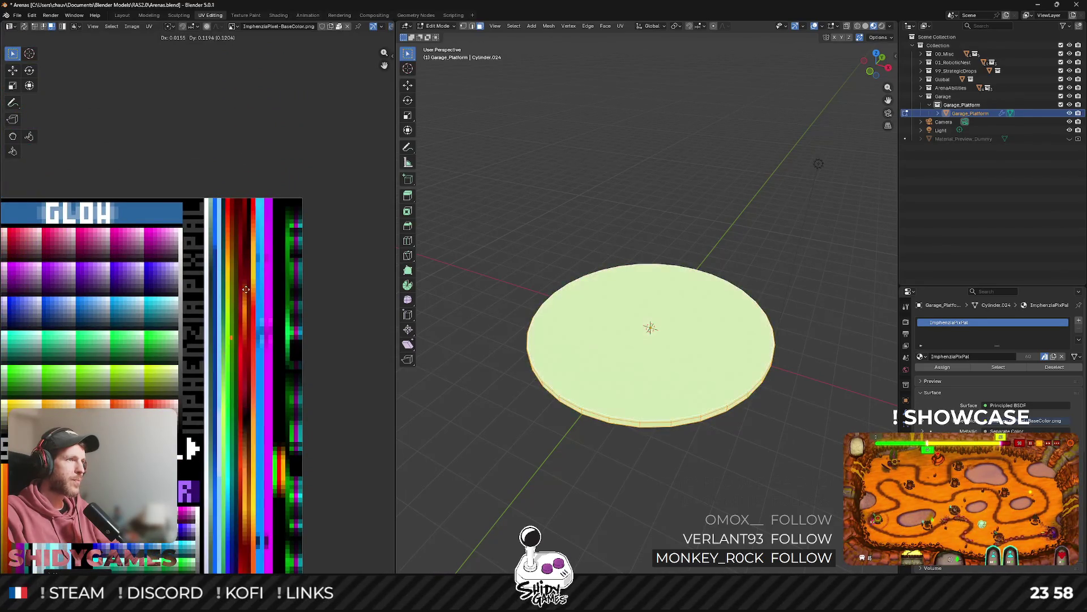
pyautogui.click(207, 295)
pyautogui.scroll(5, 205, 295)
pyautogui.scroll(5, 205, 295)
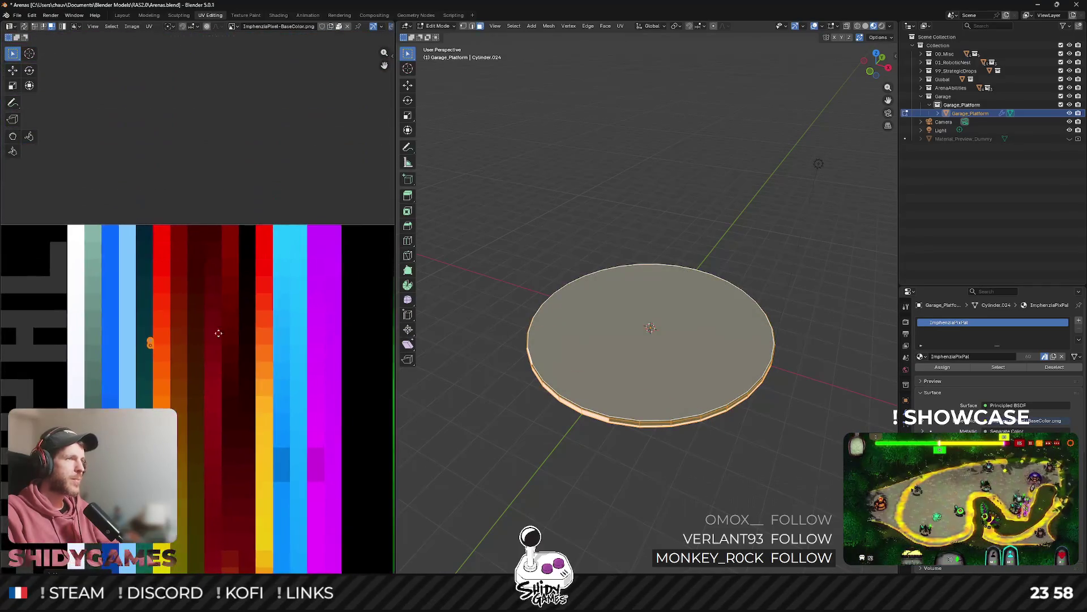
pyautogui.press('g')
pyautogui.click(228, 233)
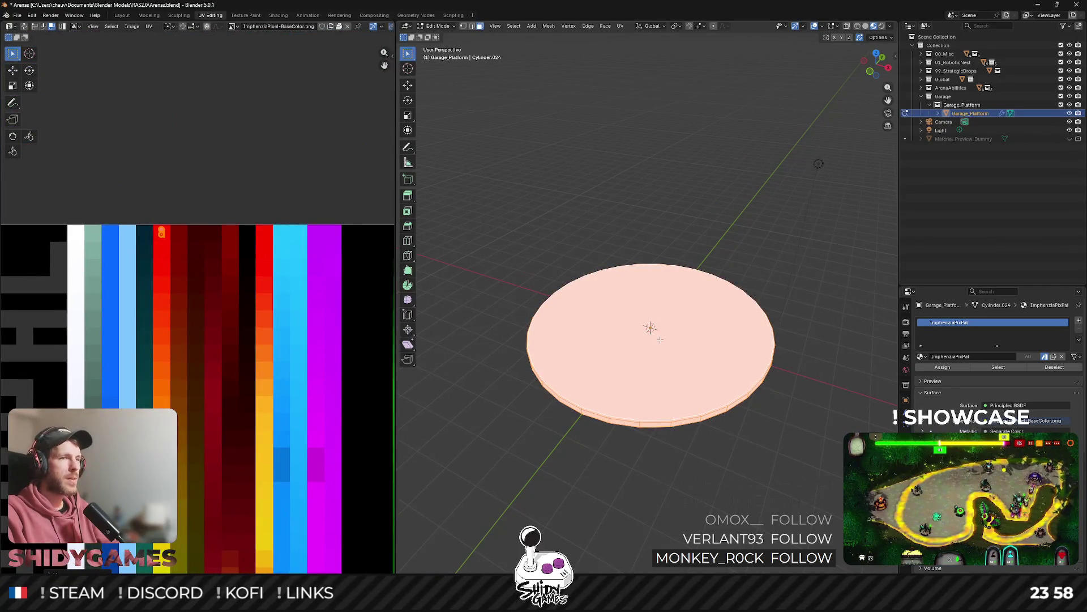
pyautogui.hotkey('shift', 'r')
pyautogui.click(787, 400)
pyautogui.hotkey('alt', 'Tab')
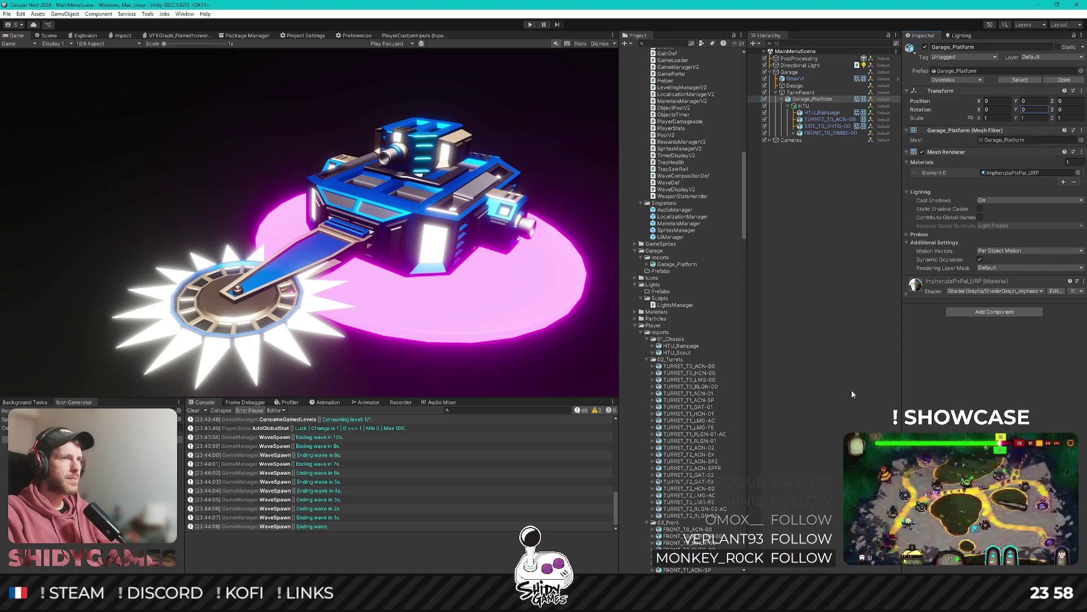
# Deselect Garage_Platform to view the peach disc under the tank in the Game view, then return to Blender.
pyautogui.click(851, 389)
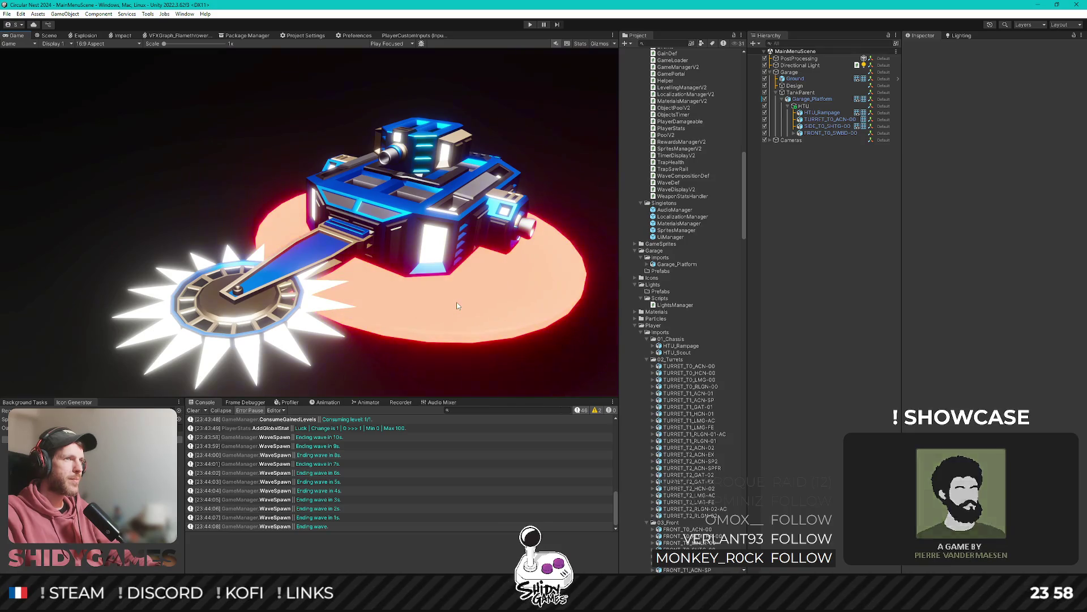
pyautogui.hotkey('alt', 'Tab')
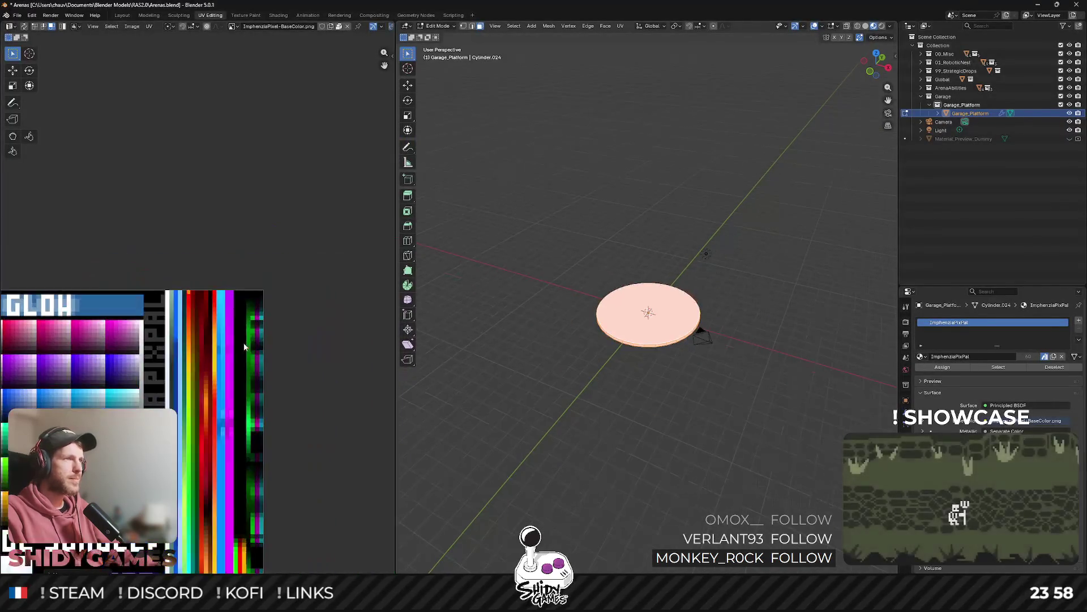
# Move the disc's UVs onto a light pink palette cell, export the FBX and check it in Unity.
pyautogui.moveTo(244, 347); pyautogui.dragTo(212, 258)
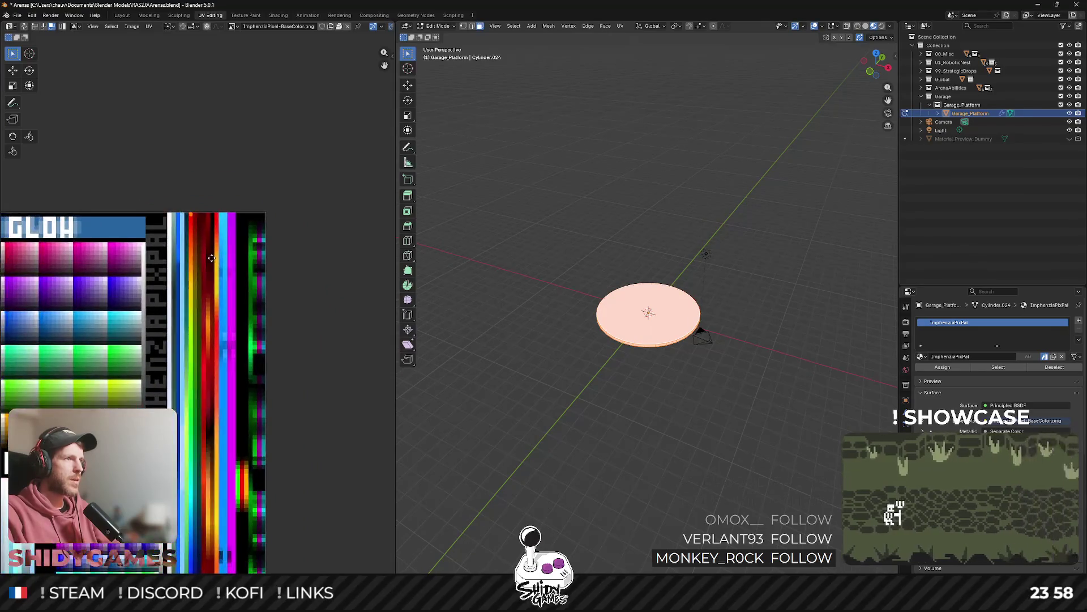
pyautogui.moveTo(90, 290); pyautogui.dragTo(318, 307)
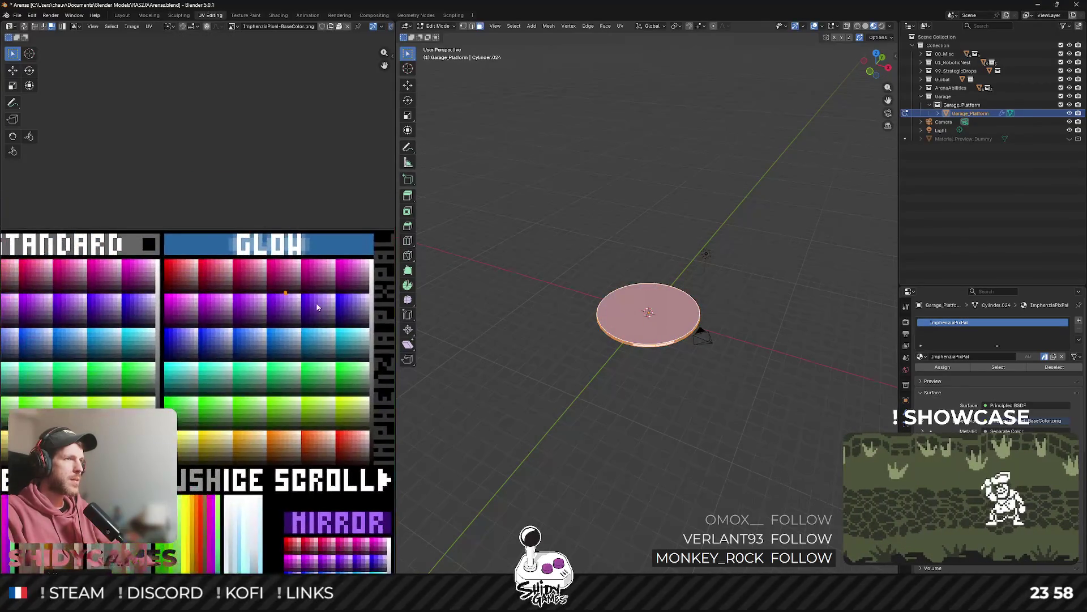
pyautogui.scroll(4, 309, 314)
pyautogui.press('g')
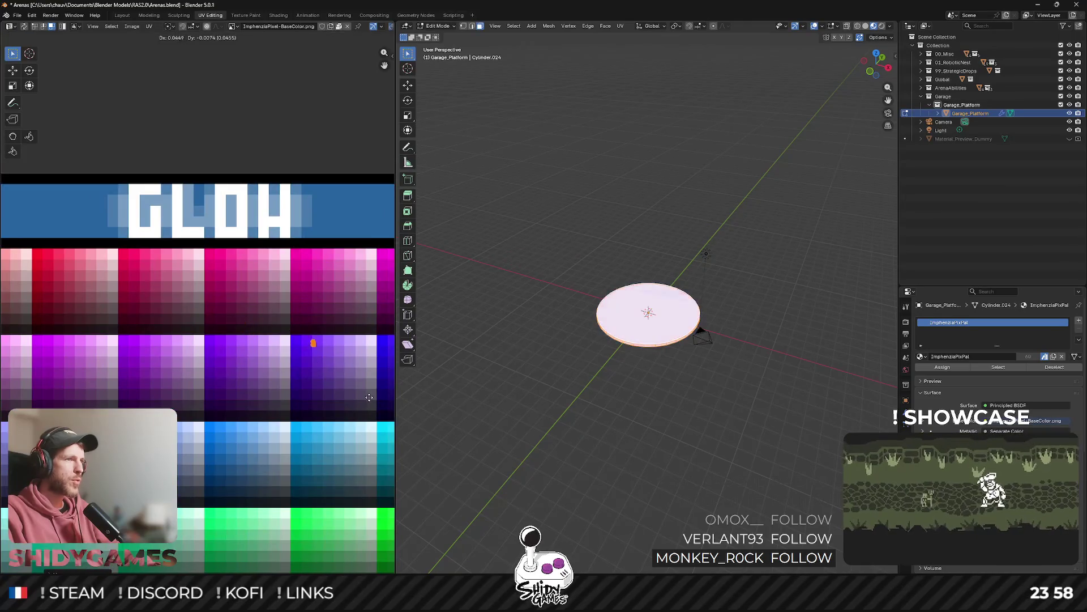
pyautogui.click(348, 391)
pyautogui.hotkey('shift', 'alt', 's')
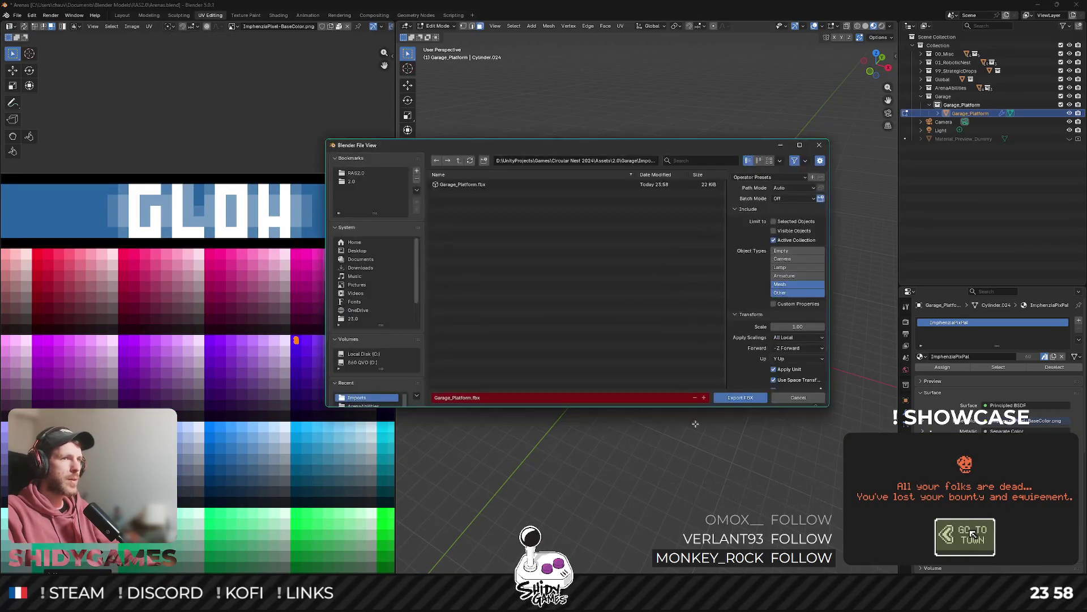
pyautogui.click(742, 395)
pyautogui.hotkey('alt', 'Tab')
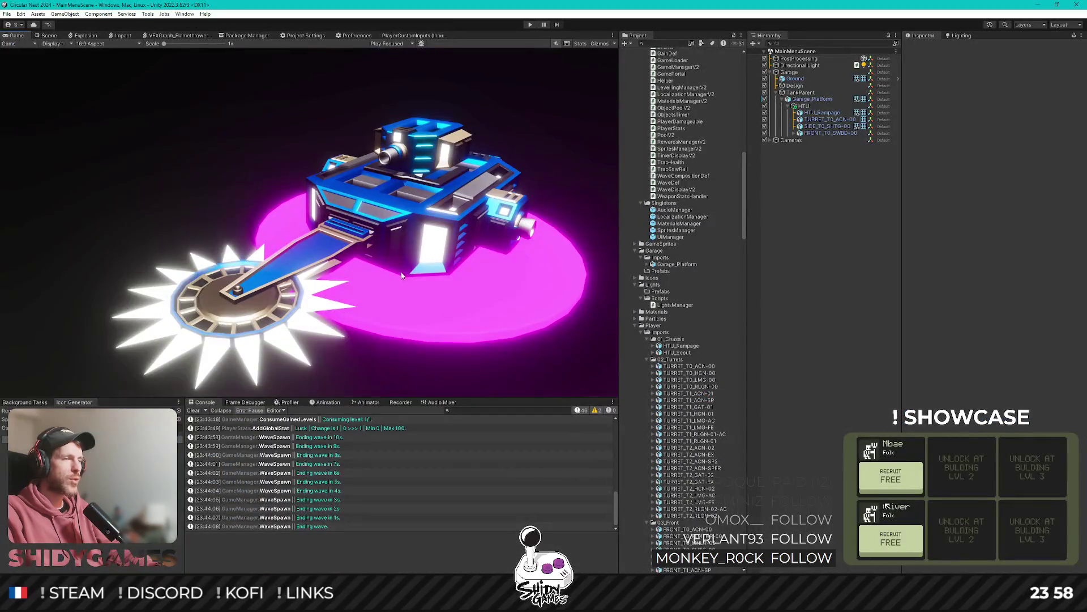
# Shift the disc's UVs to a different palette colour, re-export the FBX and check it in Unity.
pyautogui.hotkey('alt', 'Tab')
pyautogui.press('g')
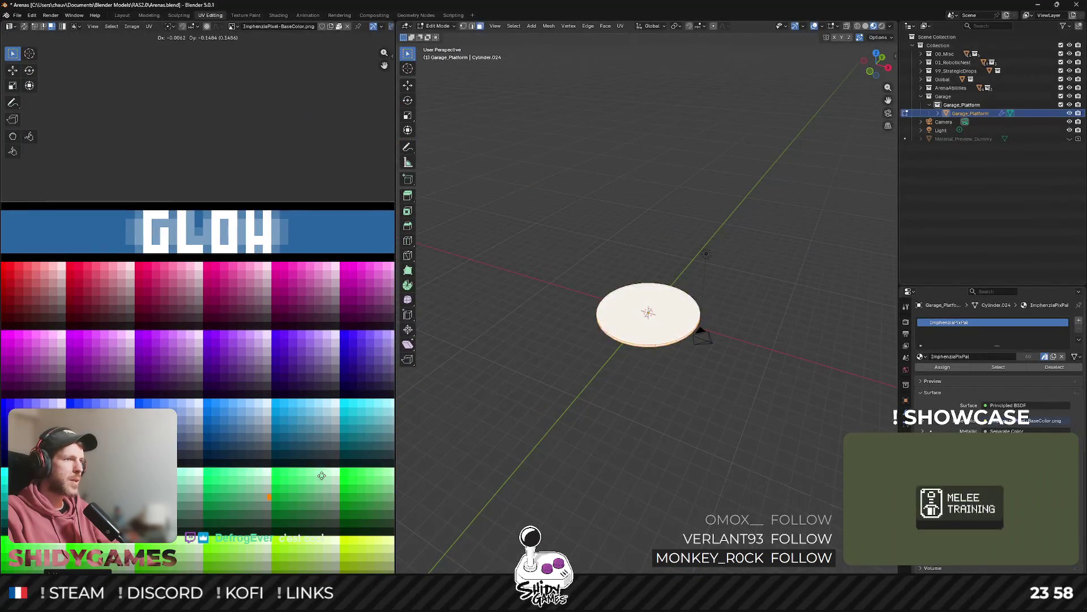
pyautogui.click(325, 446)
pyautogui.hotkey('ctrl', 'shift', 's')
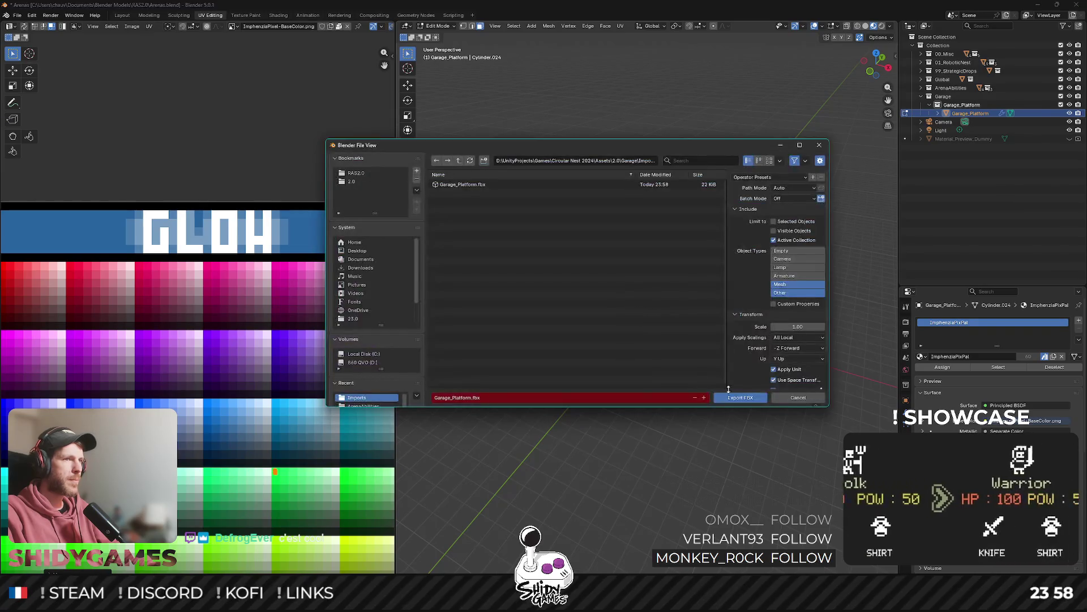
pyautogui.press('Return')
pyautogui.hotkey('alt', 'Tab')
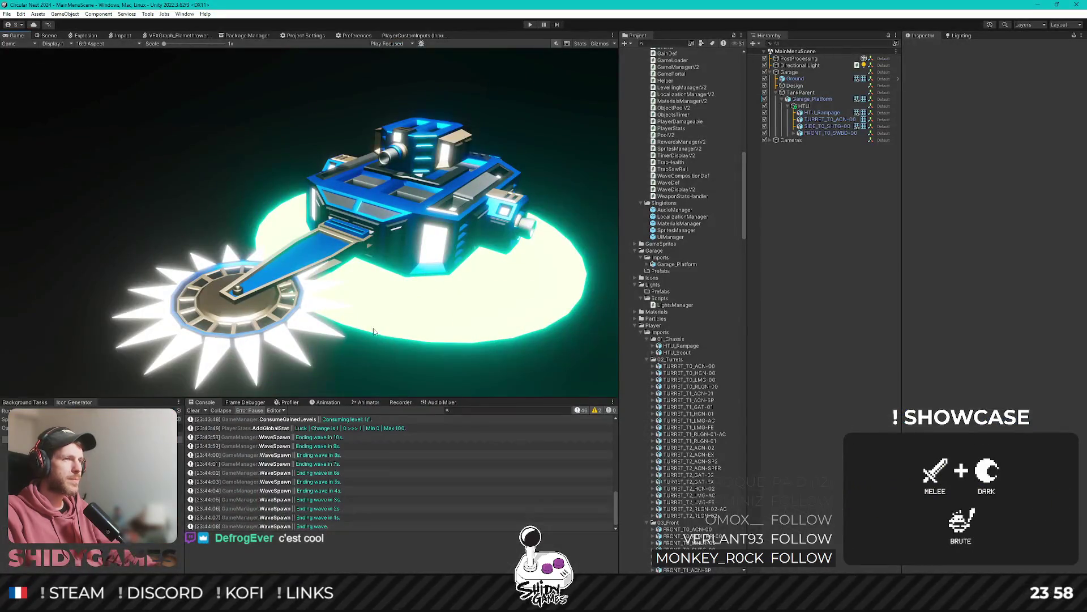
# Try the cyan palette cell on the disc, re-export the FBX and preview it in Unity.
pyautogui.hotkey('alt', 'Tab')
pyautogui.scroll(-3, 188, 282)
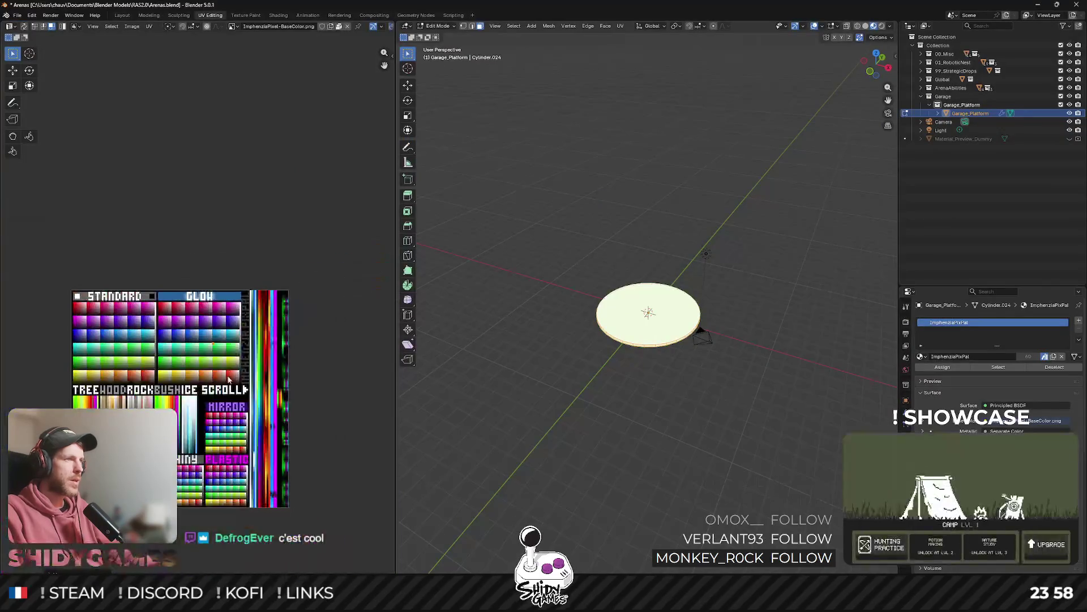
pyautogui.scroll(6, 188, 282)
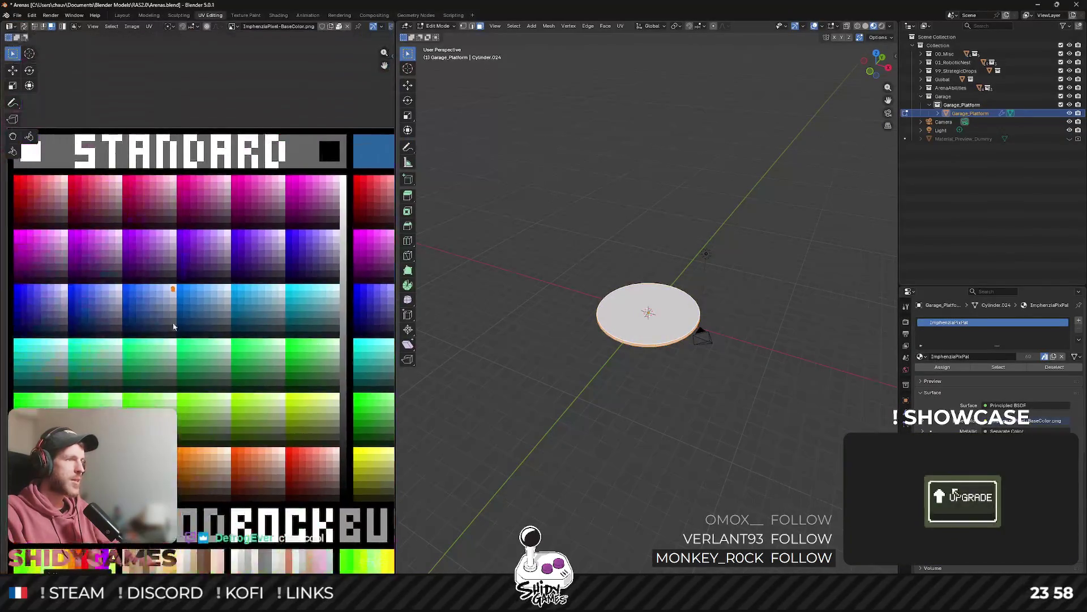
pyautogui.press('g')
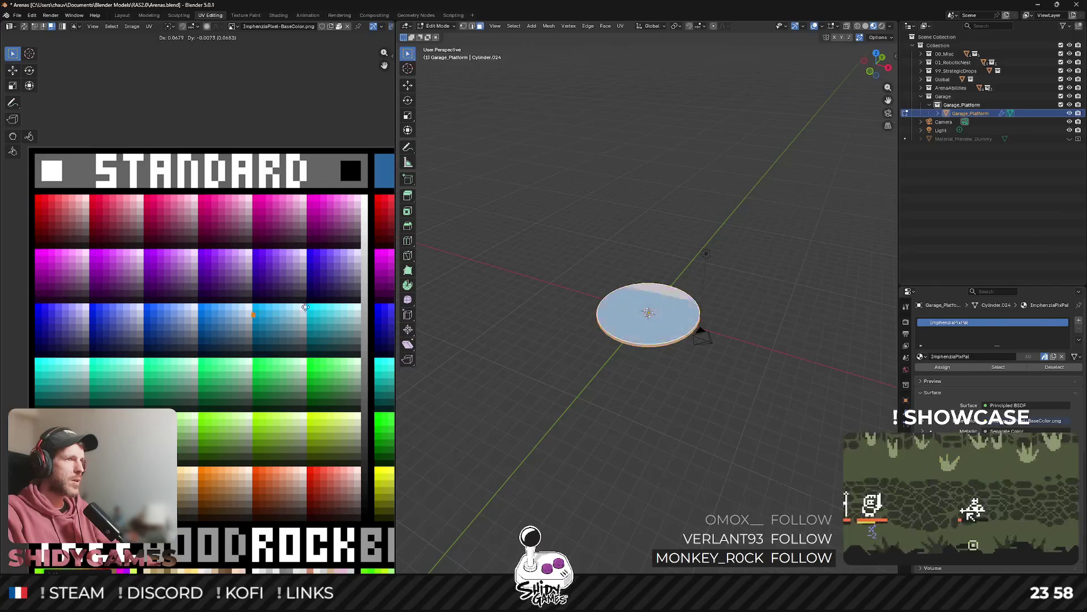
pyautogui.click(368, 298)
pyautogui.scroll(3, 211, 276)
pyautogui.press('g')
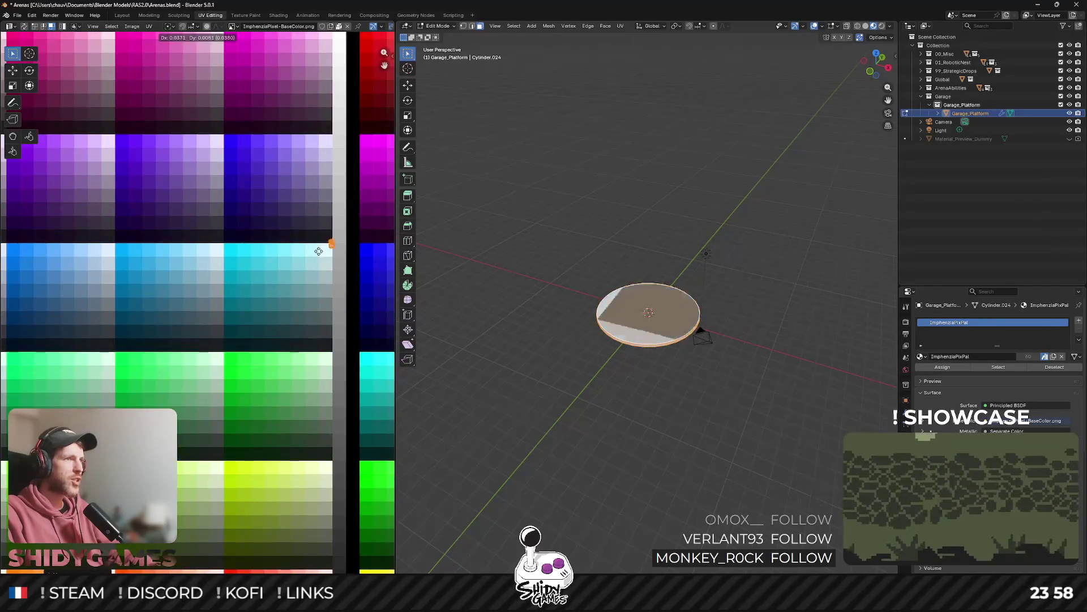
pyautogui.click(327, 252)
pyautogui.click(725, 397)
pyautogui.hotkey('alt', 'Tab')
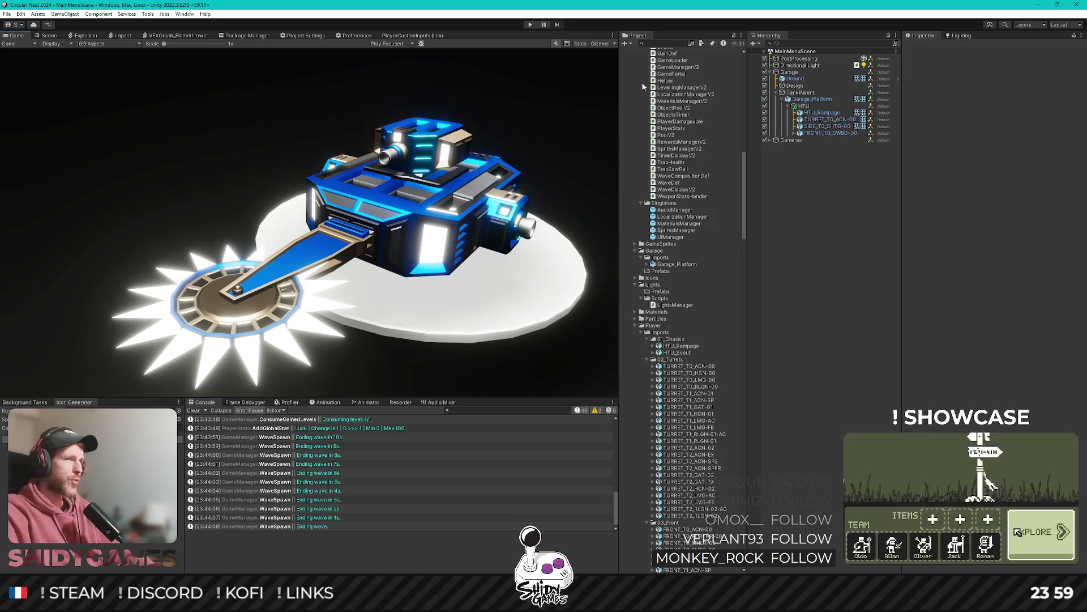
# Settle the disc's UVs on a light grey cell, export the FBX and view it in Unity.
pyautogui.hotkey('alt', 'Tab')
pyautogui.scroll(-3, 215, 293)
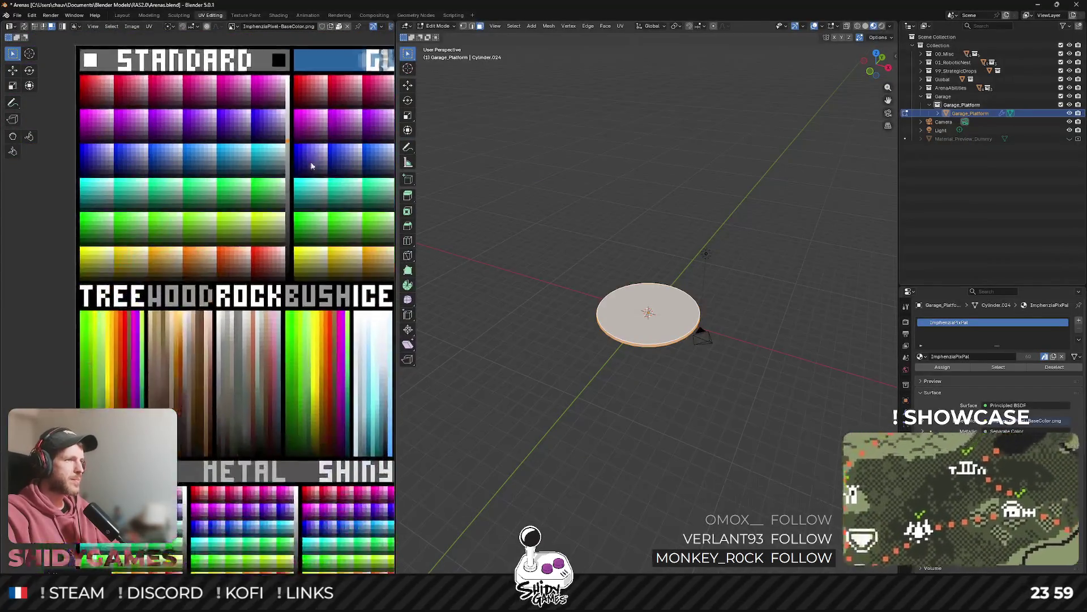
pyautogui.press('g')
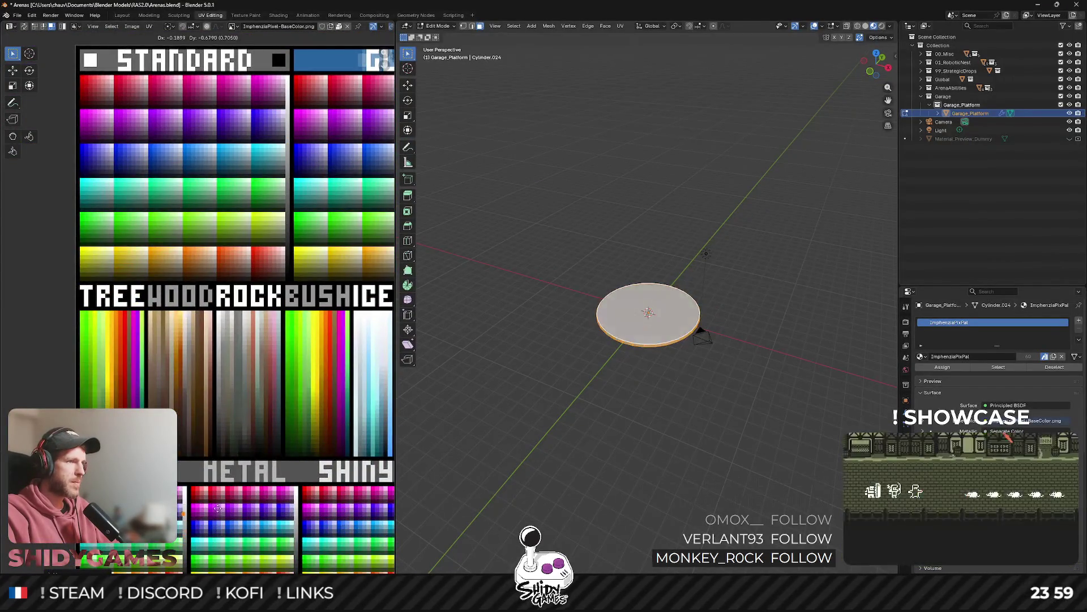
pyautogui.press('Return')
pyautogui.scroll(4, 264, 81)
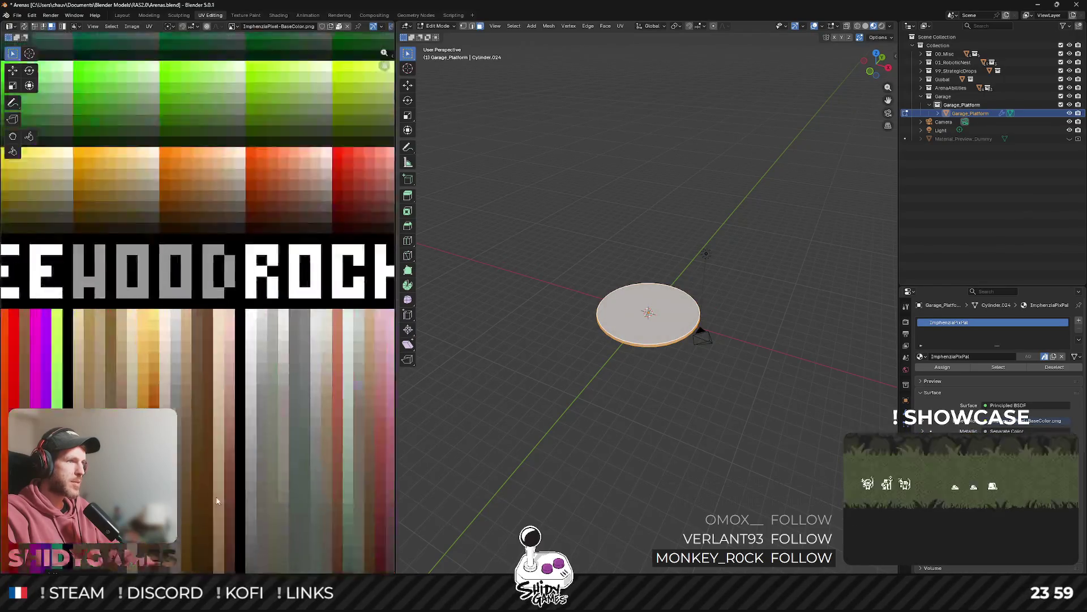
pyautogui.press('F3')
pyautogui.press('Return')
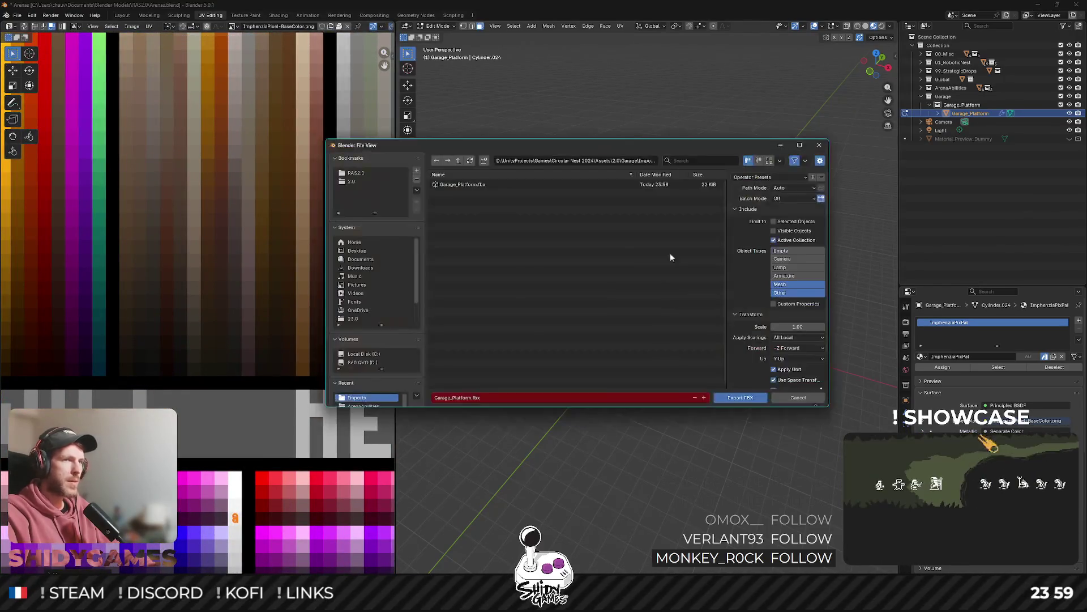
pyautogui.click(732, 397)
pyautogui.hotkey('alt', 'Tab')
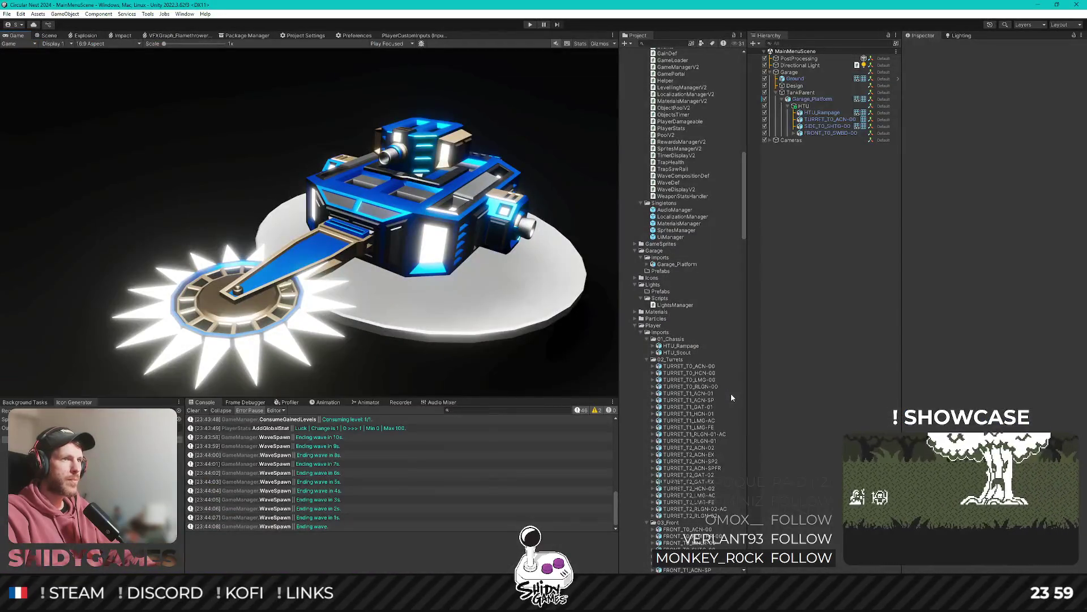
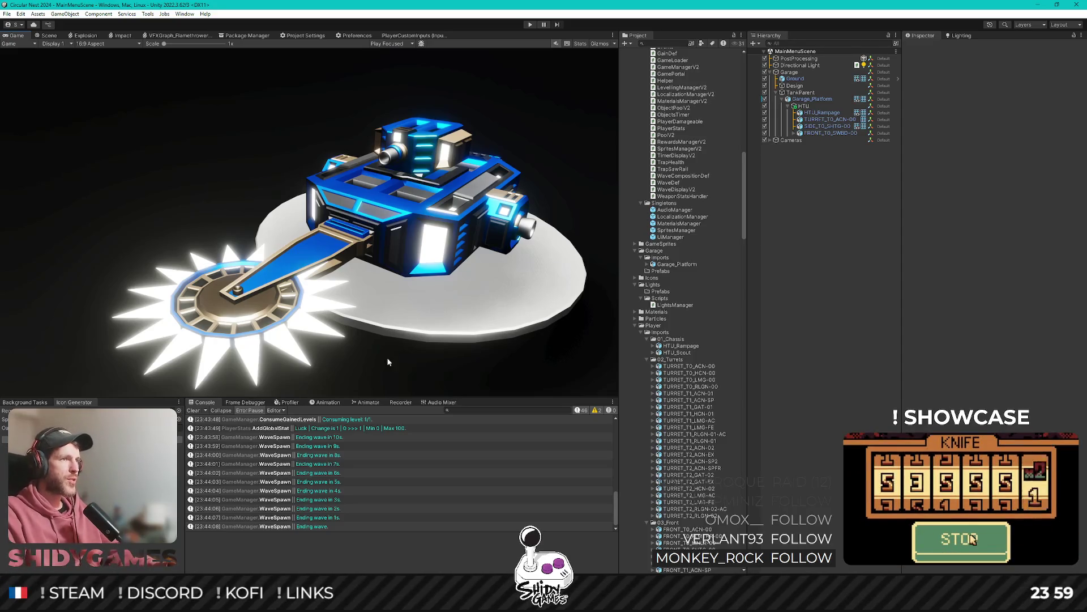
# Move the disc's UVs onto a METAL palette swatch to recolour the platform.
pyautogui.hotkey('alt', 'Tab')
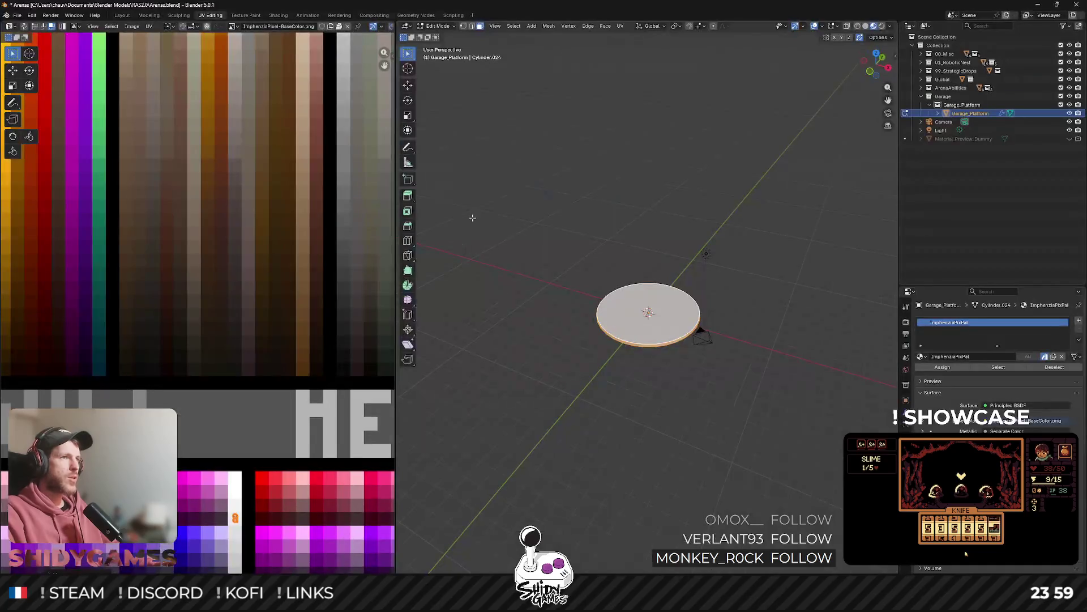
pyautogui.scroll(-4, 187, 408)
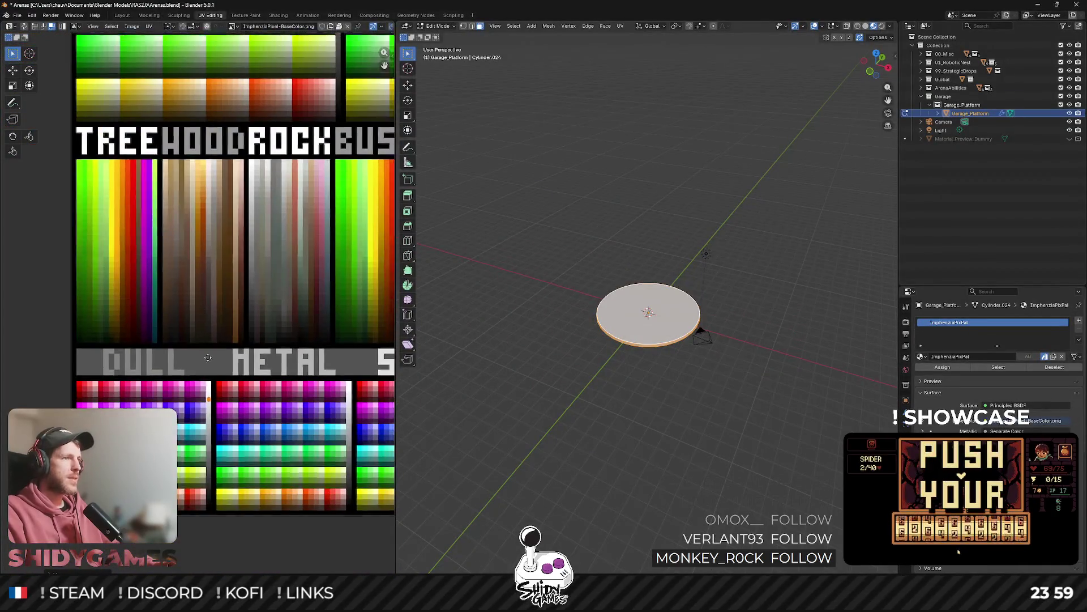
pyautogui.scroll(-5, 95, 299)
pyautogui.scroll(2, 150, 323)
pyautogui.press('g')
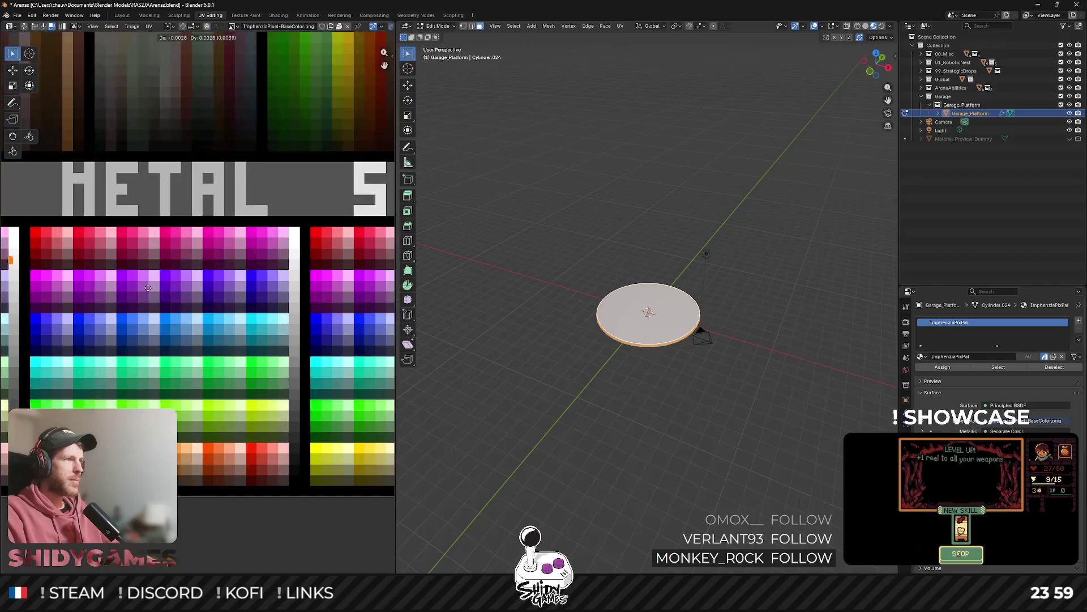
pyautogui.click(41, 291)
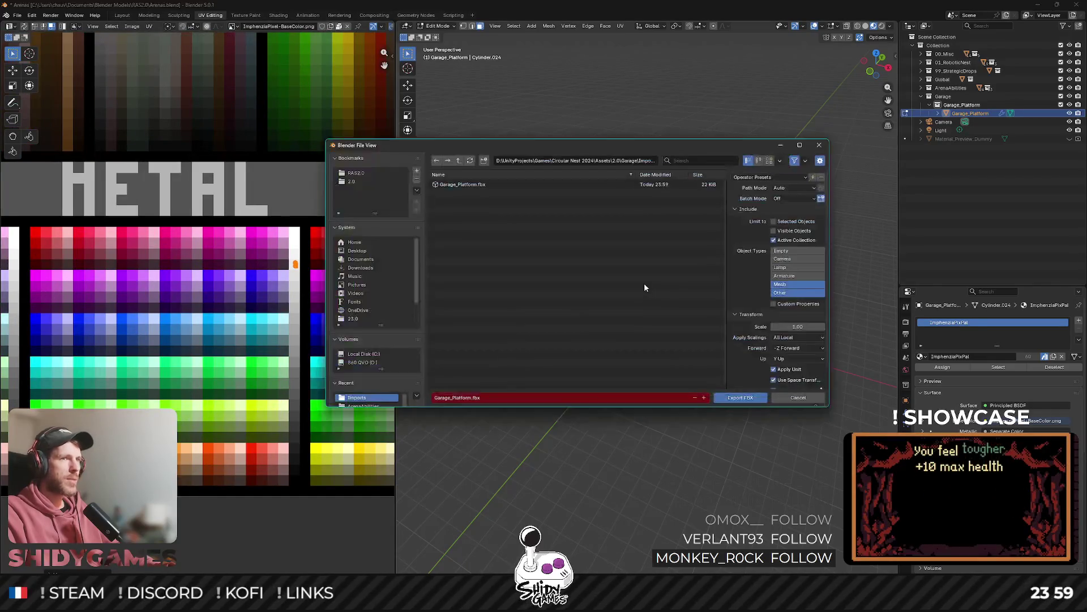
# Export the platform again as Garage_Platform.fbx.
pyautogui.hotkey('alt', 'Tab')
pyautogui.hotkey('alt', 'Tab')
pyautogui.click(736, 397)
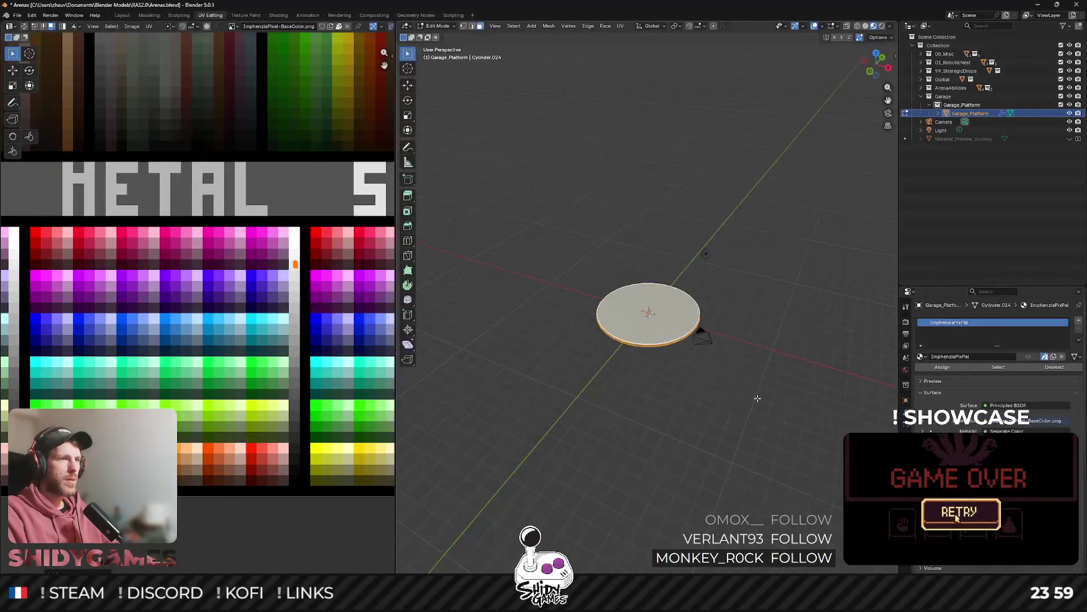
pyautogui.hotkey('alt', 'Tab')
pyautogui.hotkey('alt', 'Tab')
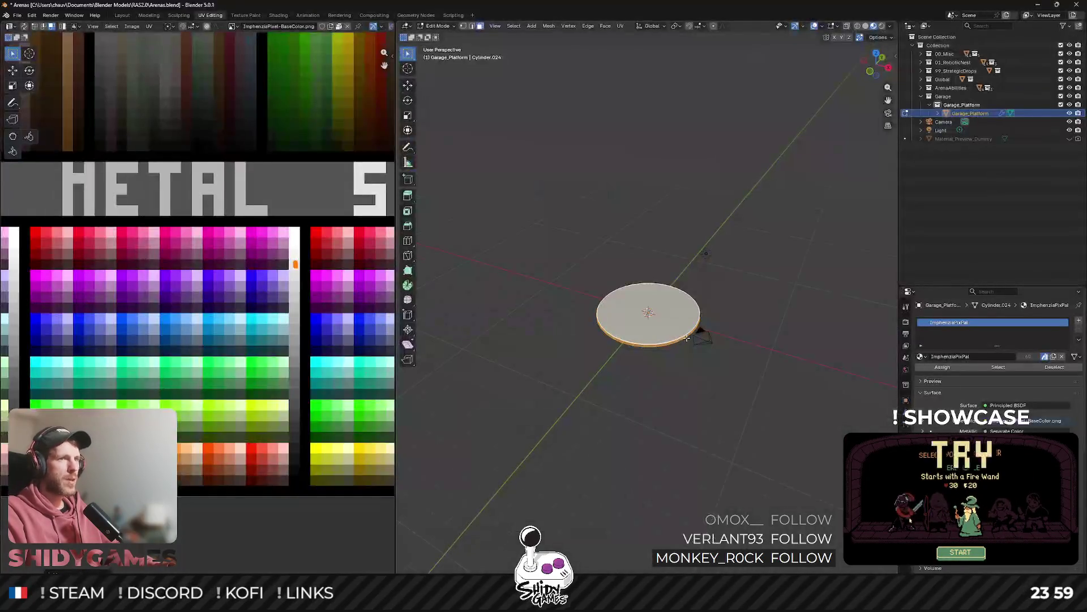
pyautogui.scroll(5, 644, 358)
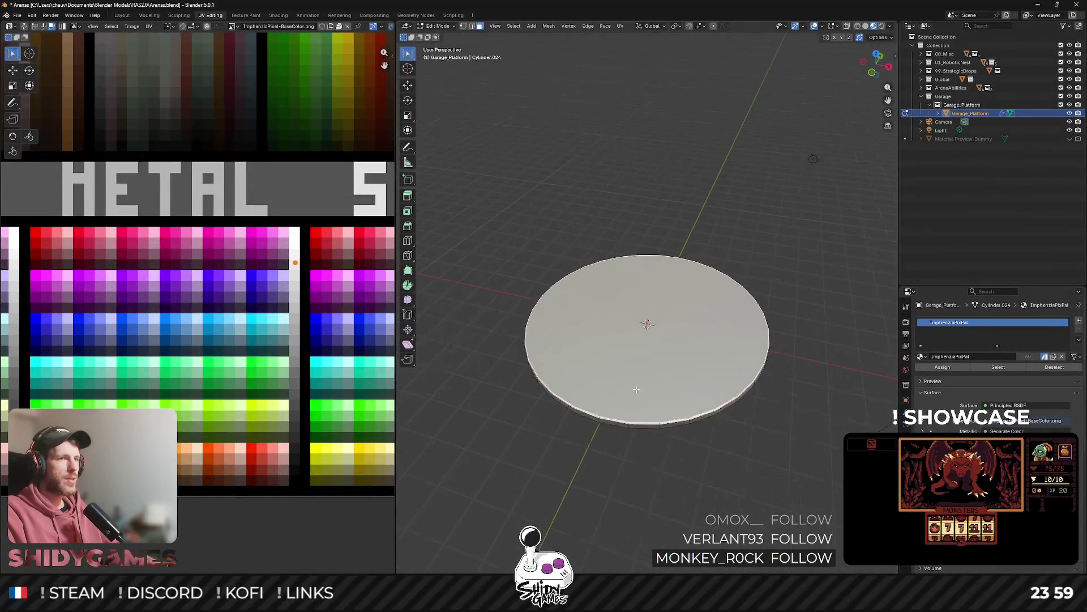
# Inset the disc's top face by 0.3357 m, redoing the first attempt.
pyautogui.moveTo(634, 400); pyautogui.dragTo(609, 357)
pyautogui.scroll(4, 608, 372)
pyautogui.scroll(-2, 681, 326)
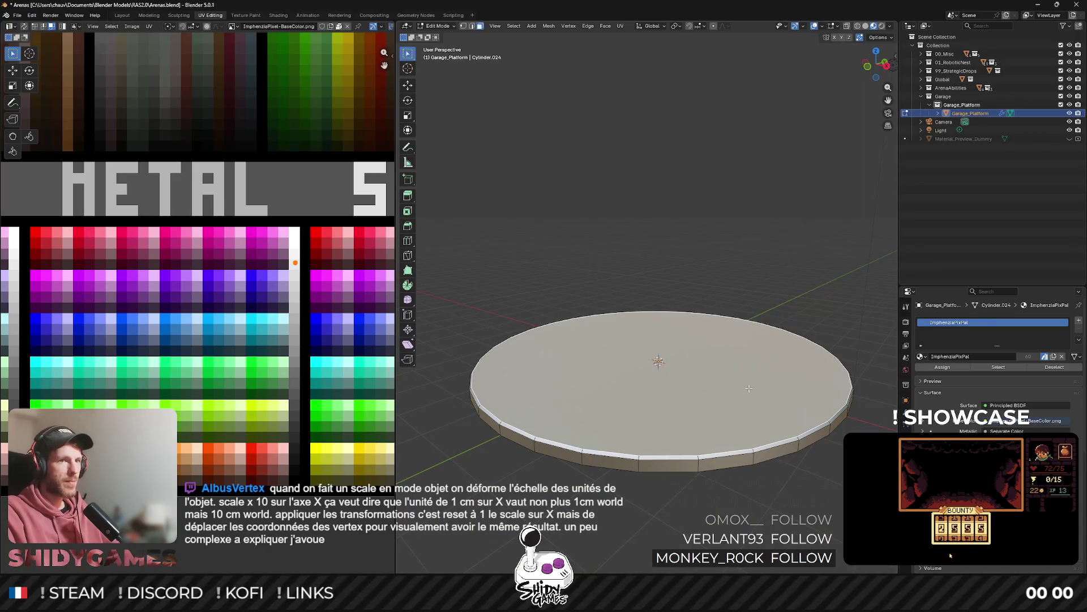
pyautogui.moveTo(749, 389); pyautogui.dragTo(766, 352)
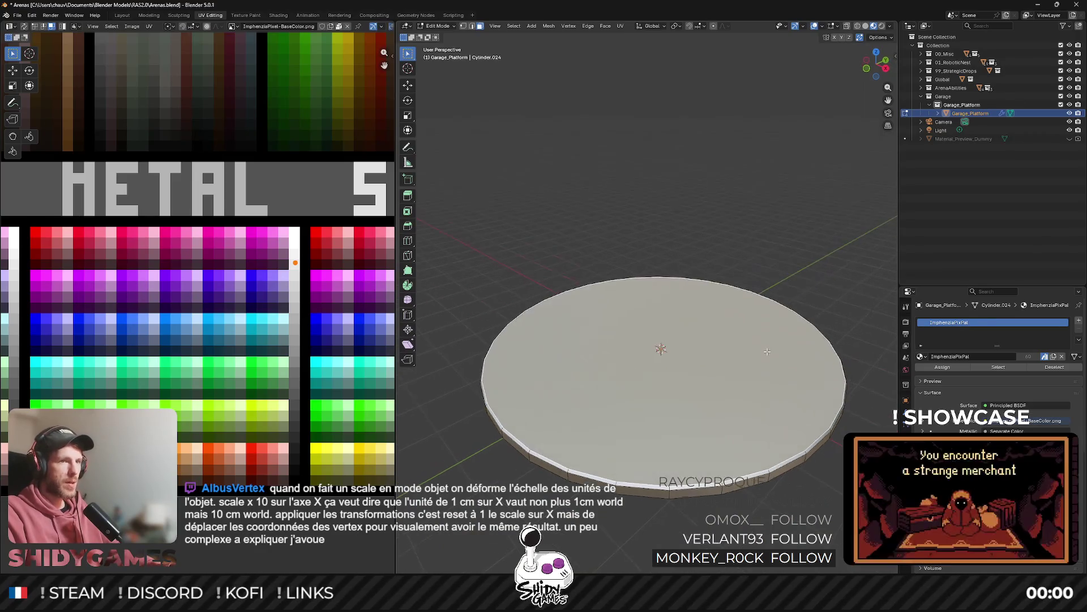
pyautogui.press('i')
pyautogui.click(818, 259)
pyautogui.press('i')
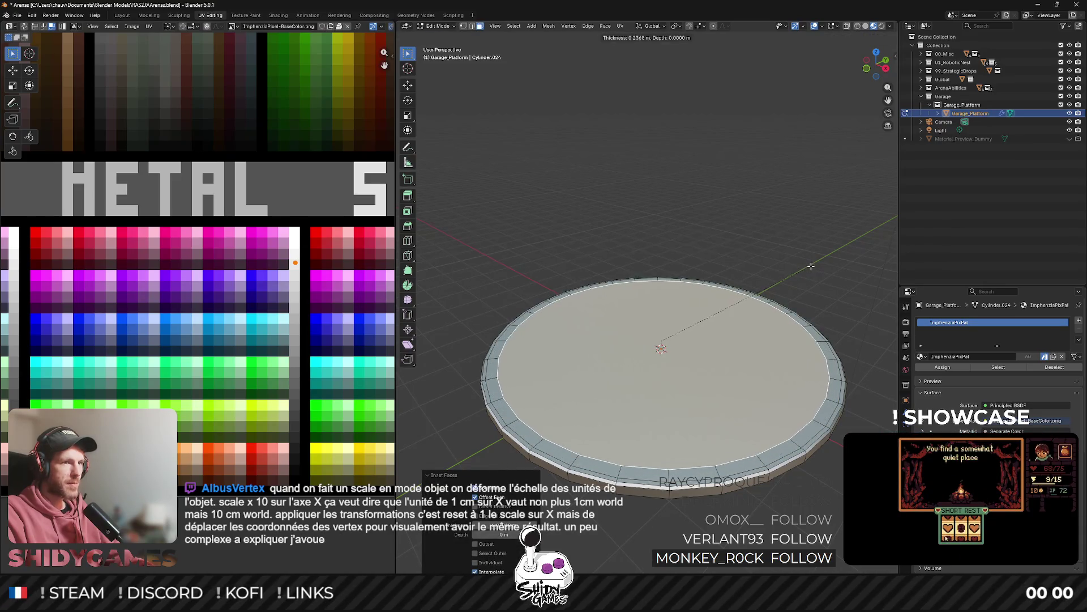
pyautogui.click(807, 267)
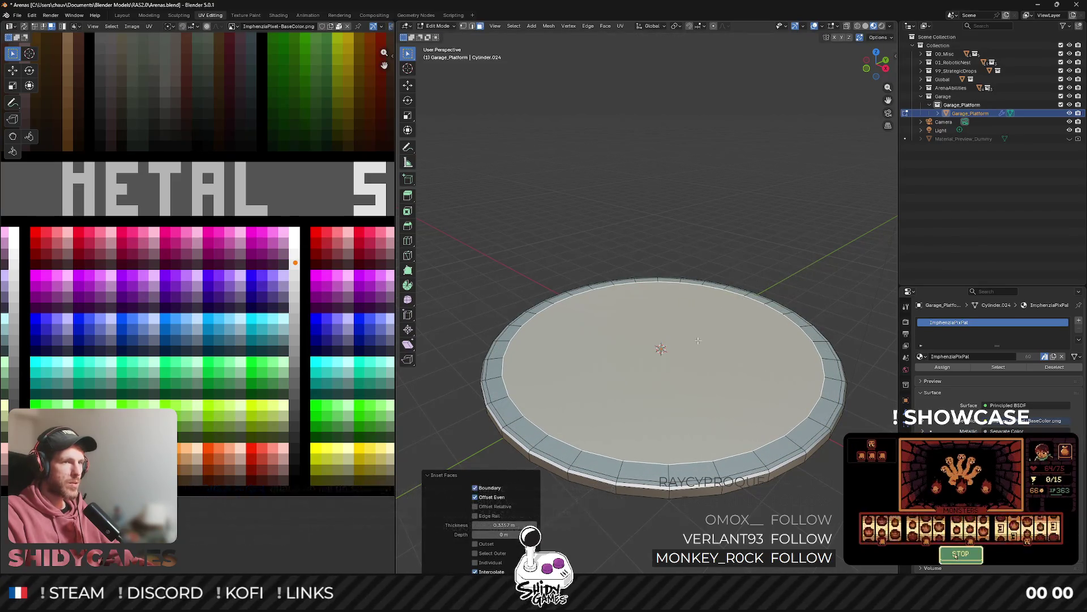
# Look down on the platform and select an outer rim face near the bottom.
pyautogui.moveTo(736, 317); pyautogui.dragTo(698, 395)
pyautogui.click(643, 477)
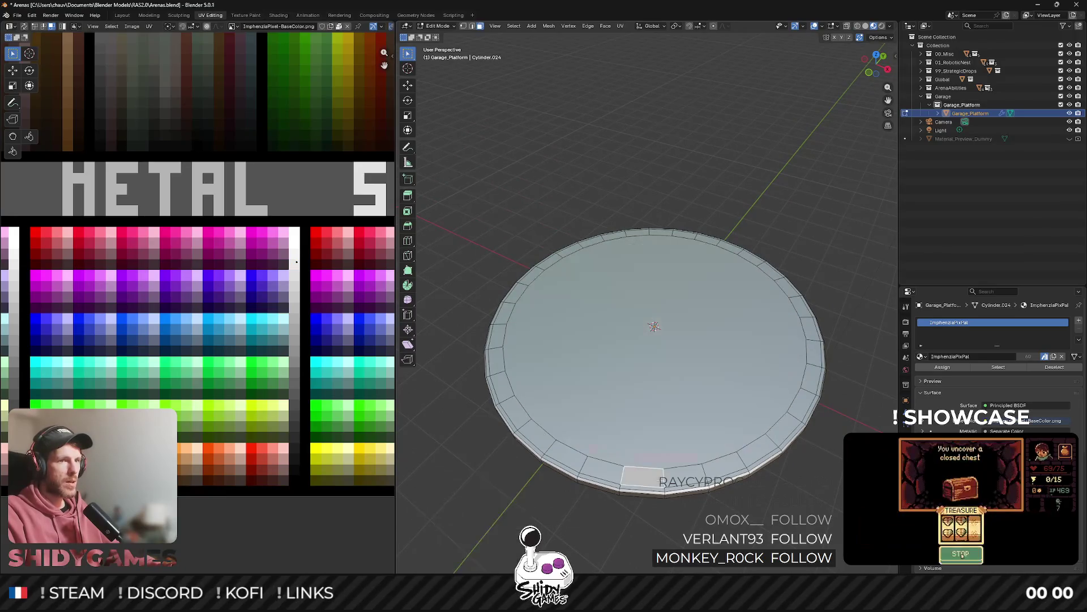
pyautogui.moveTo(627, 427); pyautogui.dragTo(663, 459)
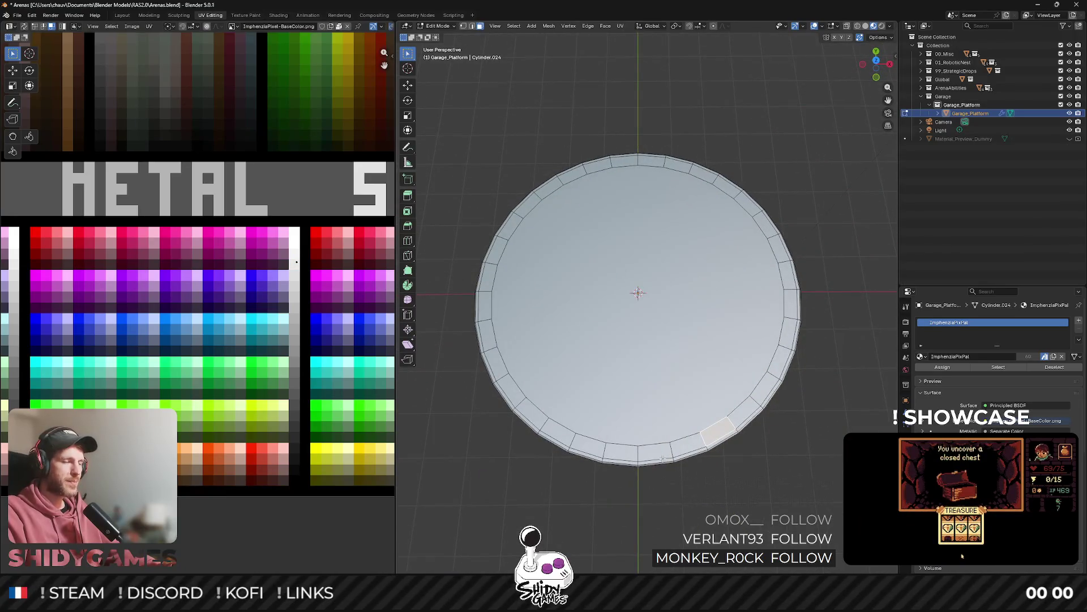
# In top view, scale the inner circle's edge loop down slightly to widen the rim.
pyautogui.click(876, 59)
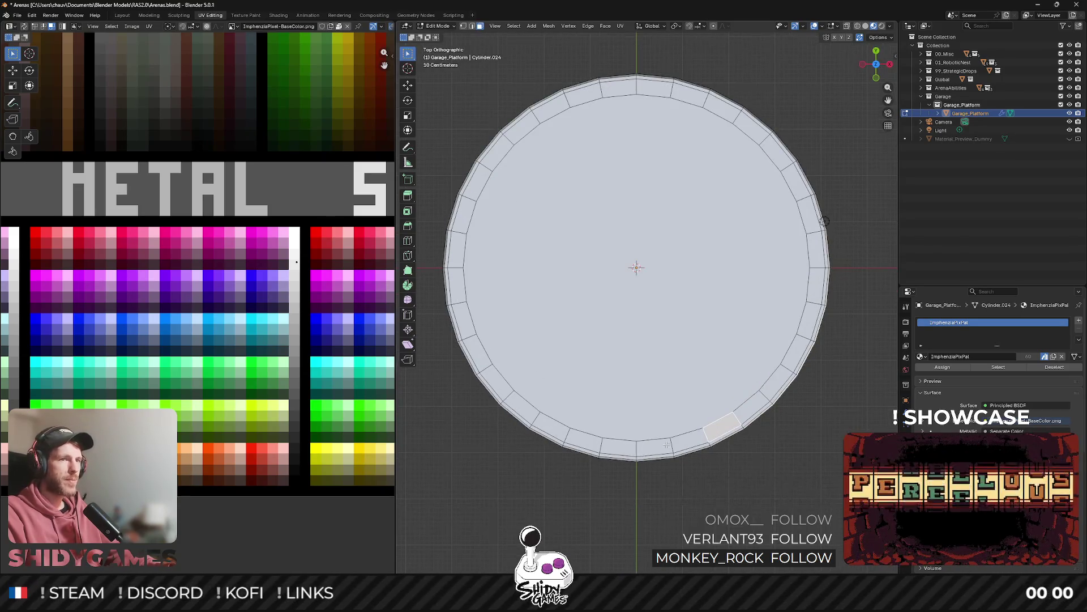
pyautogui.press('2')
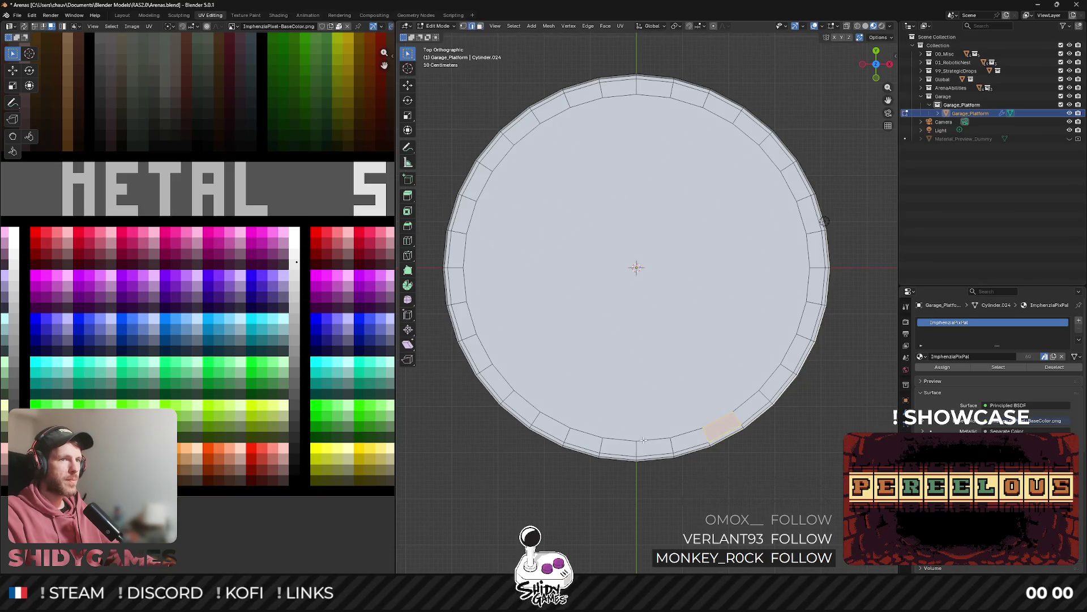
pyautogui.keyDown('alt'); pyautogui.click(644, 439); pyautogui.keyUp('alt')
pyautogui.press('s')
pyautogui.click(798, 312)
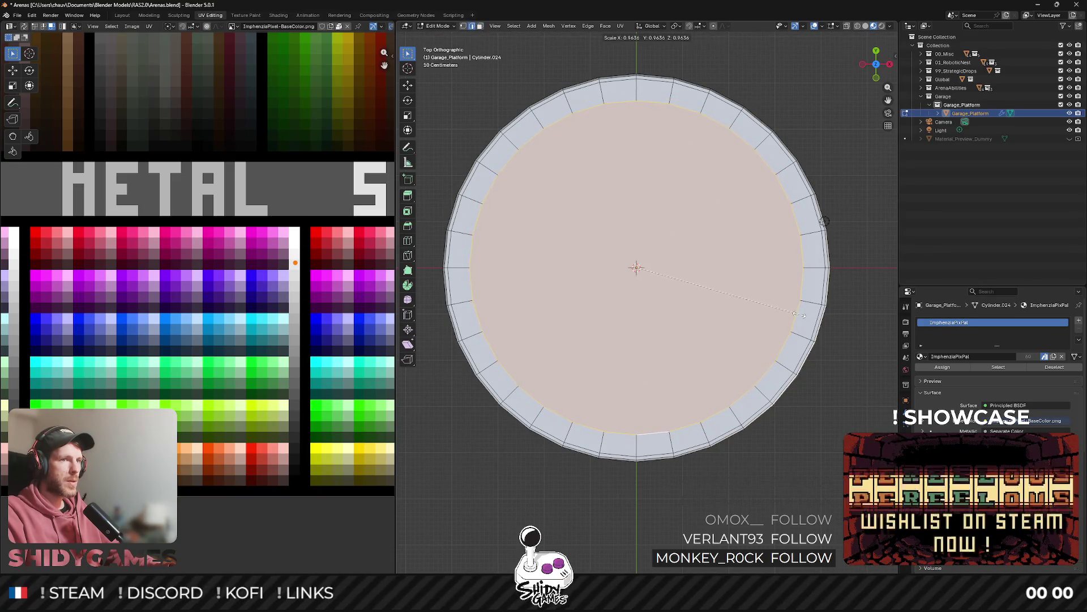
# Circle-select rim faces along the bottom and right side of the disc.
pyautogui.click(629, 449)
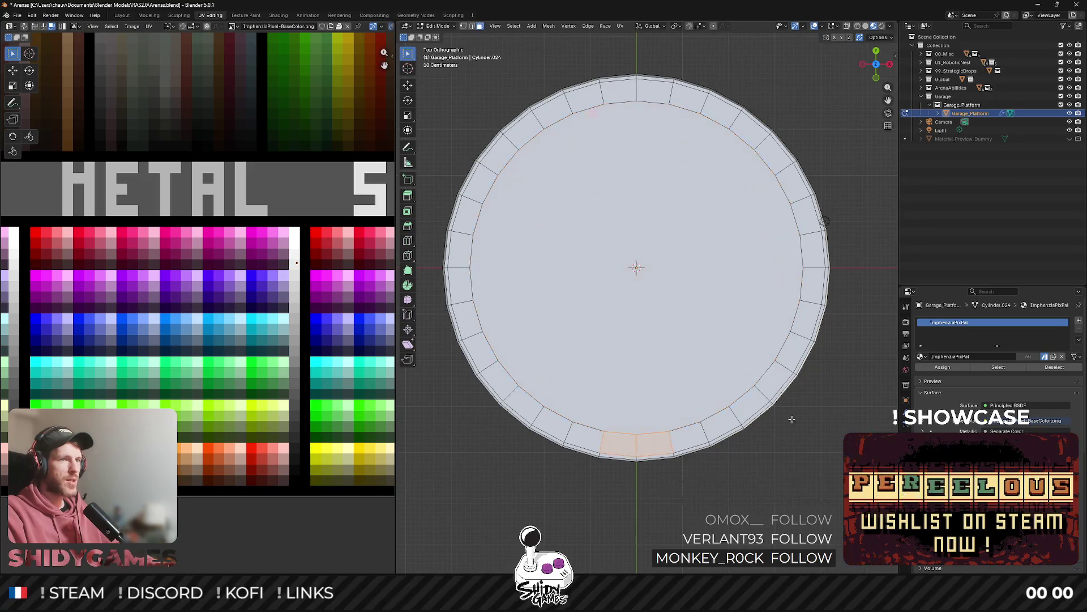
pyautogui.moveTo(406, 58)
pyautogui.mouseDown()
pyautogui.moveTo(478, 73)
pyautogui.moveTo(481, 91)
pyautogui.mouseUp()
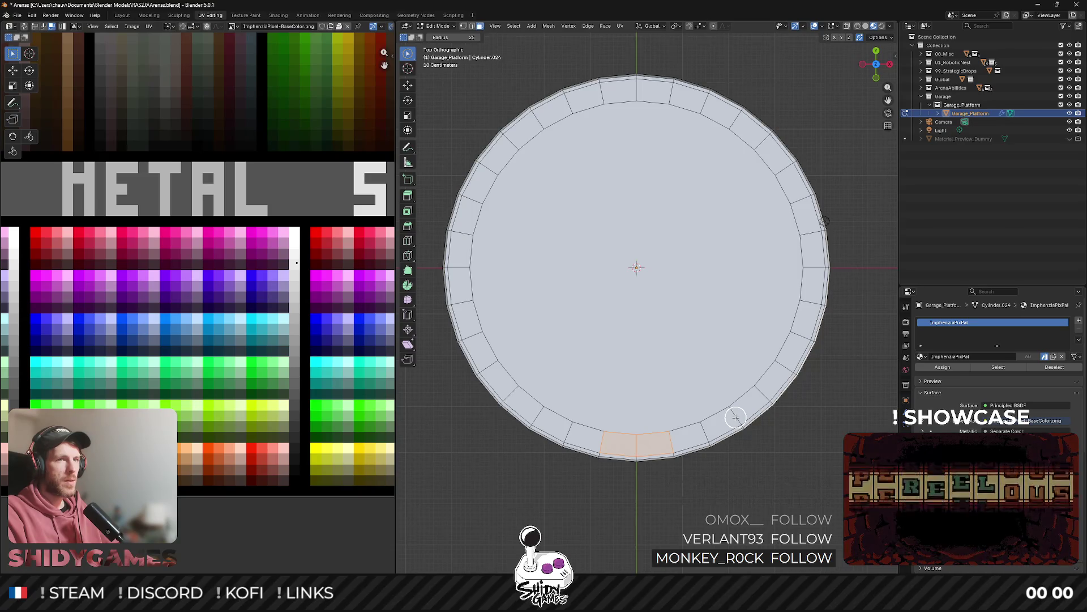
pyautogui.scroll(3, 737, 418)
pyautogui.scroll(-2, 741, 421)
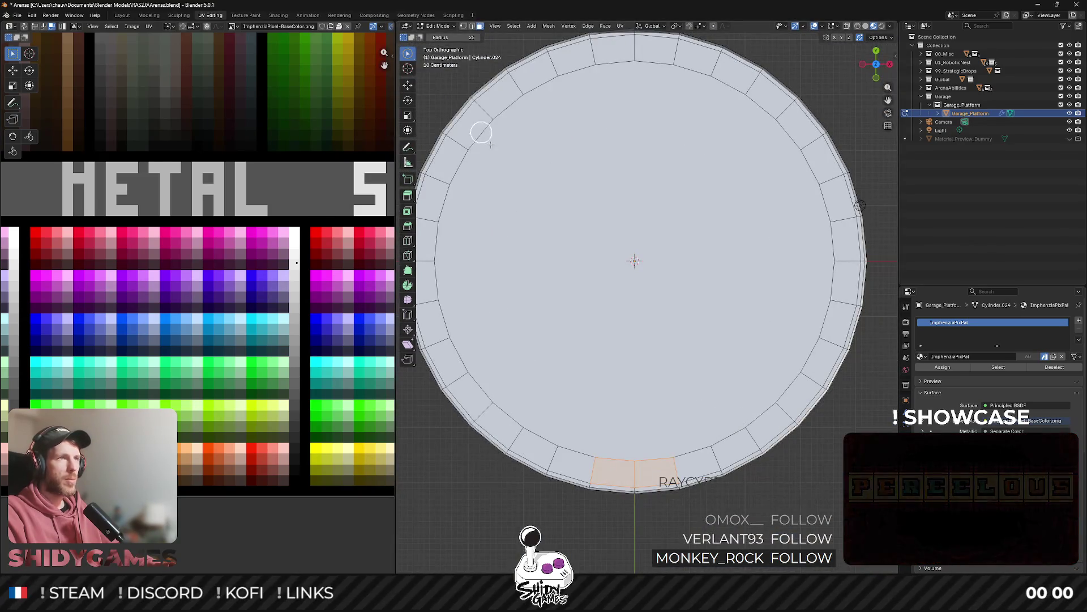
pyautogui.moveTo(754, 437); pyautogui.dragTo(773, 421)
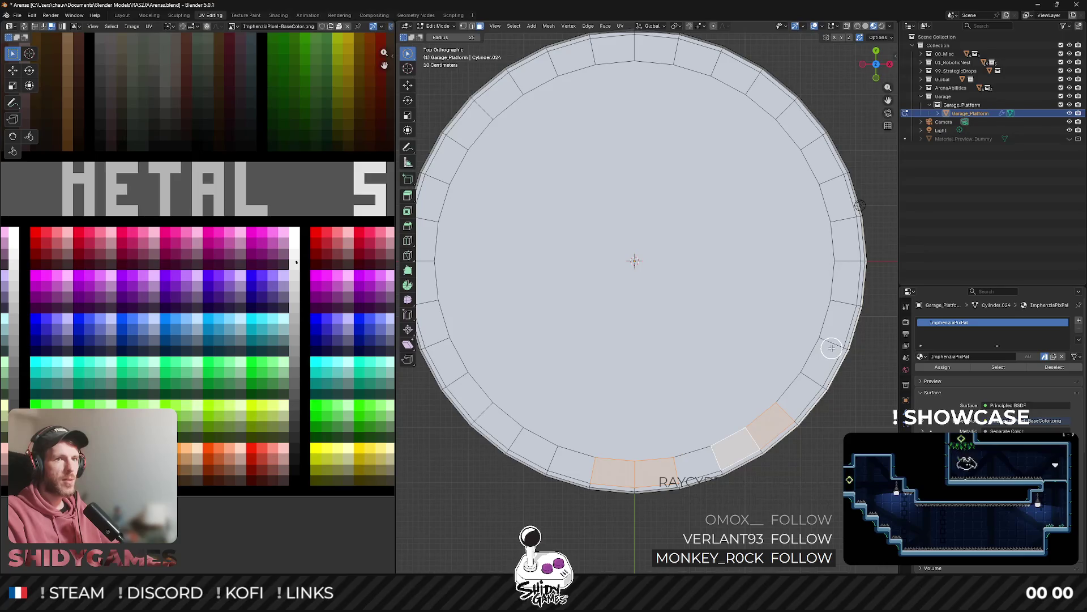
pyautogui.moveTo(830, 346); pyautogui.dragTo(845, 257)
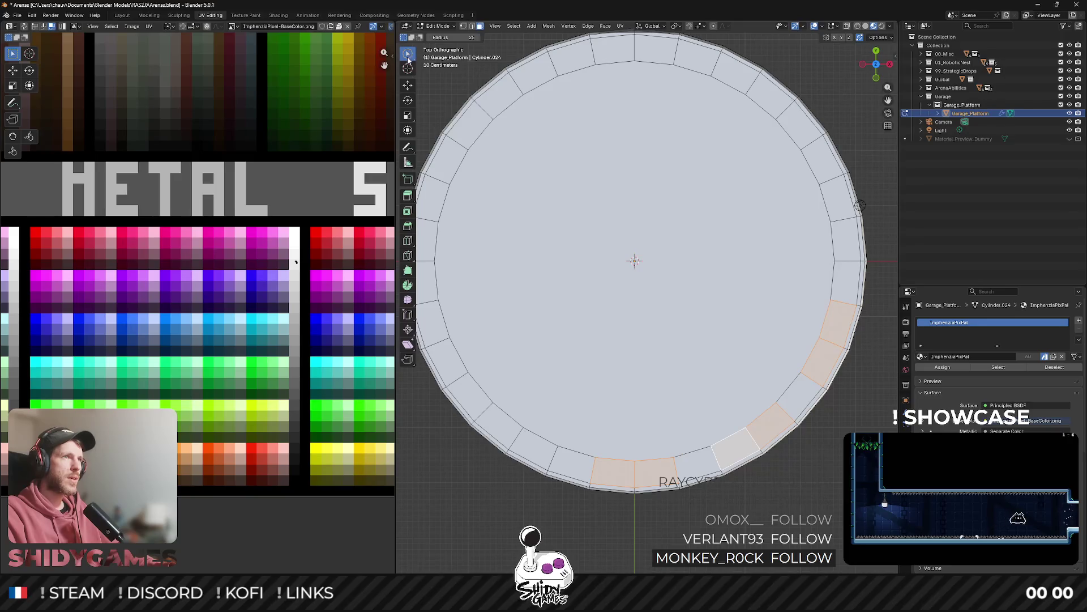
# Reselect every other rim face around the disc and move their UVs onto the yellow swatch.
pyautogui.hotkey('alt', 'a')
pyautogui.click(626, 476)
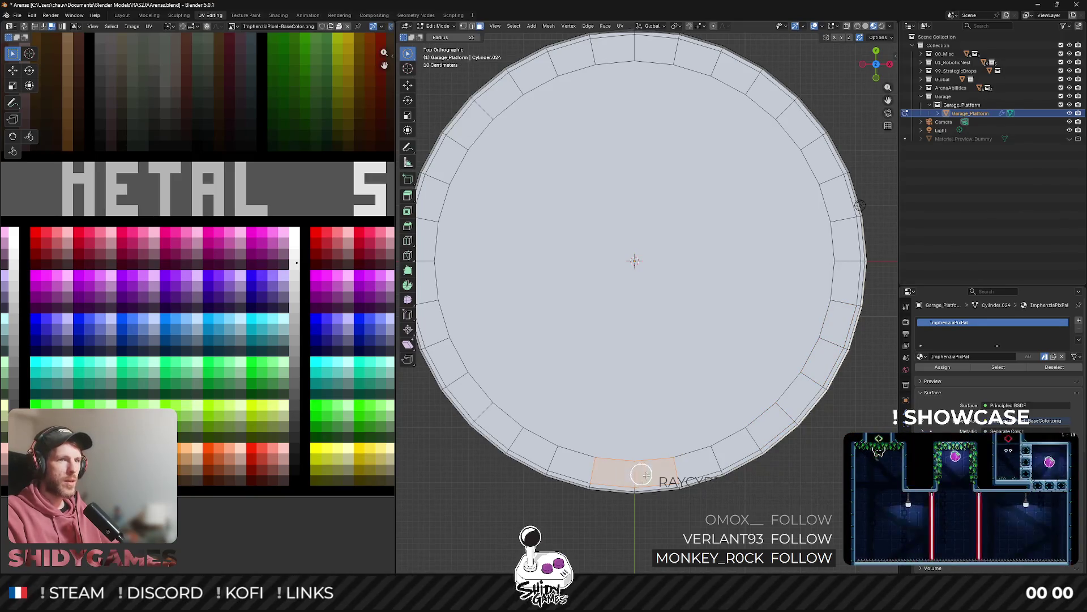
pyautogui.moveTo(757, 450); pyautogui.dragTo(791, 413)
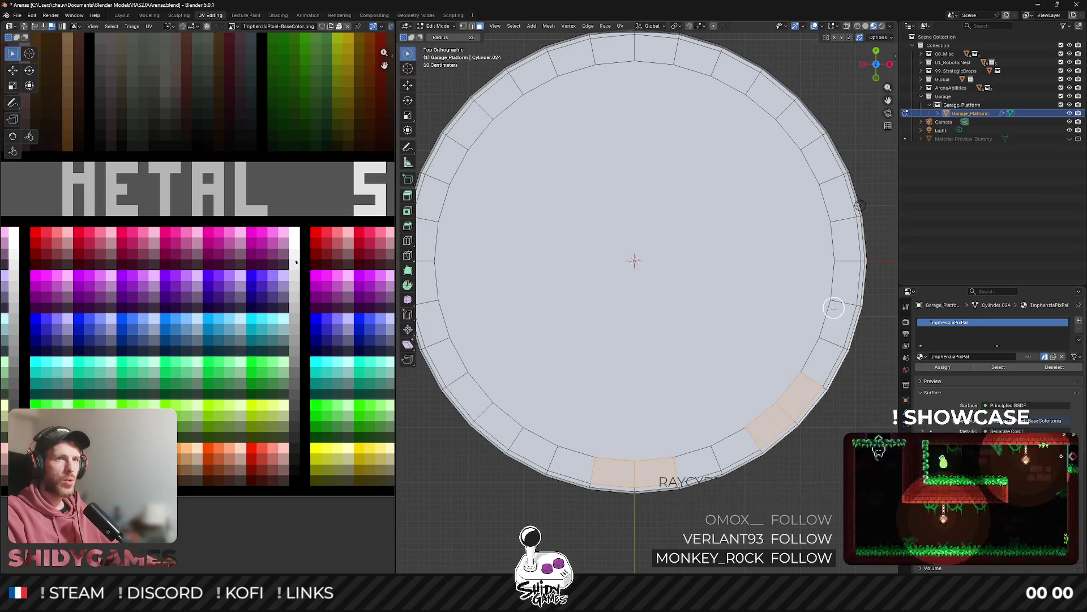
pyautogui.click(846, 262)
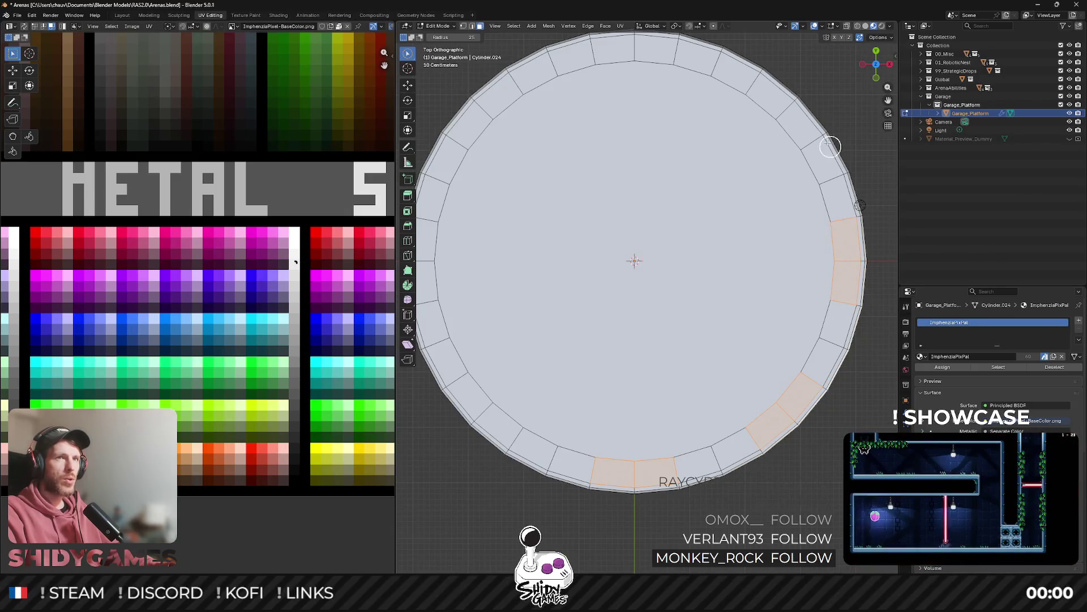
pyautogui.click(785, 110)
pyautogui.click(632, 50)
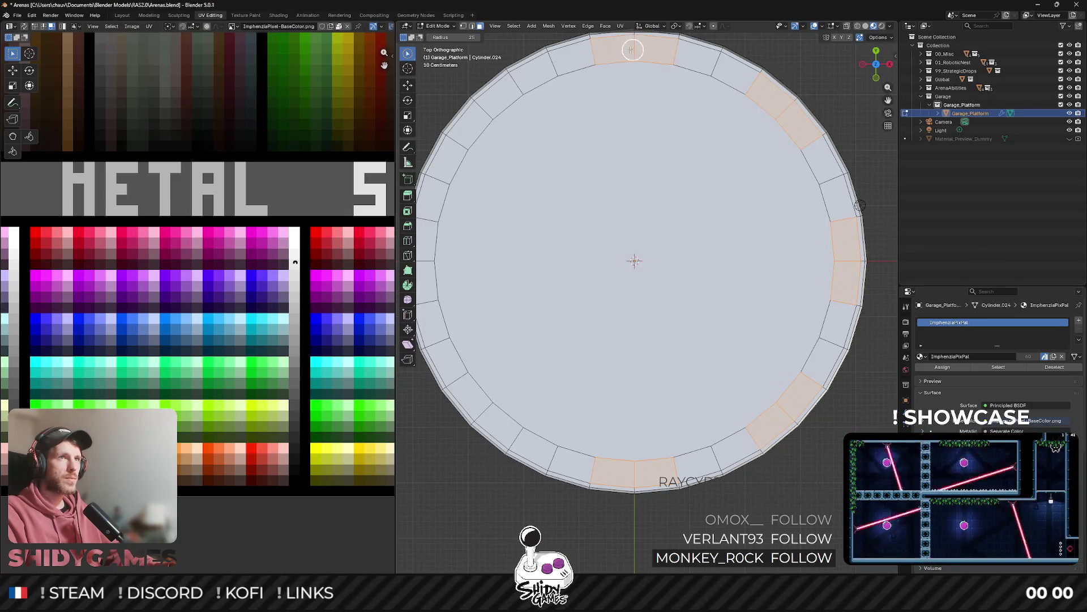
pyautogui.moveTo(484, 109); pyautogui.dragTo(468, 146)
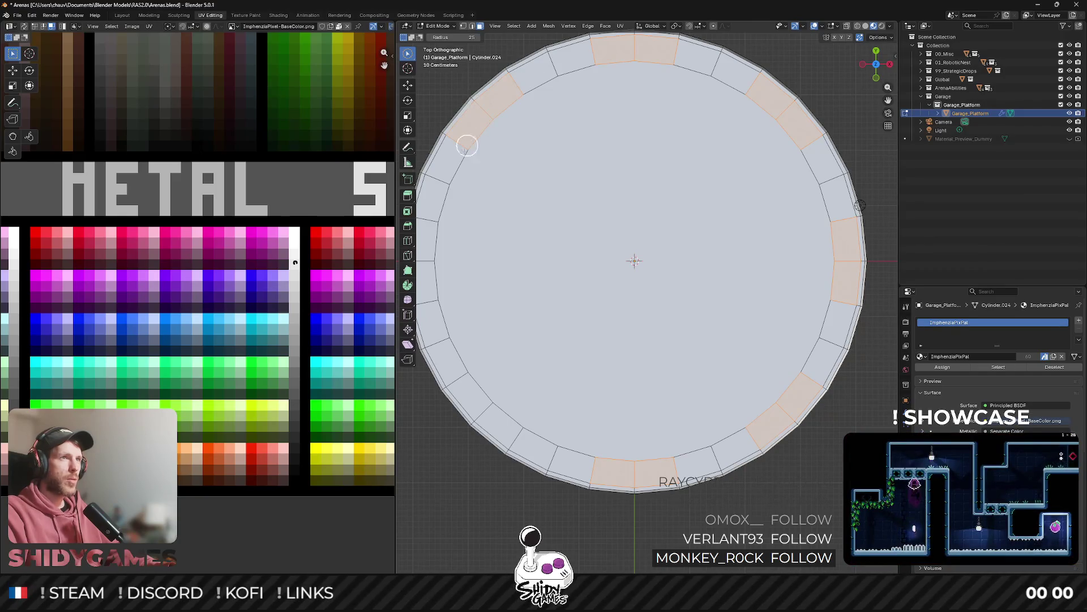
pyautogui.click(426, 258)
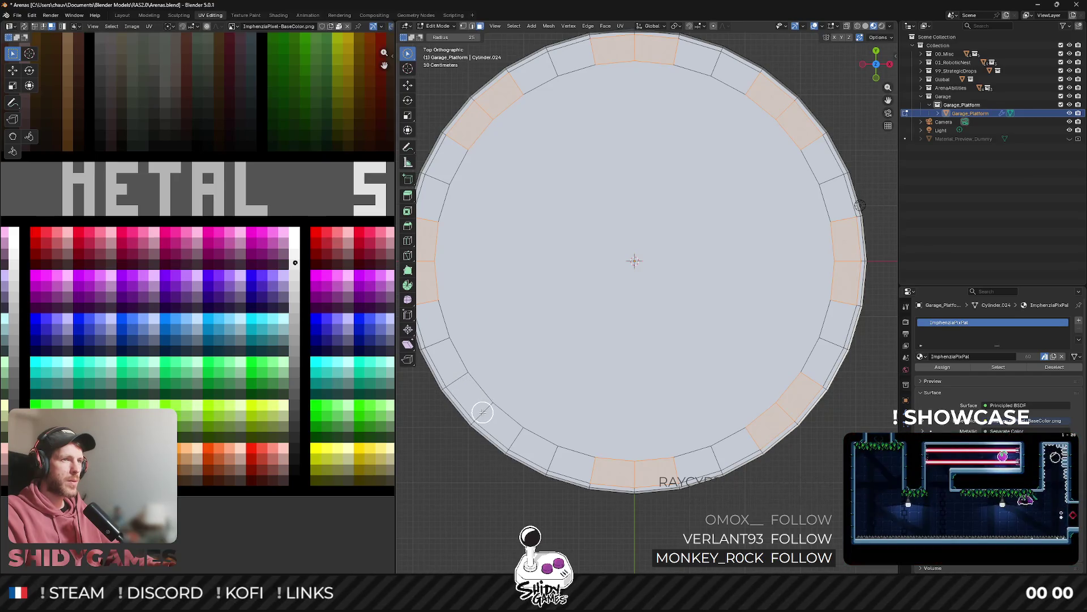
pyautogui.click(482, 412)
pyautogui.scroll(-2, 482, 412)
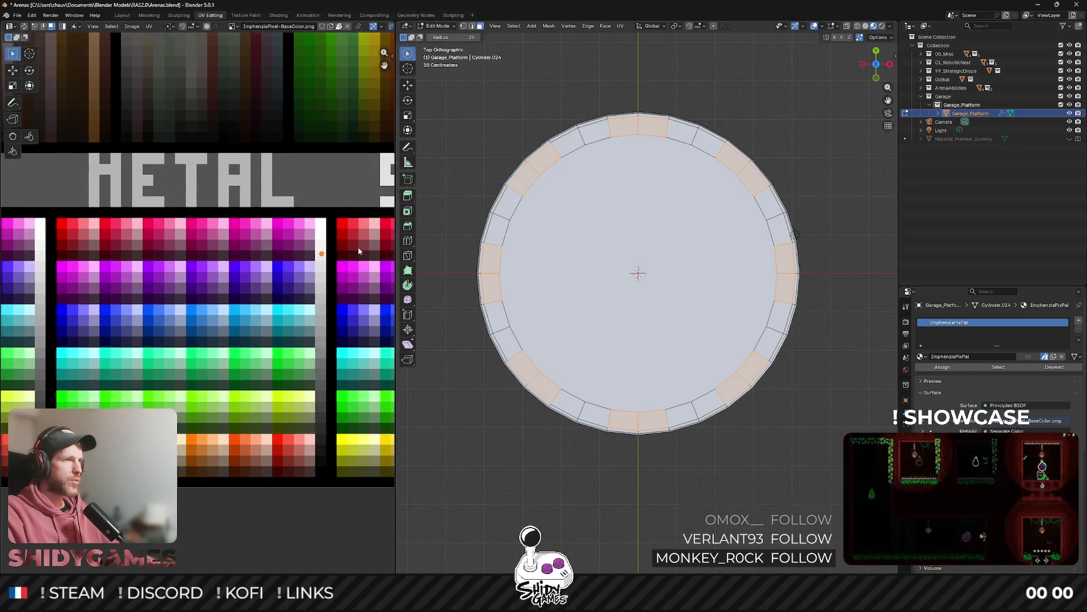
pyautogui.press('g')
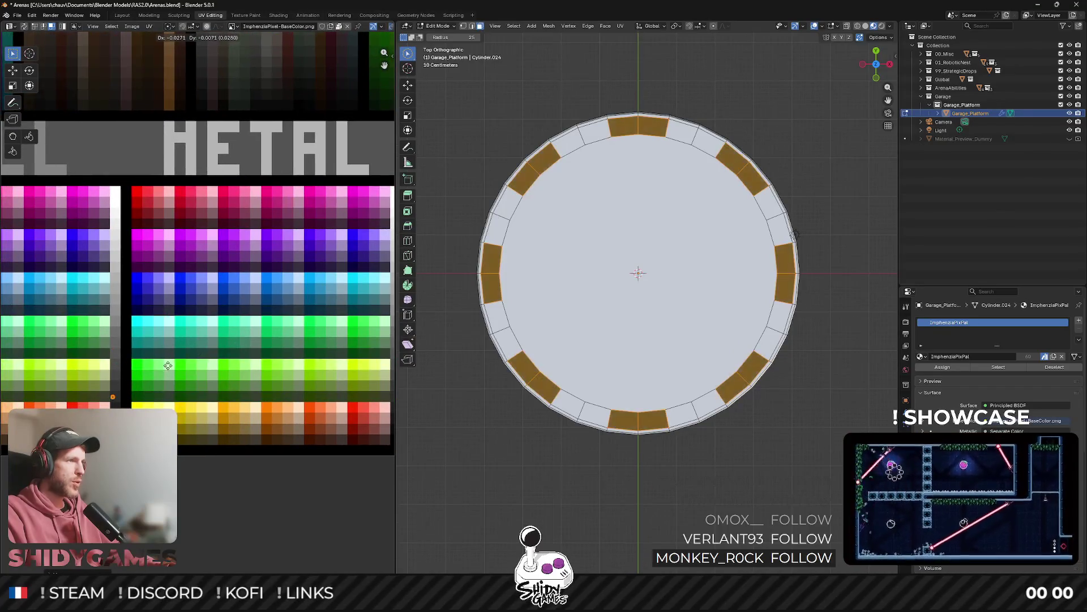
# Confirm the rim UV placement, then circle-select the light rim segments all around the disc.
pyautogui.click(169, 319)
pyautogui.hscroll(5, 18, 319)
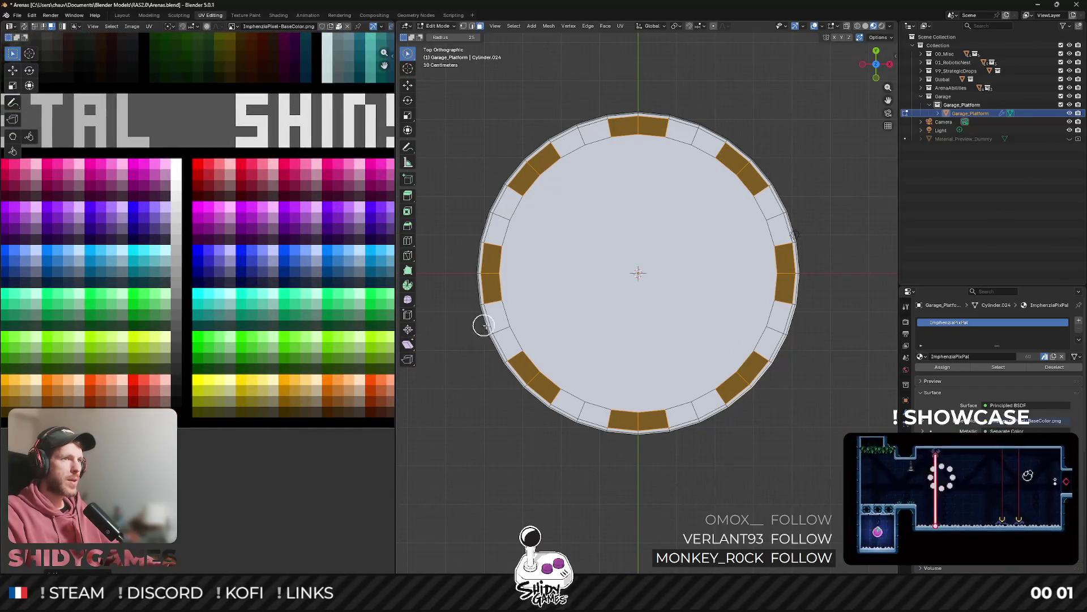
pyautogui.scroll(2, 517, 340)
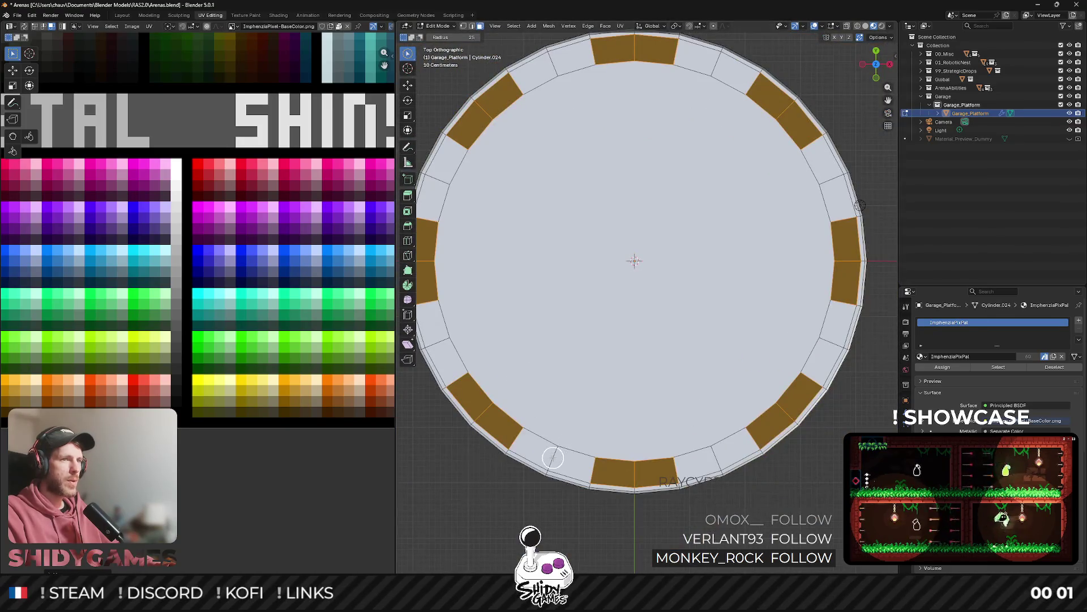
pyautogui.moveTo(558, 453); pyautogui.dragTo(736, 447)
pyautogui.moveTo(808, 343); pyautogui.dragTo(806, 149)
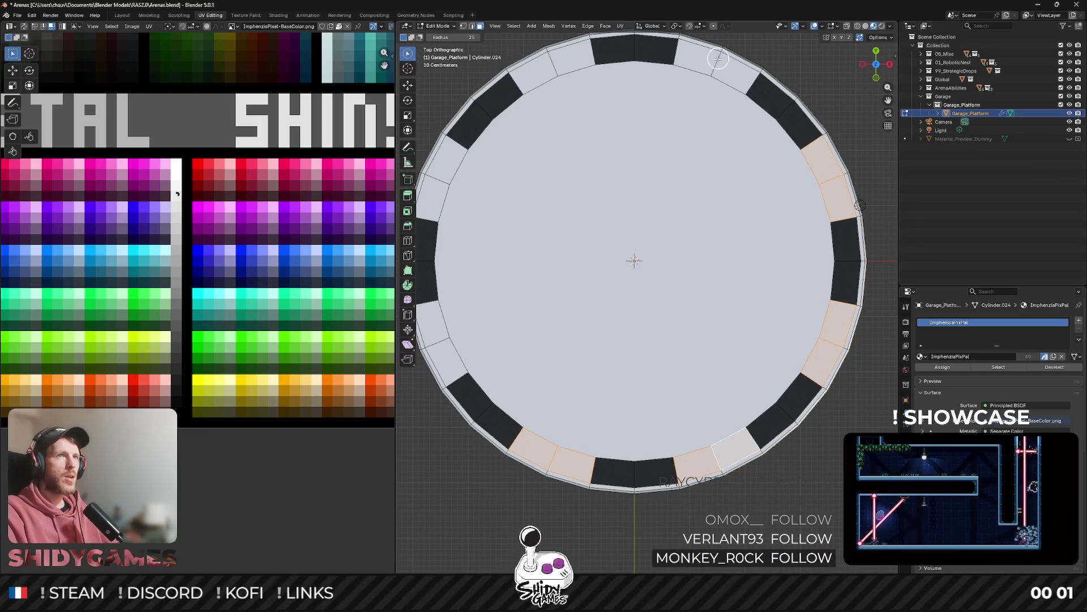
pyautogui.moveTo(708, 57); pyautogui.dragTo(731, 70)
pyautogui.moveTo(572, 54); pyautogui.dragTo(549, 67)
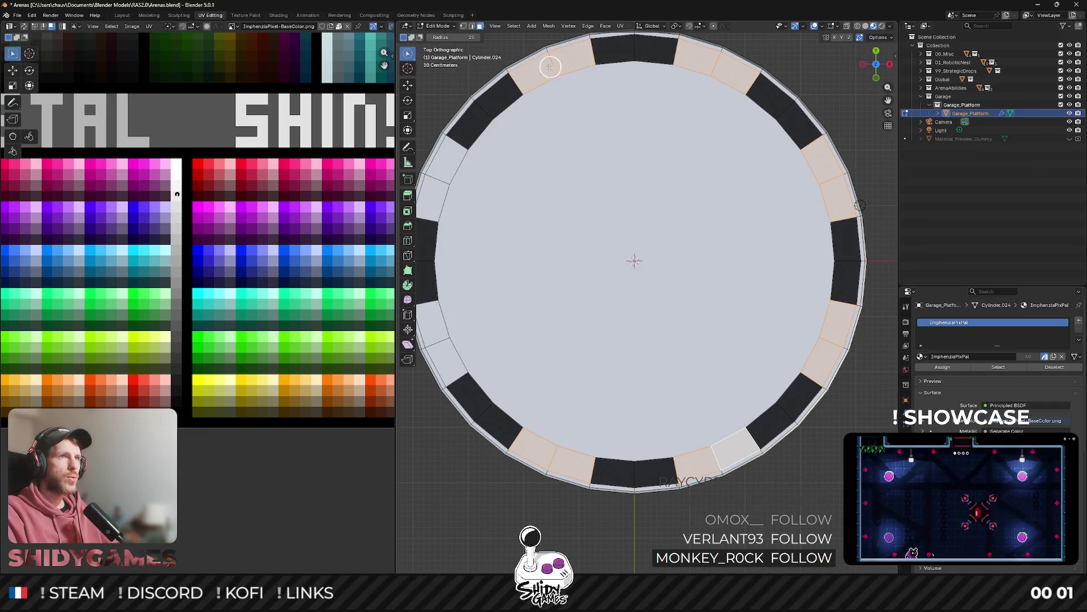
pyautogui.click(435, 189)
pyautogui.click(426, 344)
# Move the selected segments' UVs onto orange and bring up the FBX export browser.
pyautogui.scroll(-3, 249, 270)
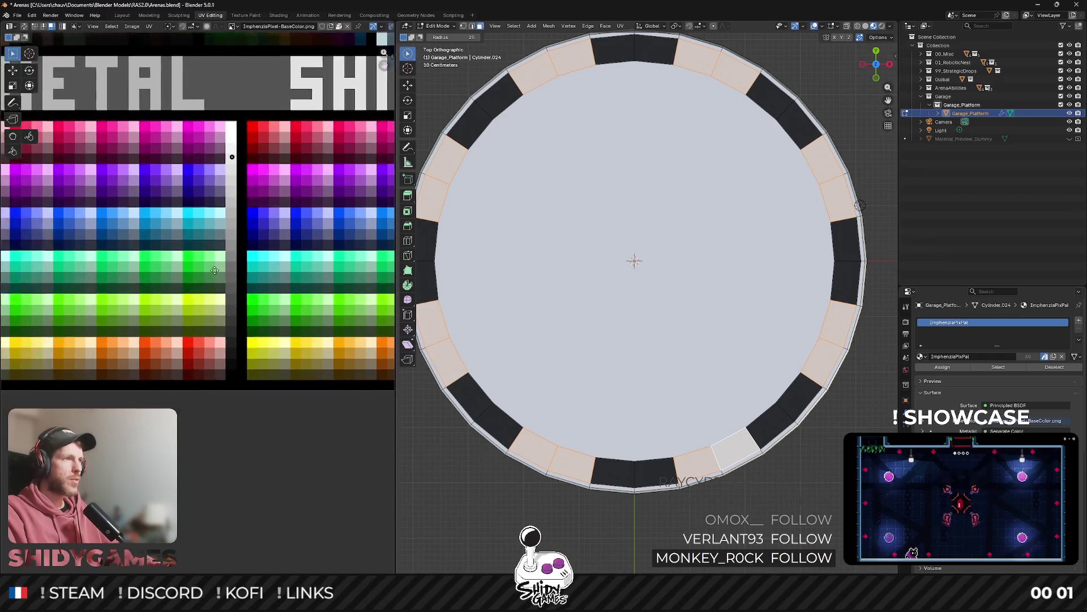
pyautogui.hscroll(3, 248, 270)
pyautogui.press('g')
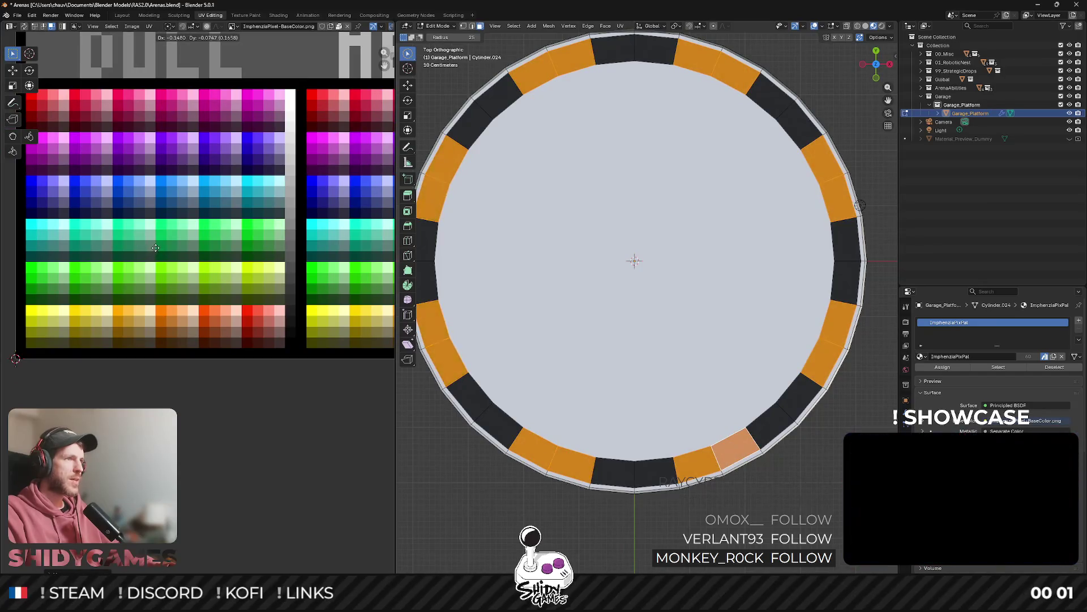
pyautogui.click(156, 255)
pyautogui.hotkey('ctrl', 'shift', 's')
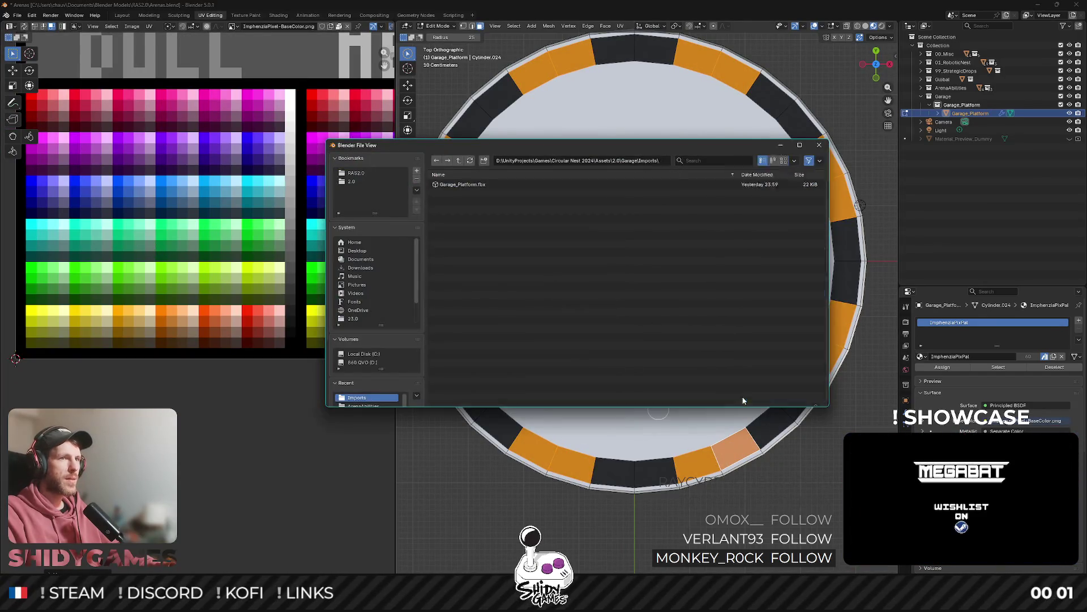
# Overwrite Garage_Platform.fbx in the Garage Imports folder and switch to Unity.
pyautogui.press('Return')
pyautogui.hotkey('alt', 'Tab')
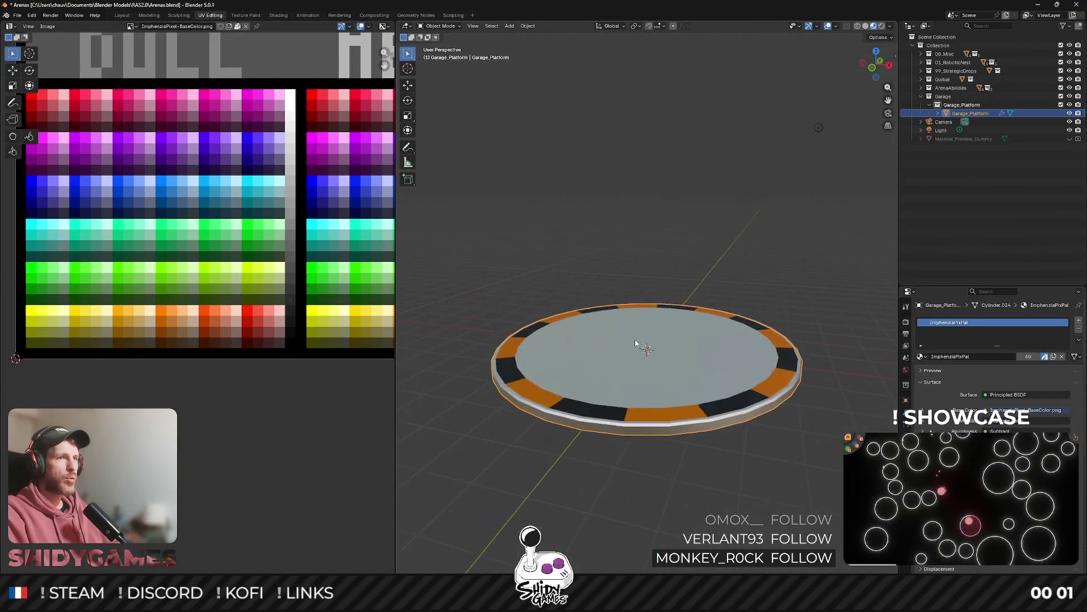
# Cancel a platform scale, then re-enter Edit Mode with all faces selected.
pyautogui.press('s')
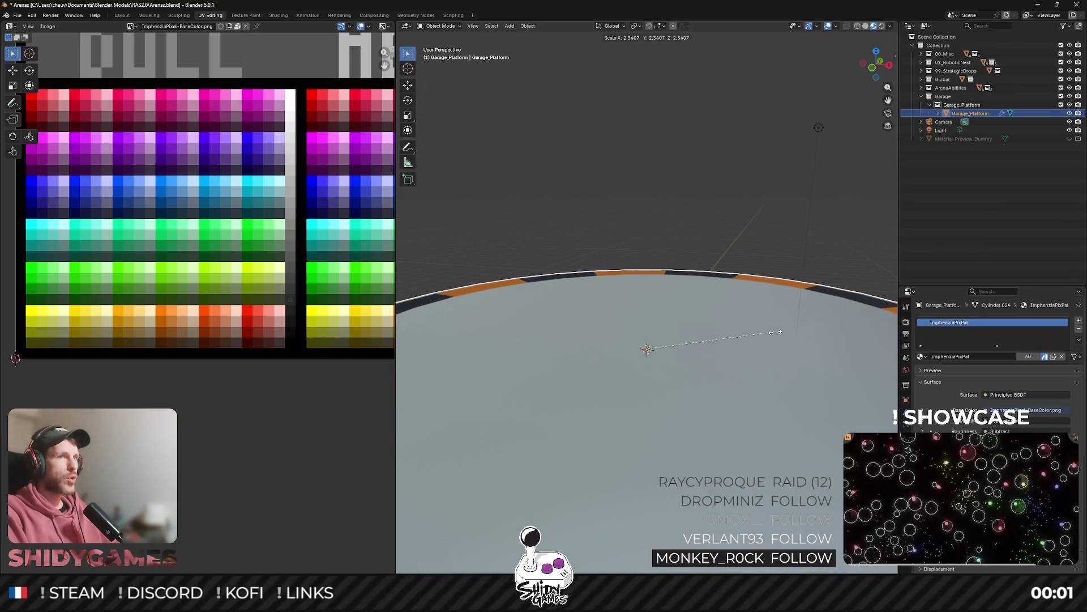
pyautogui.press('Escape')
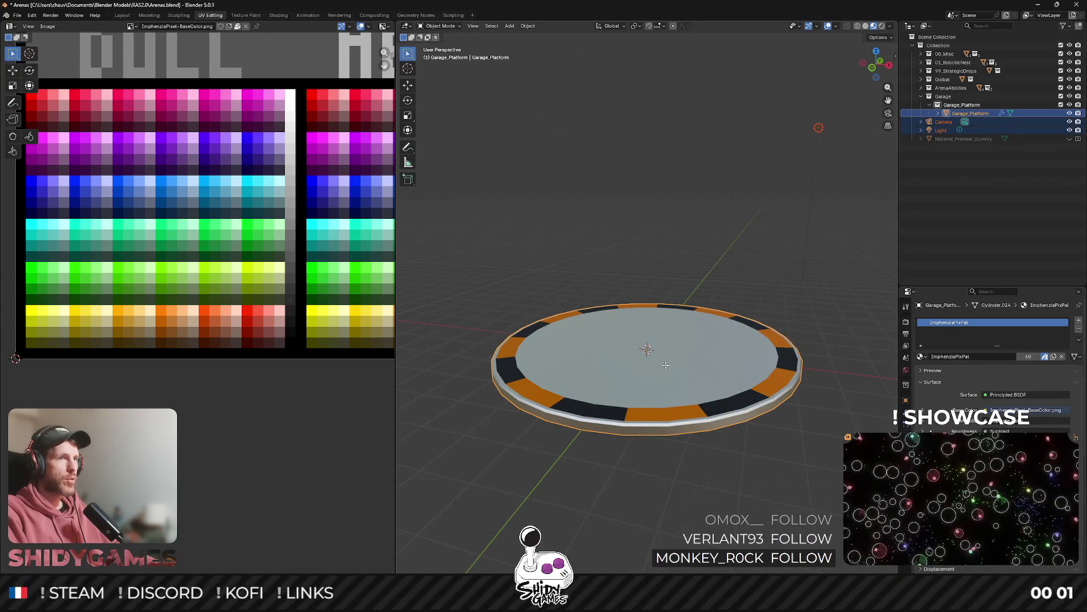
pyautogui.press('Tab')
pyautogui.press('Tab')
pyautogui.press('Tab')
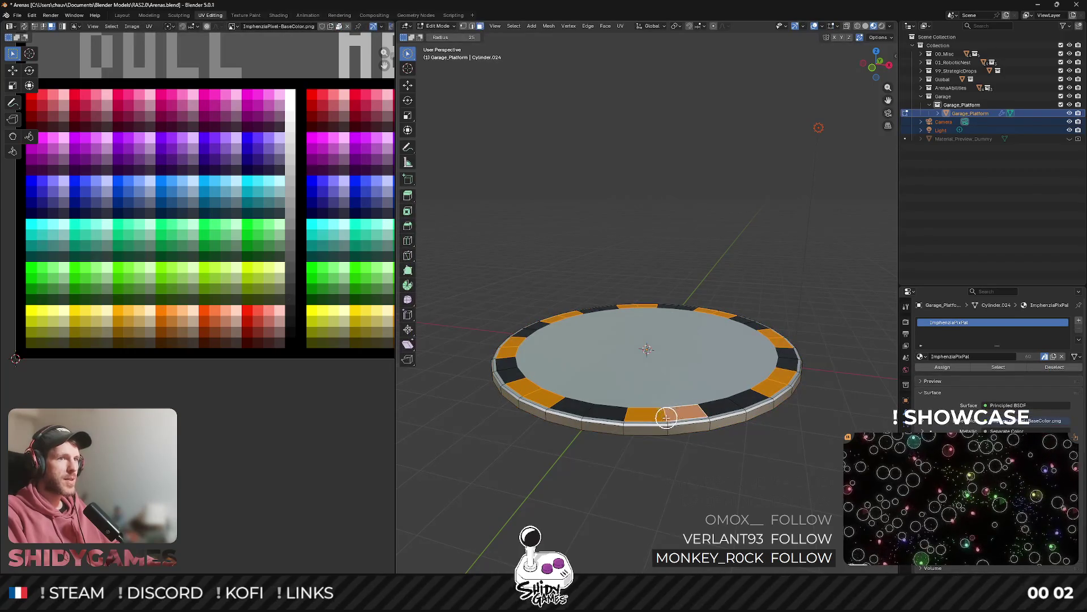
pyautogui.press('a')
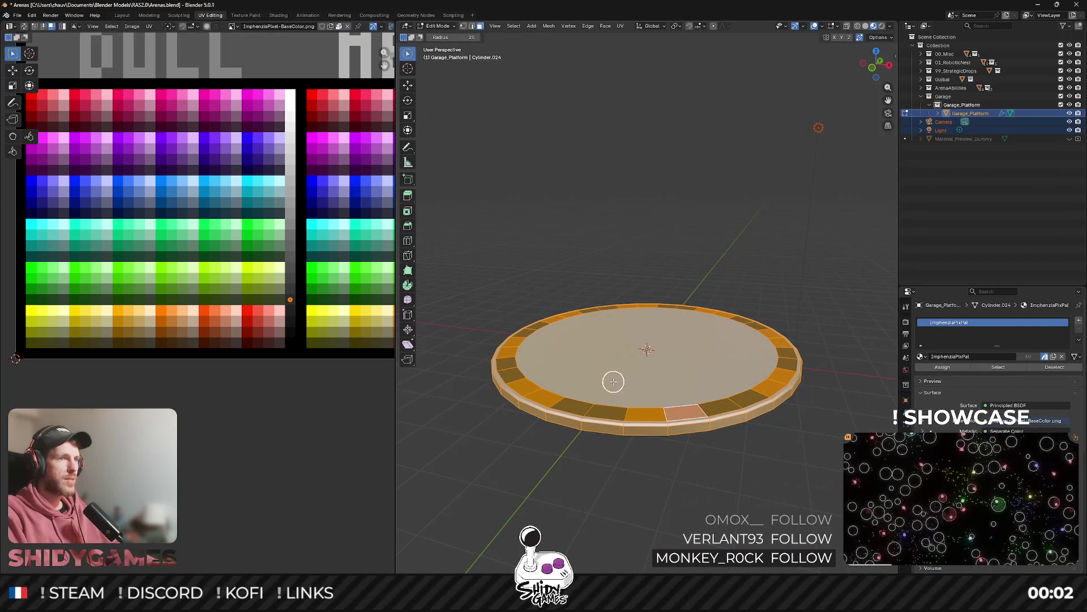
pyautogui.press('Tab')
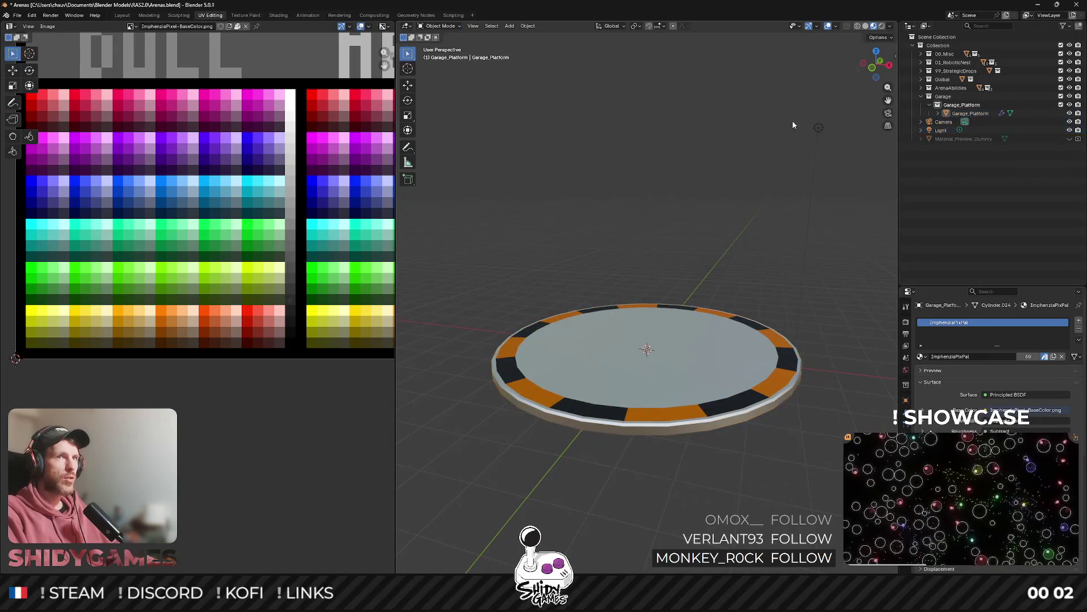
pyautogui.press('Tab')
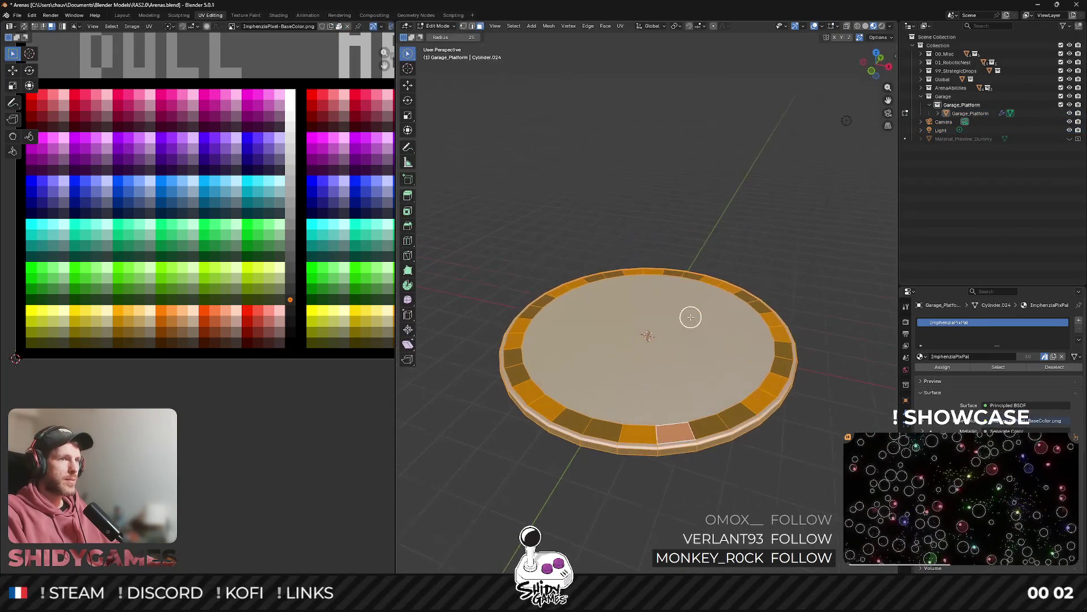
# Scale the platform mesh to 1.674, undo it, and return to Object Mode.
pyautogui.press('s')
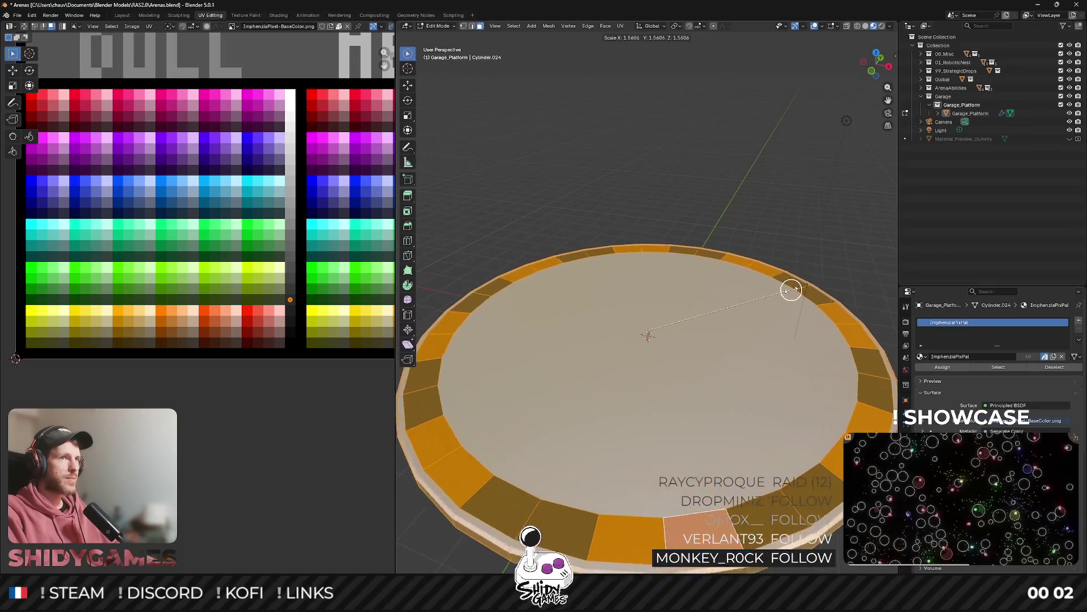
pyautogui.click(800, 287)
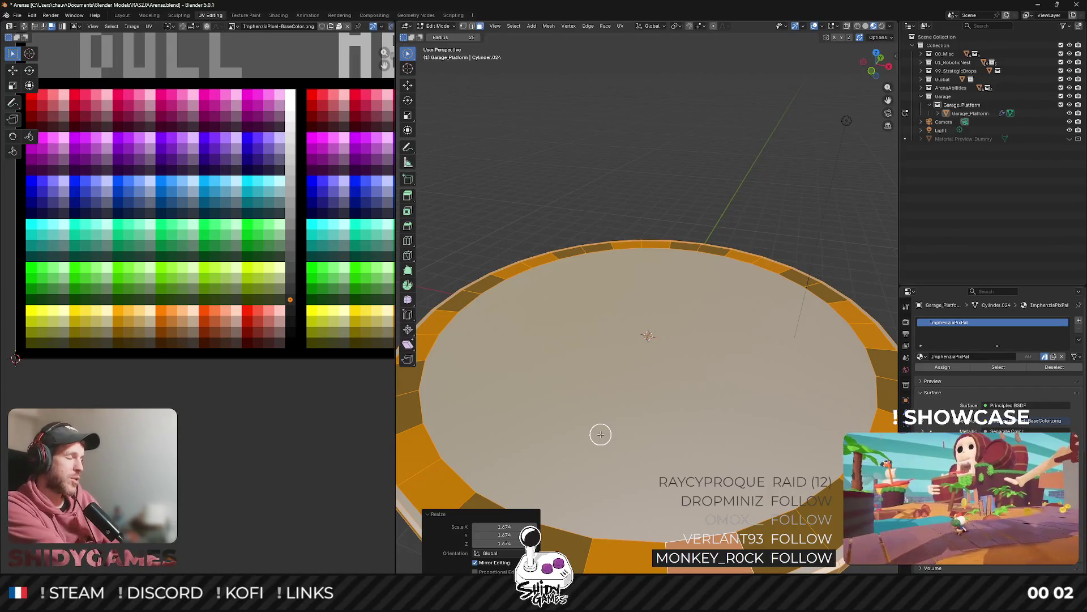
pyautogui.hotkey('ctrl', 'z')
pyautogui.press('Tab')
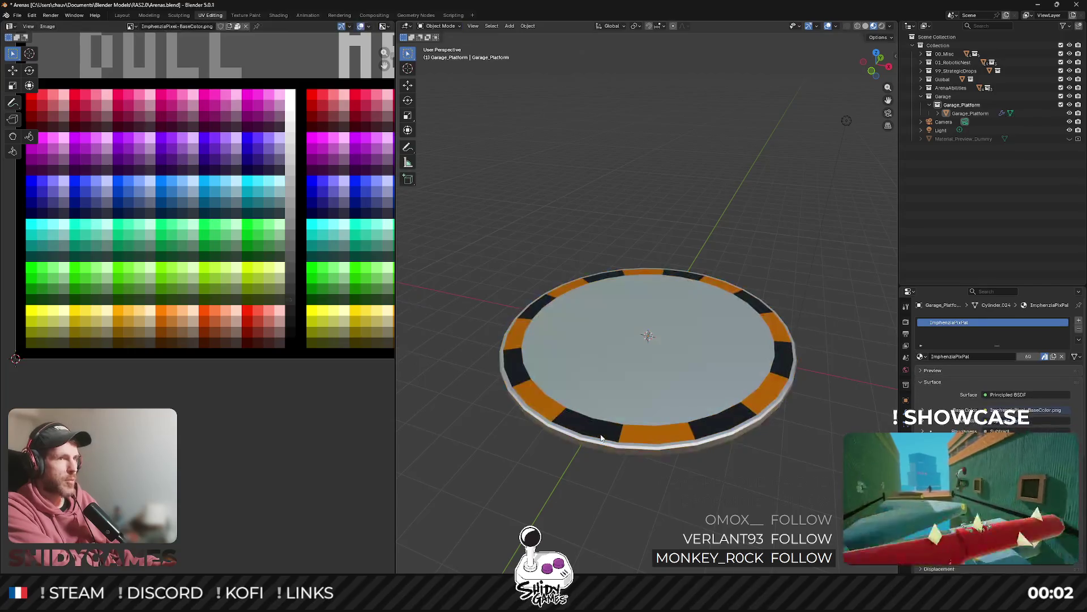
# Re-enter Edit Mode, switch to box selection, and orbit to an oblique view of the platform.
pyautogui.press('Tab')
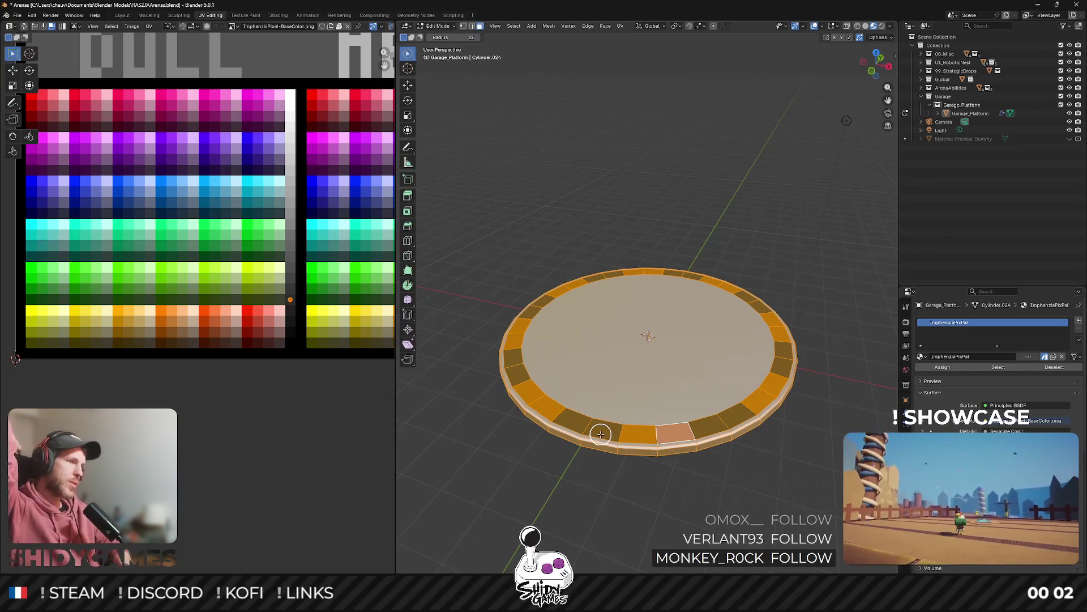
pyautogui.scroll(-4, 203, 300)
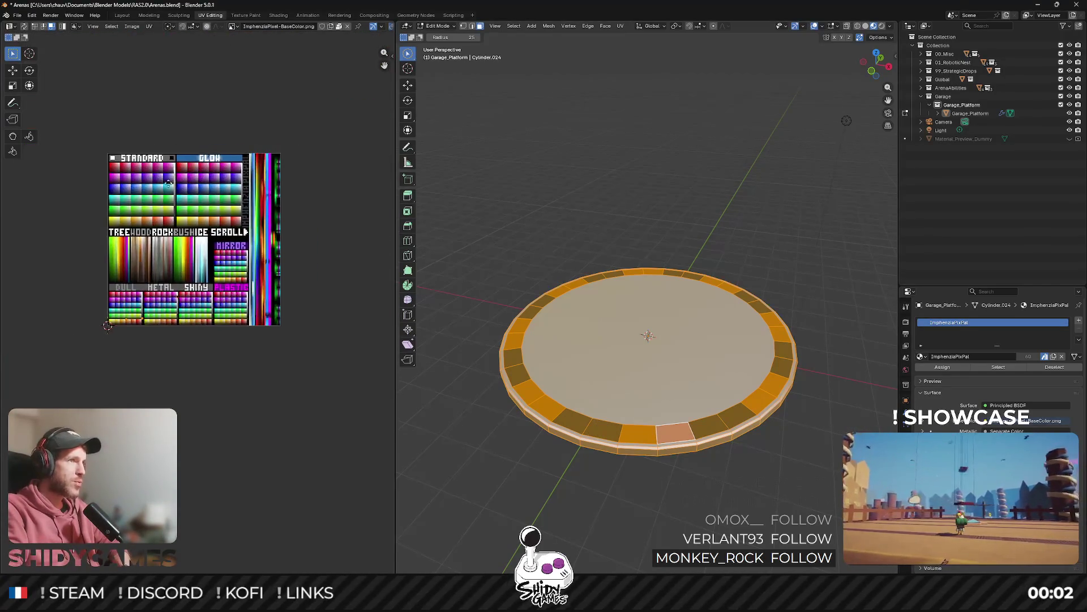
pyautogui.scroll(5, 202, 300)
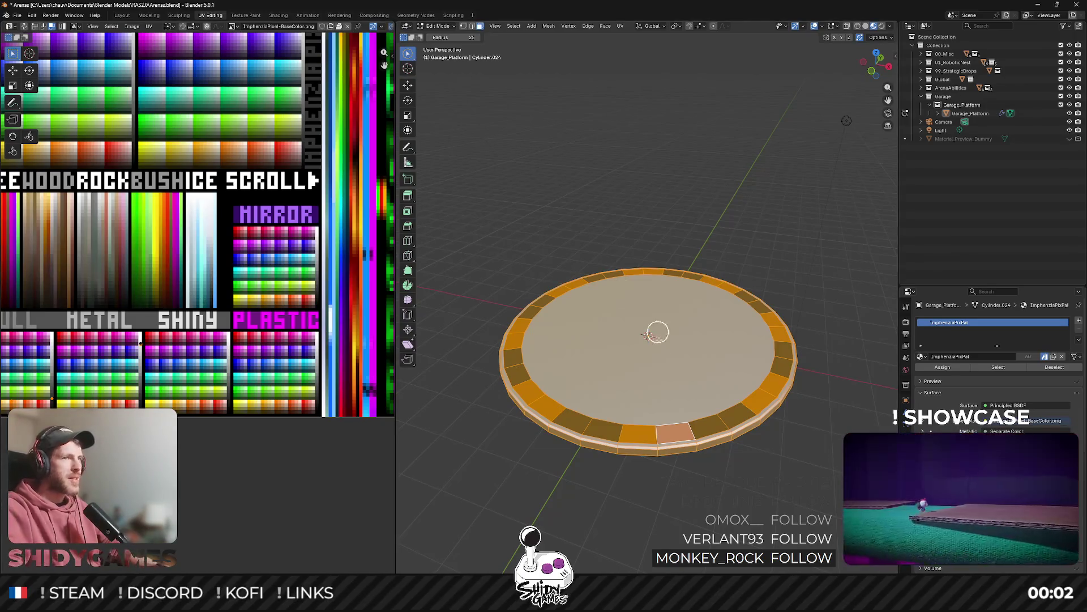
pyautogui.moveTo(642, 378)
pyautogui.mouseDown()
pyautogui.moveTo(641, 388)
pyautogui.moveTo(651, 371)
pyautogui.mouseUp()
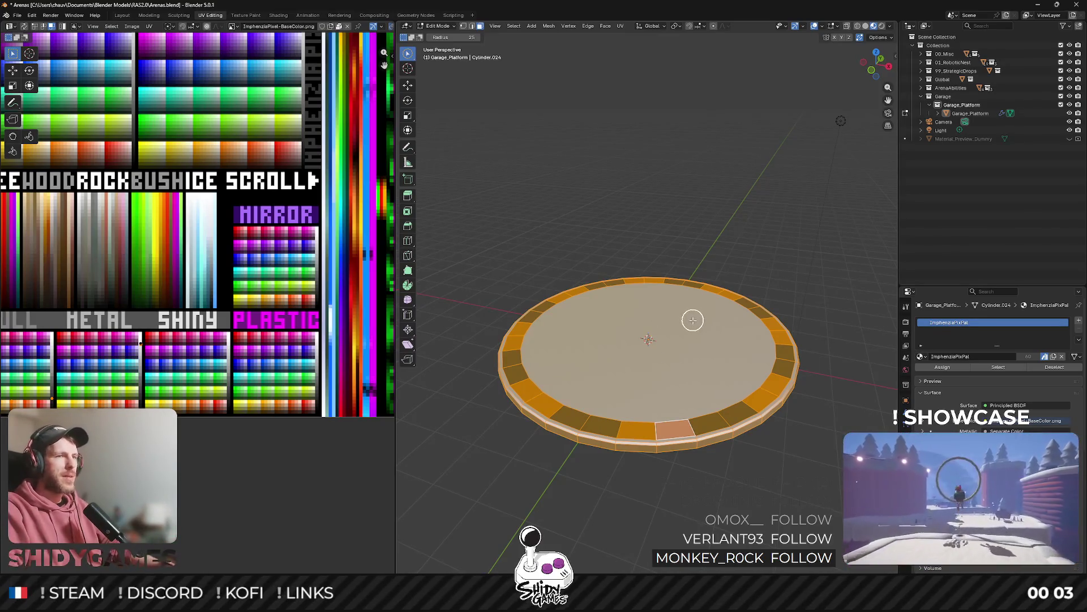
pyautogui.moveTo(698, 319)
pyautogui.mouseDown()
pyautogui.moveTo(665, 372)
pyautogui.moveTo(682, 342)
pyautogui.moveTo(675, 396)
pyautogui.mouseUp()
pyautogui.press('Tab')
pyautogui.press('Tab')
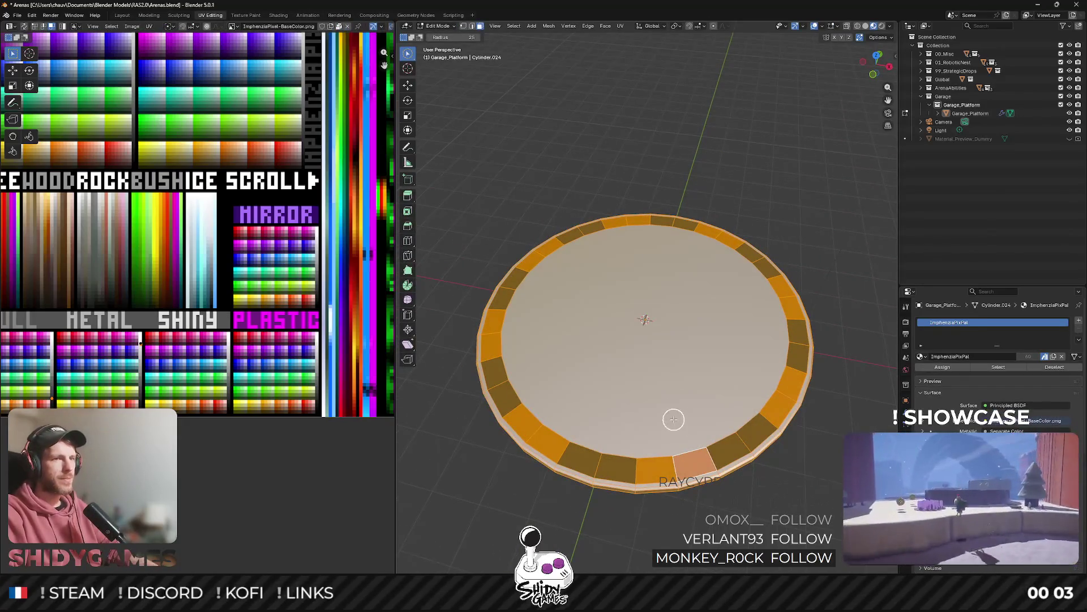
pyautogui.moveTo(411, 57); pyautogui.dragTo(444, 71)
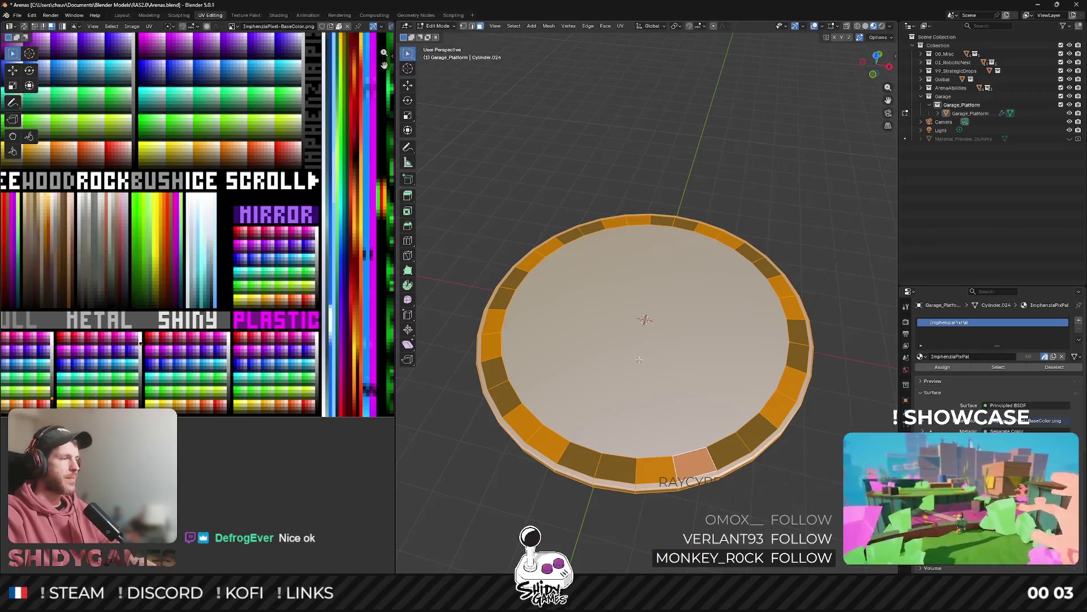
pyautogui.moveTo(689, 408); pyautogui.dragTo(680, 439)
pyautogui.moveTo(729, 367); pyautogui.dragTo(728, 344)
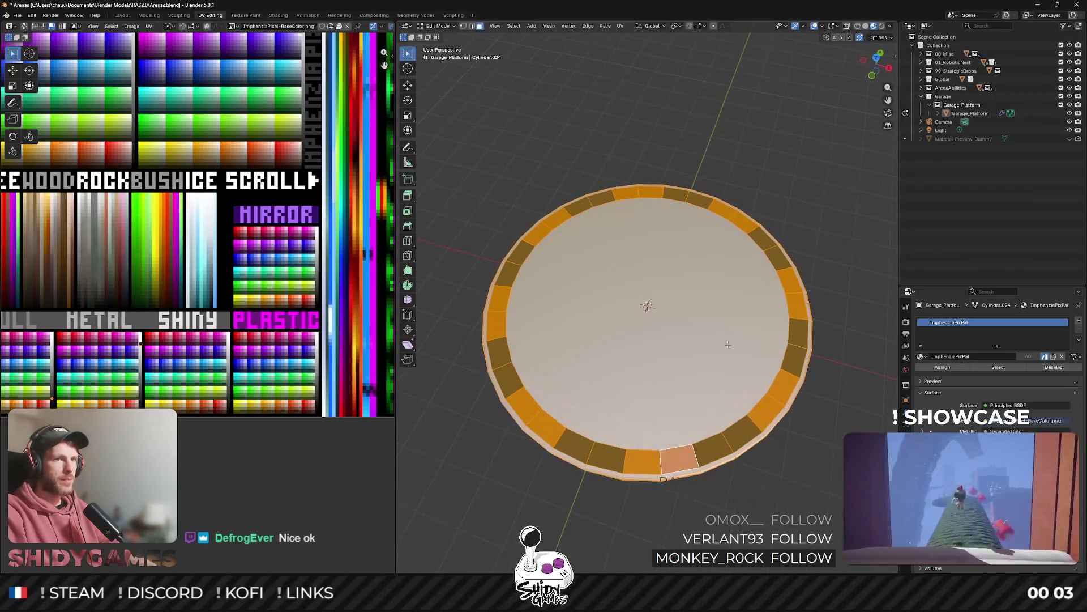
pyautogui.scroll(4, 742, 237)
pyautogui.scroll(-2, 736, 226)
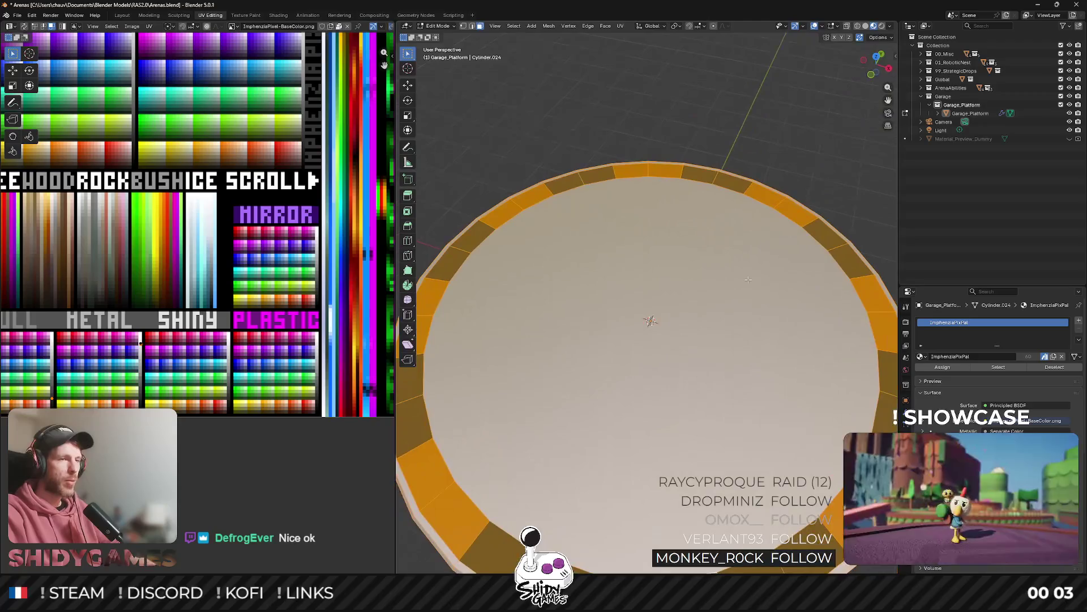
pyautogui.scroll(2, 736, 222)
pyautogui.scroll(-2, 735, 222)
pyautogui.moveTo(735, 222); pyautogui.dragTo(816, 130)
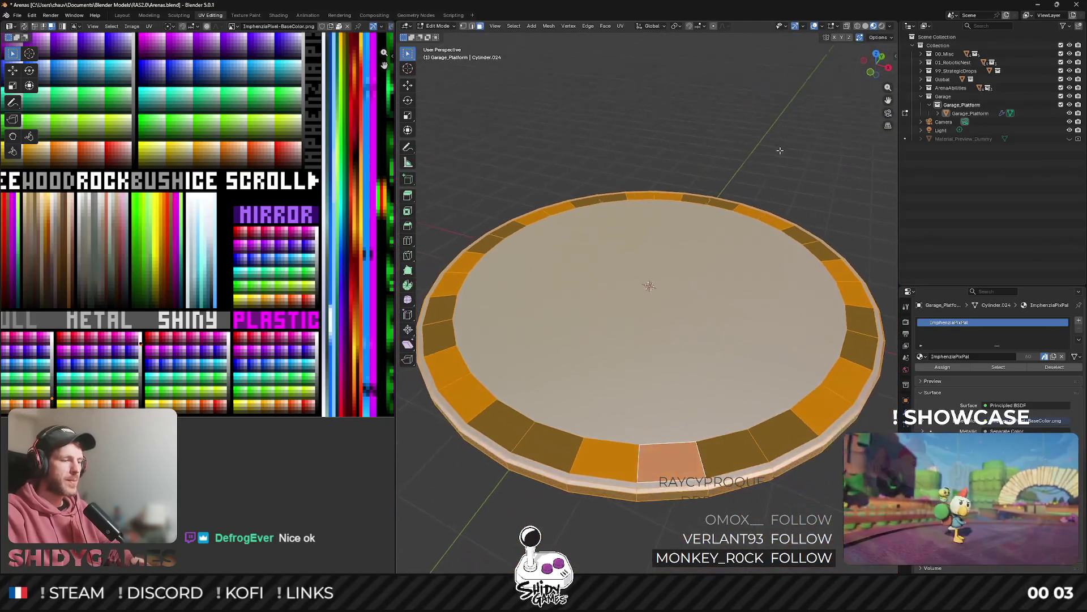
# Inset the selected top faces and select a single front rim segment.
pyautogui.press('i')
pyautogui.click(822, 124)
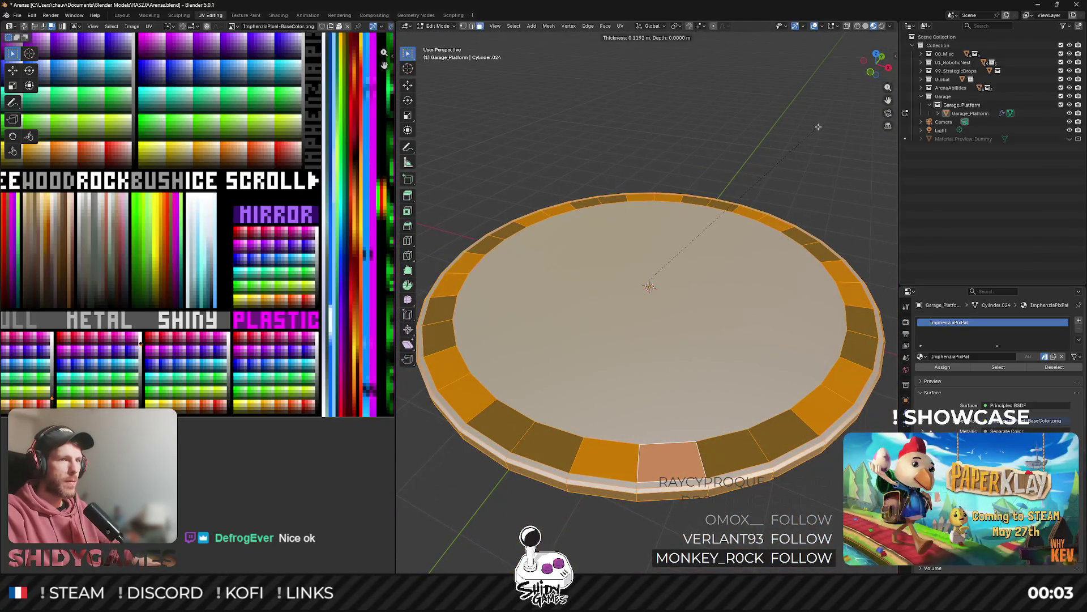
pyautogui.keyDown('shift'); pyautogui.click(704, 453); pyautogui.keyUp('shift')
# Inset the selected rim faces wider and adjust their offset with shrink/fatten.
pyautogui.press('i')
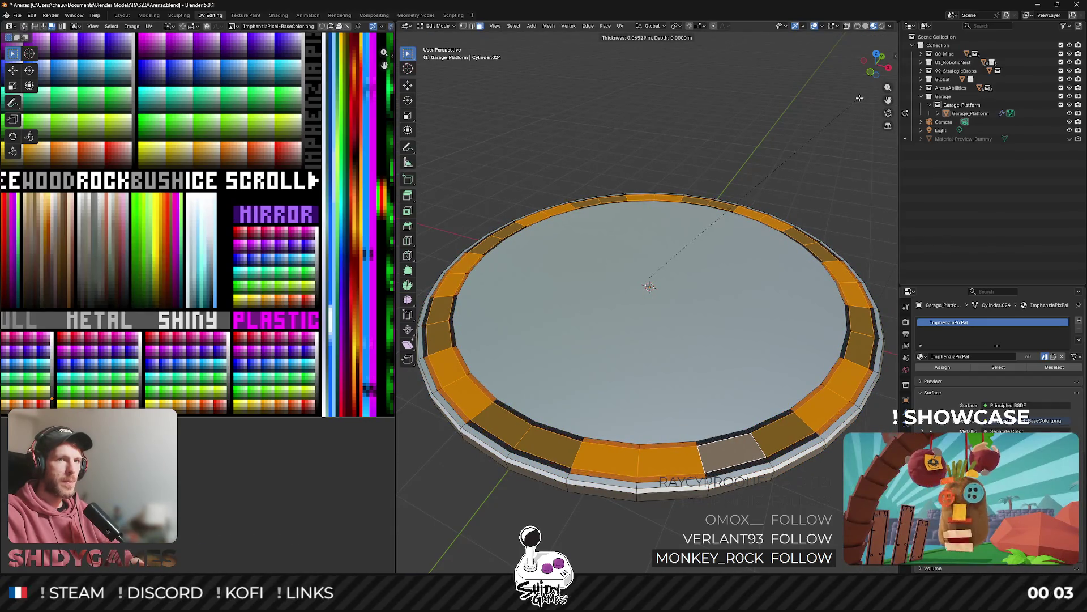
pyautogui.click(724, 235)
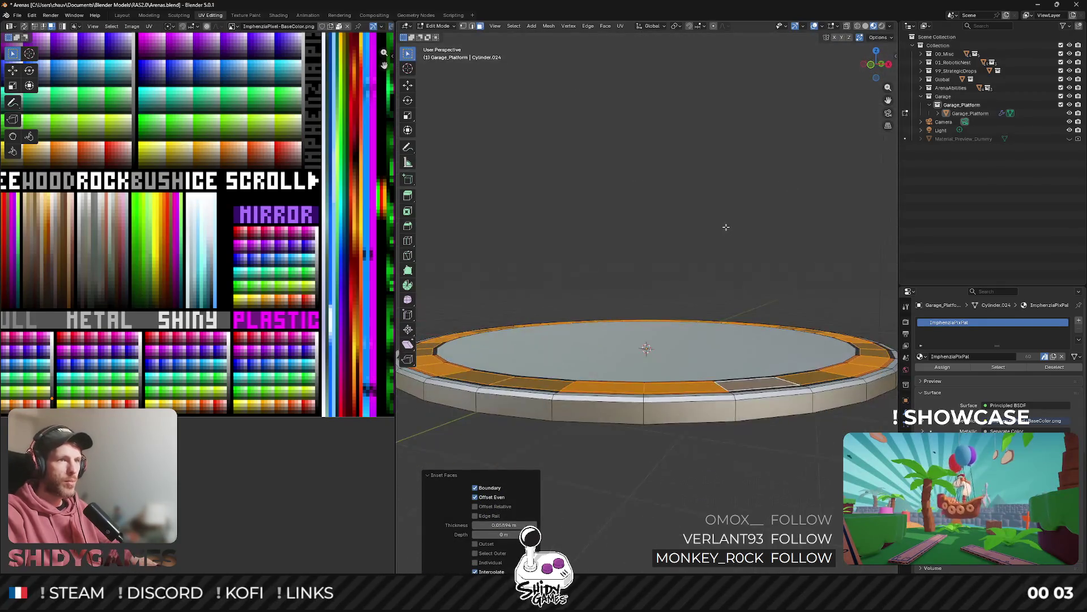
pyautogui.hotkey('alt', 's')
pyautogui.click(726, 225)
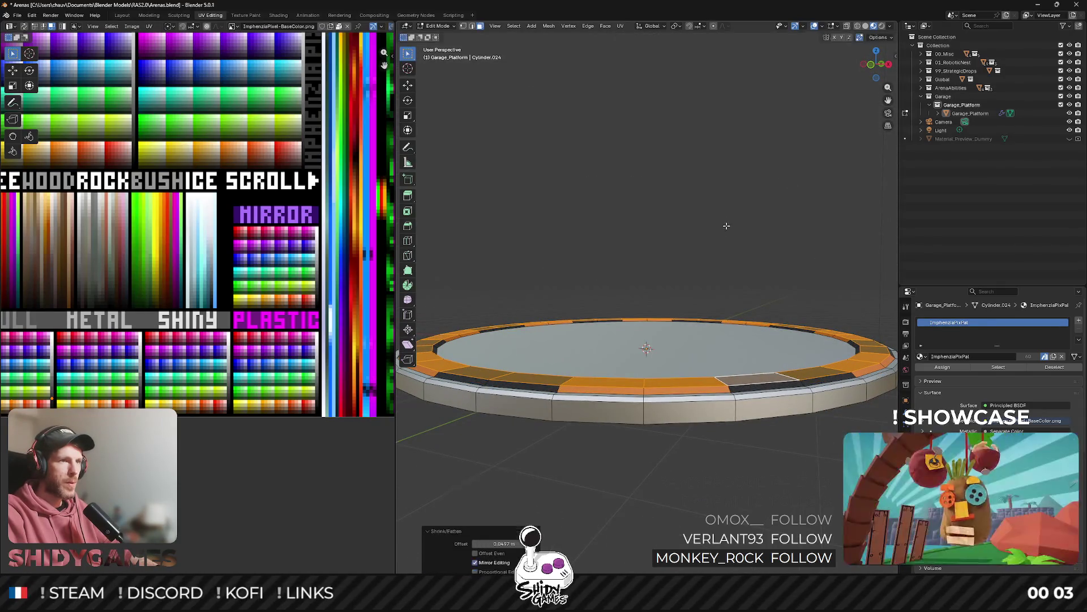
# Export the whole platform in Object Mode as Garage_Platform.fbx and switch to Unity.
pyautogui.press('Tab')
pyautogui.moveTo(719, 243); pyautogui.dragTo(708, 336)
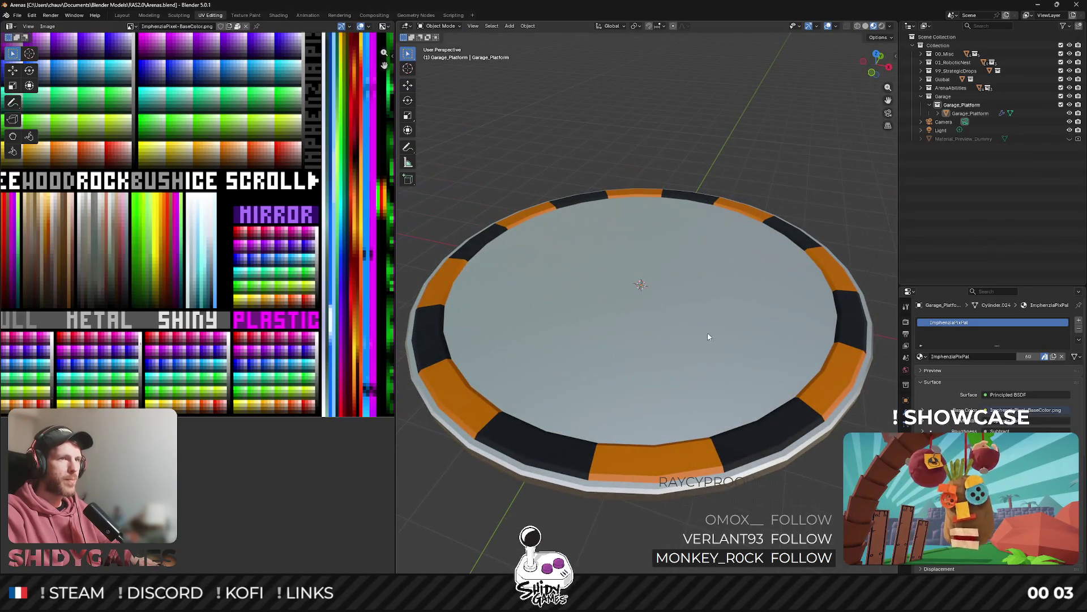
pyautogui.click(711, 380)
pyautogui.hotkey('shift', 'r')
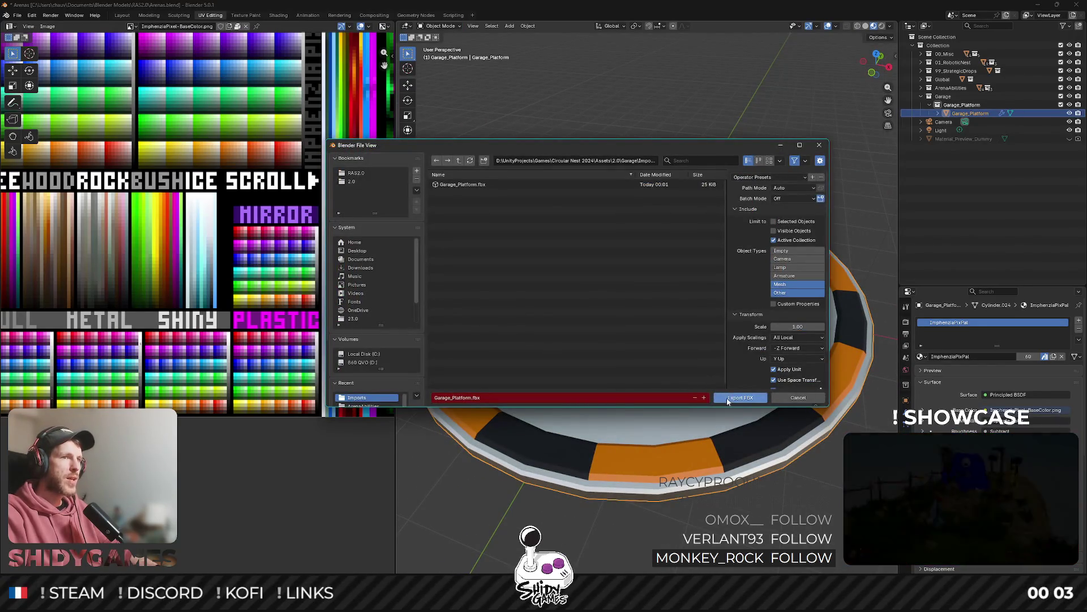
pyautogui.click(737, 397)
pyautogui.hotkey('alt', 'Tab')
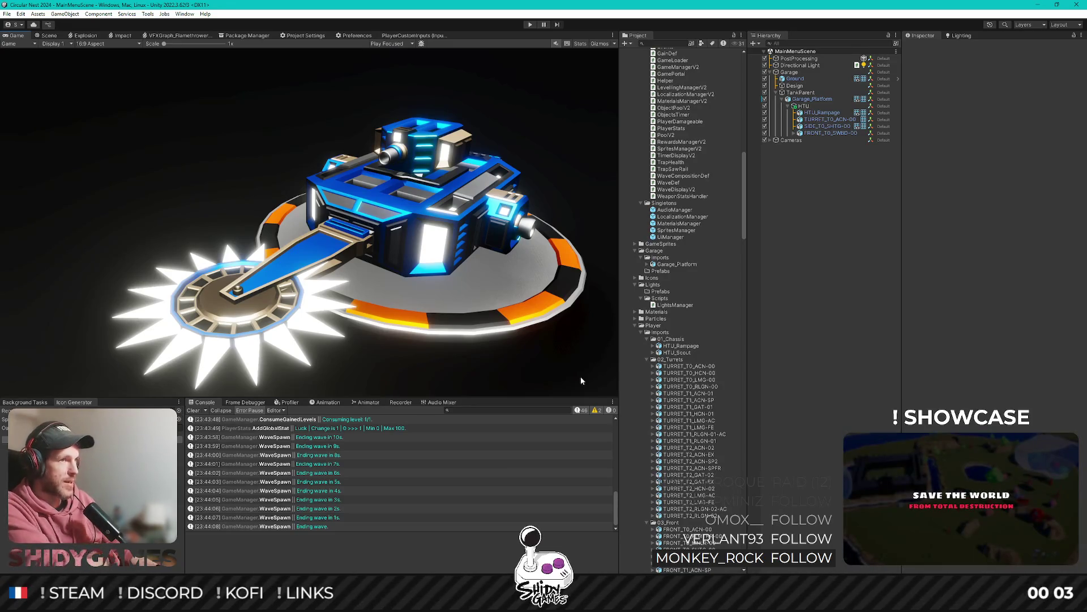
# Raise Garage_Platform's Y position, undo it, and set its Rotation Y to 0.
pyautogui.click(812, 99)
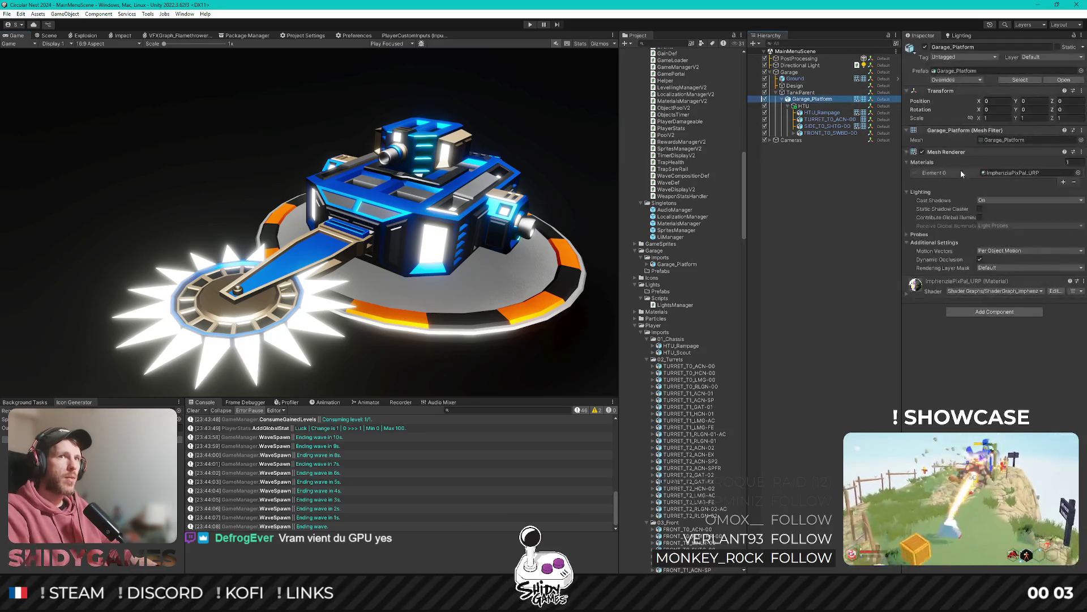
pyautogui.moveTo(1016, 104)
pyautogui.mouseDown()
pyautogui.moveTo(1076, 110)
pyautogui.moveTo(38, 113)
pyautogui.moveTo(1070, 112)
pyautogui.moveTo(117, 156)
pyautogui.moveTo(963, 153)
pyautogui.moveTo(57, 159)
pyautogui.moveTo(1003, 163)
pyautogui.moveTo(22, 159)
pyautogui.moveTo(1020, 153)
pyautogui.moveTo(688, 130)
pyautogui.moveTo(890, 136)
pyautogui.mouseUp()
pyautogui.hotkey('ctrl', 'z')
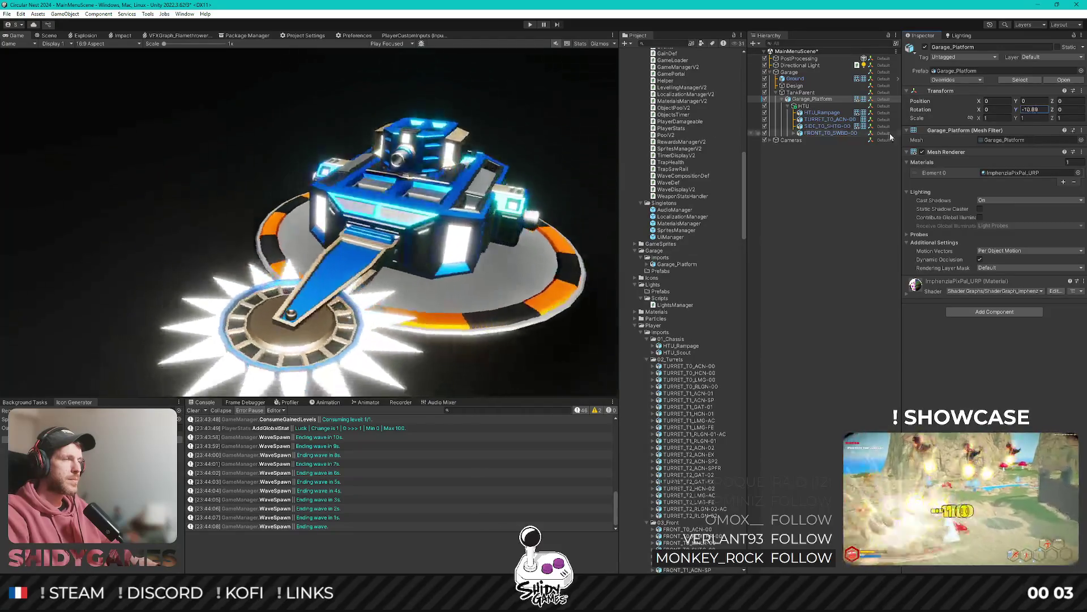
pyautogui.write('0')
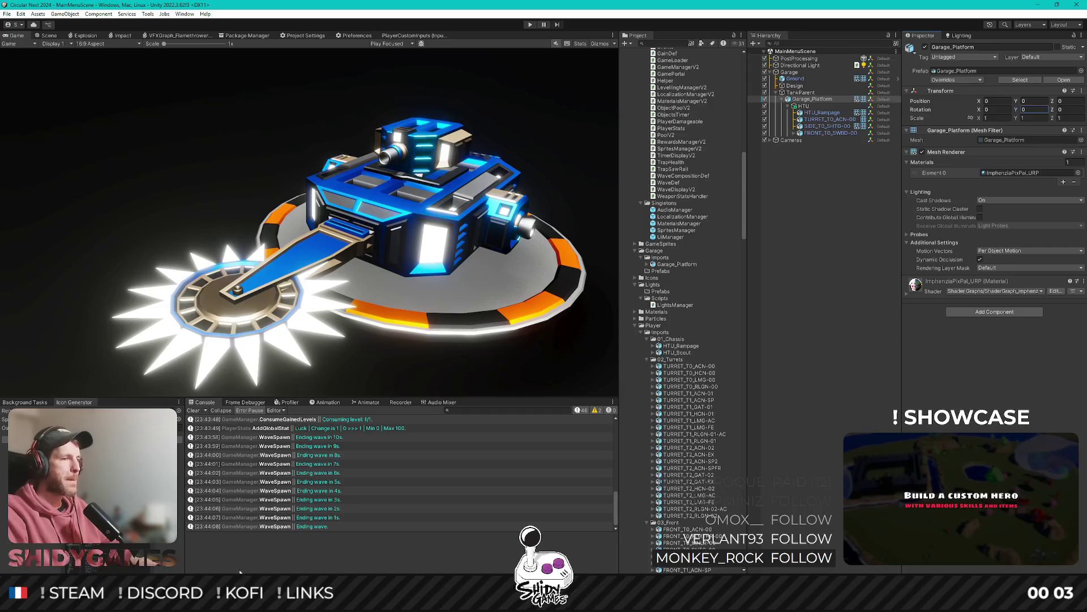
# In Edit Mode, move the rim UVs across the palette, trying a yellow-green and then an orange swatch.
pyautogui.hotkey('alt', 'Tab')
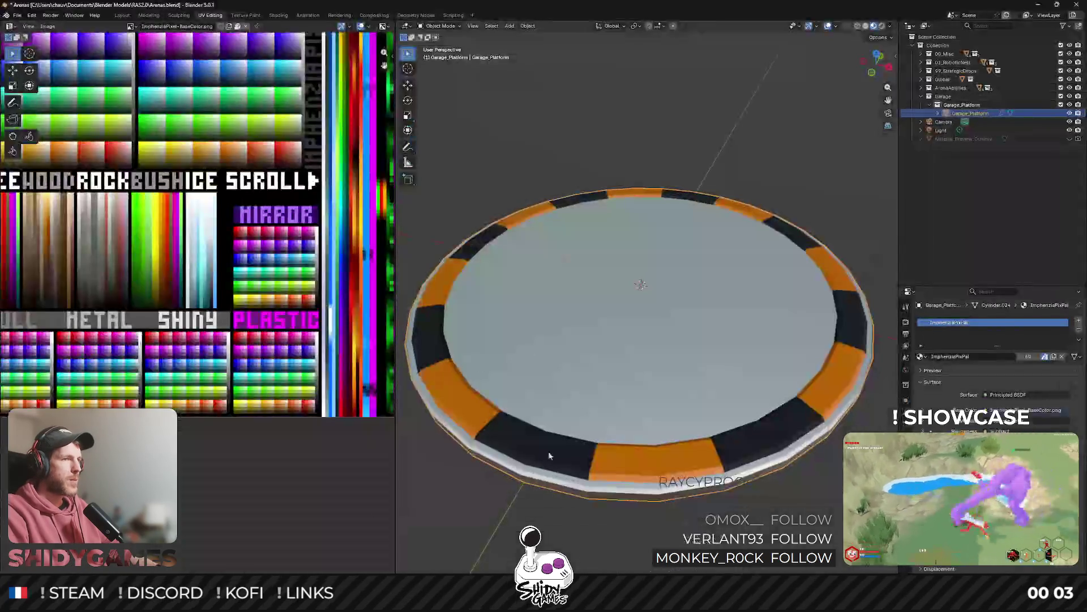
pyautogui.press('Tab')
pyautogui.scroll(-2, 226, 227)
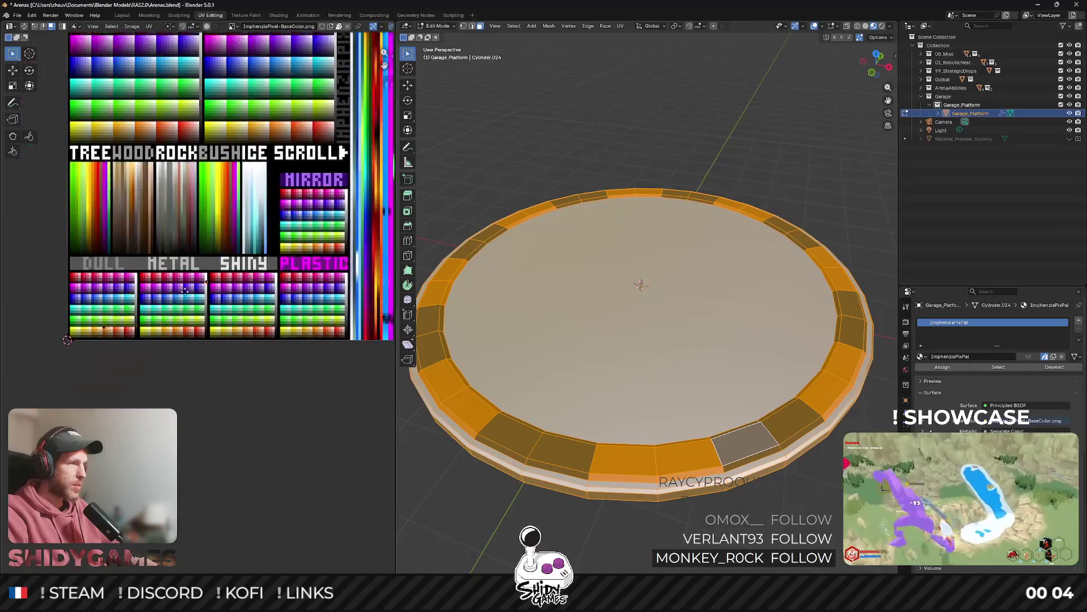
pyautogui.scroll(2, 120, 305)
pyautogui.press('g')
pyautogui.click(255, 334)
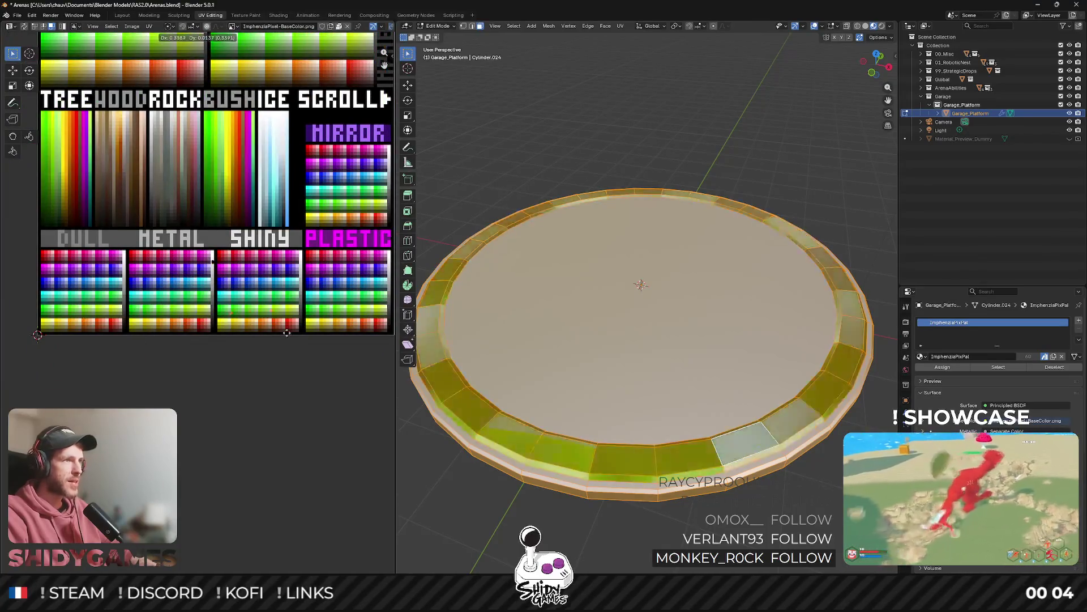
pyautogui.scroll(2, 161, 301)
pyautogui.press('g')
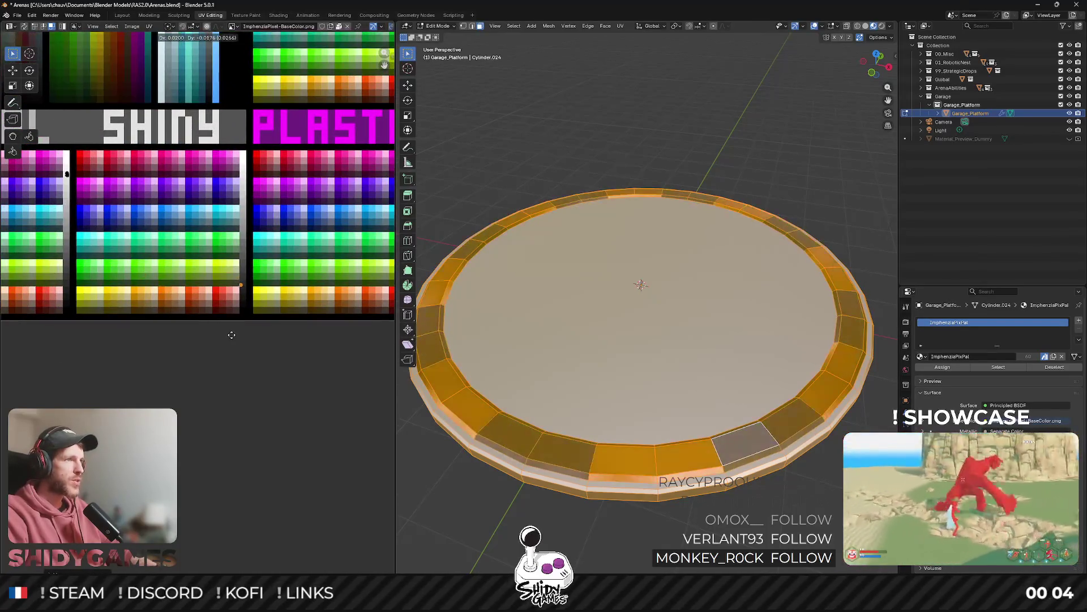
pyautogui.scroll(3, 230, 331)
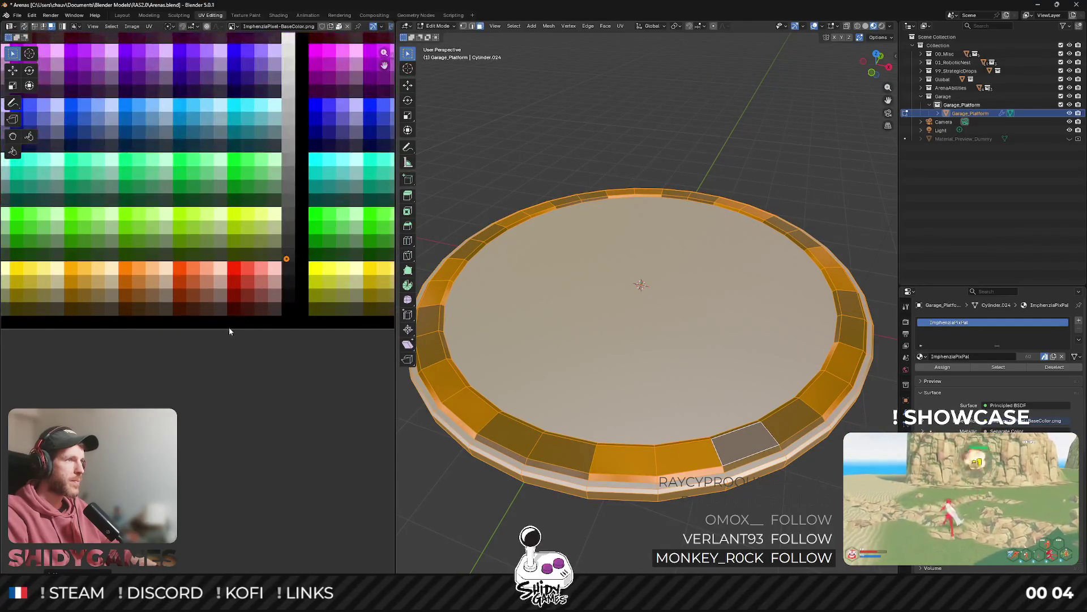
# Return to Object Mode, export the updated platform as FBX and view it in Unity.
pyautogui.press('Tab')
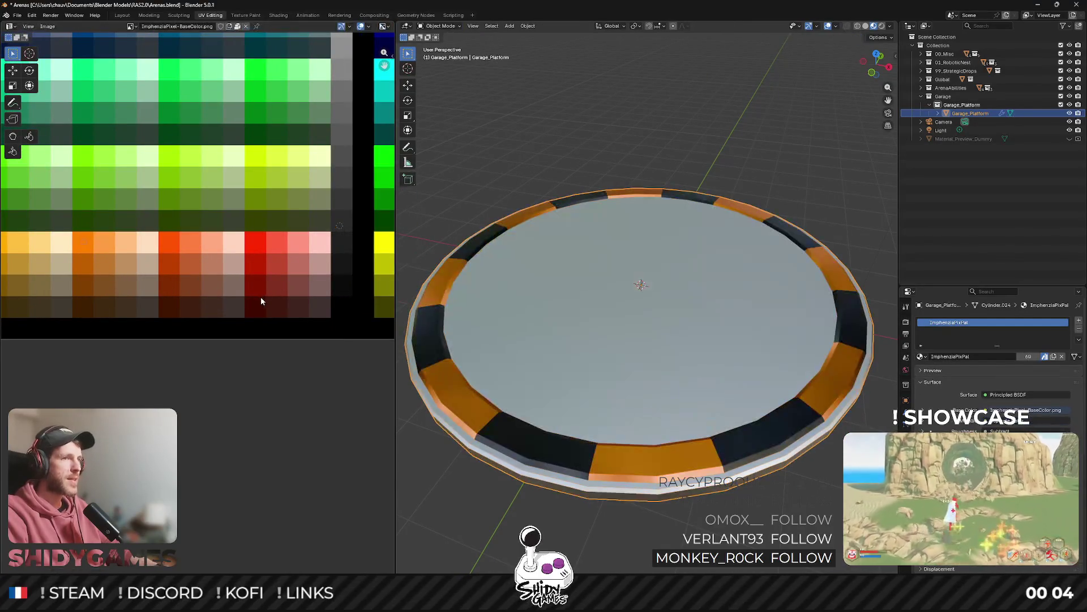
pyautogui.hotkey('ctrl', 's')
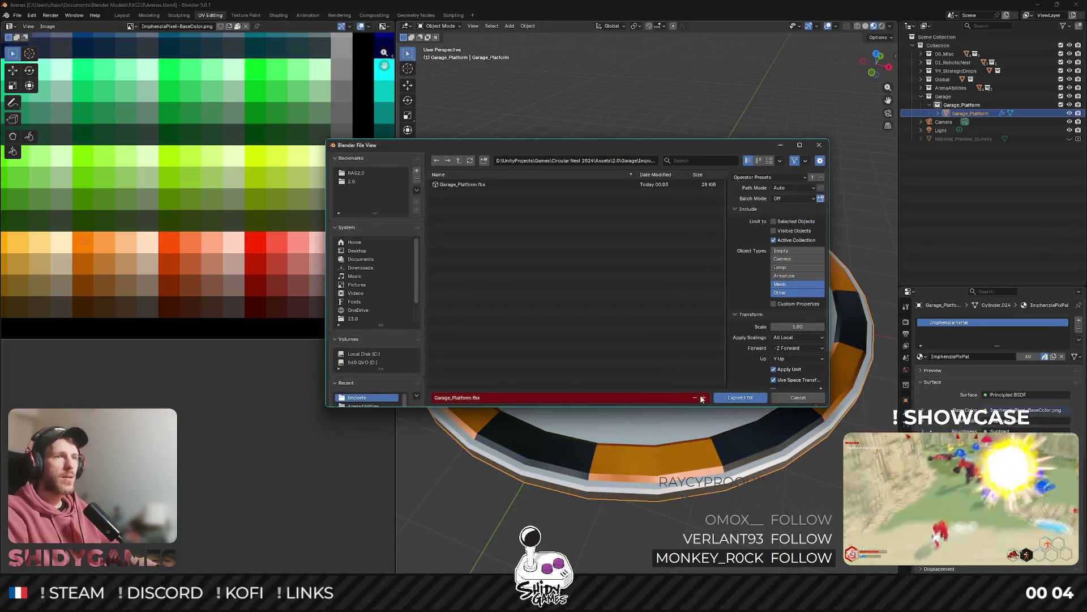
pyautogui.click(720, 396)
pyautogui.hotkey('alt', 'Tab')
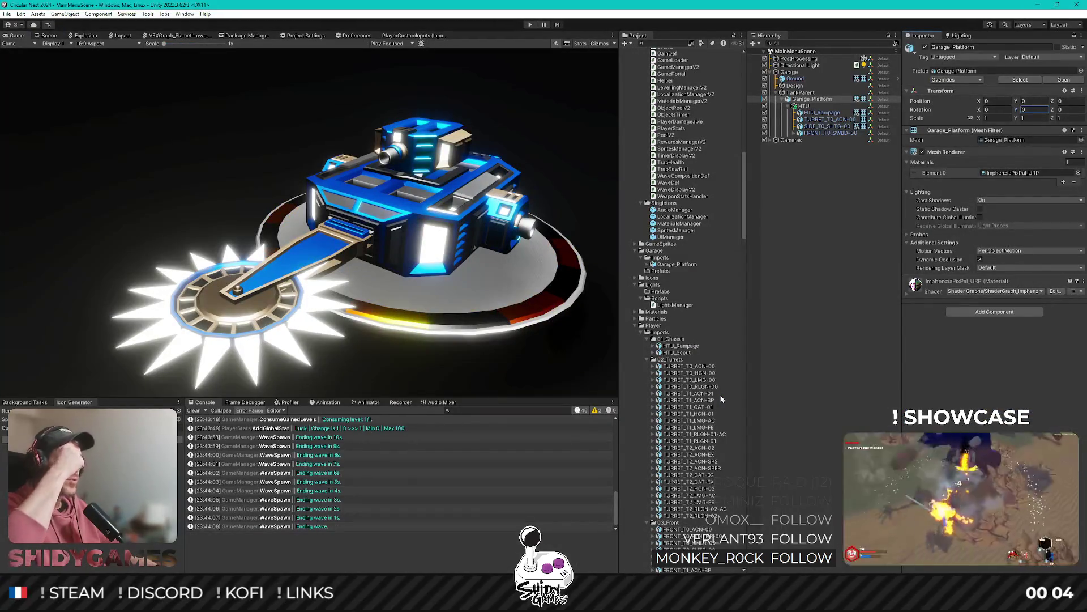
# Back in Edit Mode, move the rim UVs off the yellow-green swatch onto the yellow palette colour.
pyautogui.hotkey('alt', 'Tab')
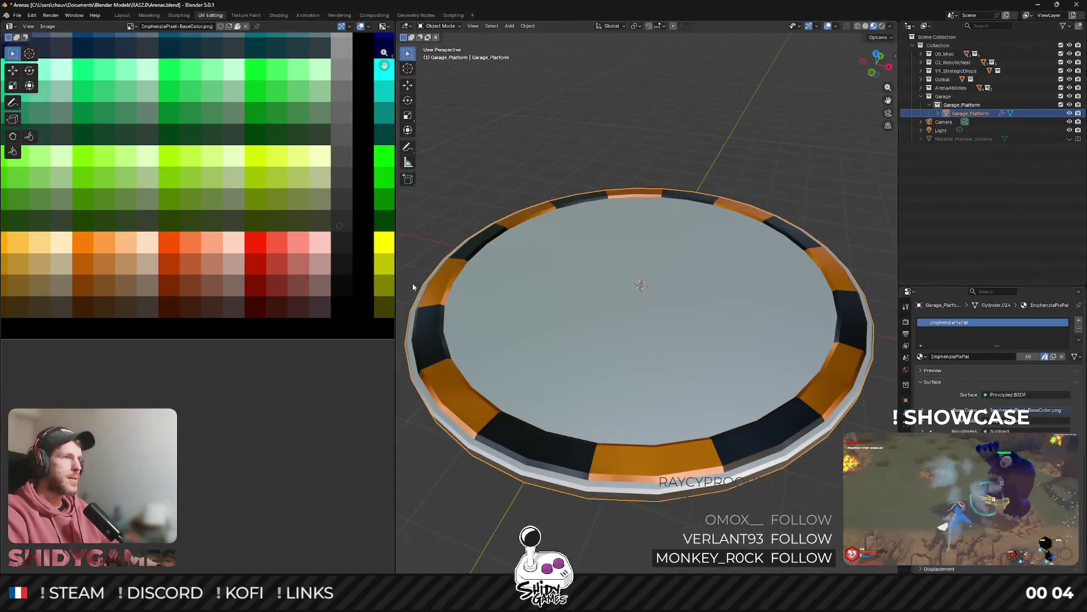
pyautogui.press('Tab')
pyautogui.scroll(-5, 240, 257)
pyautogui.scroll(2, 239, 256)
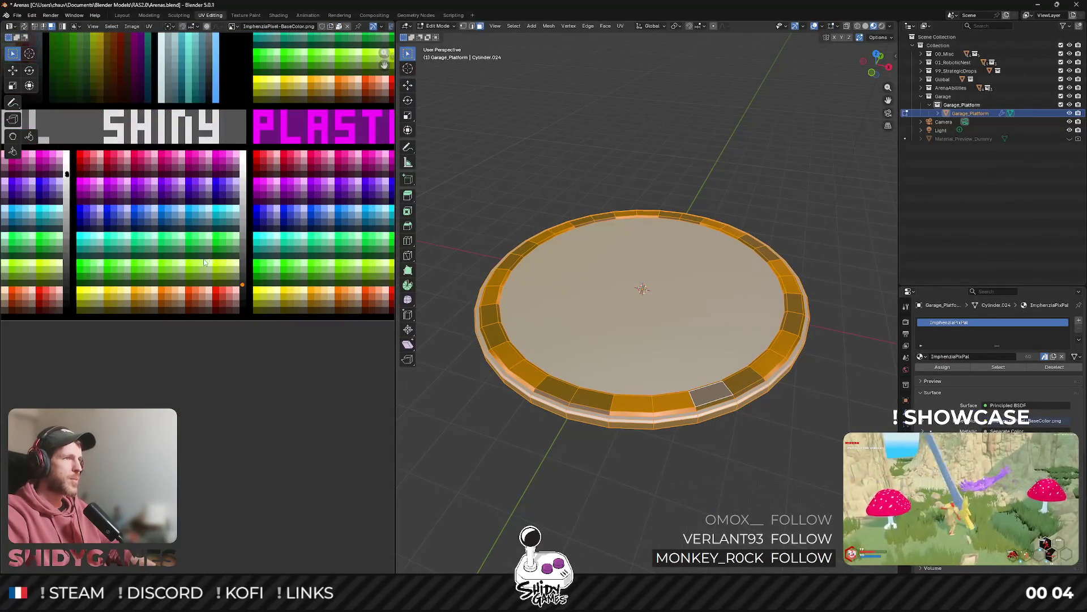
pyautogui.press('g')
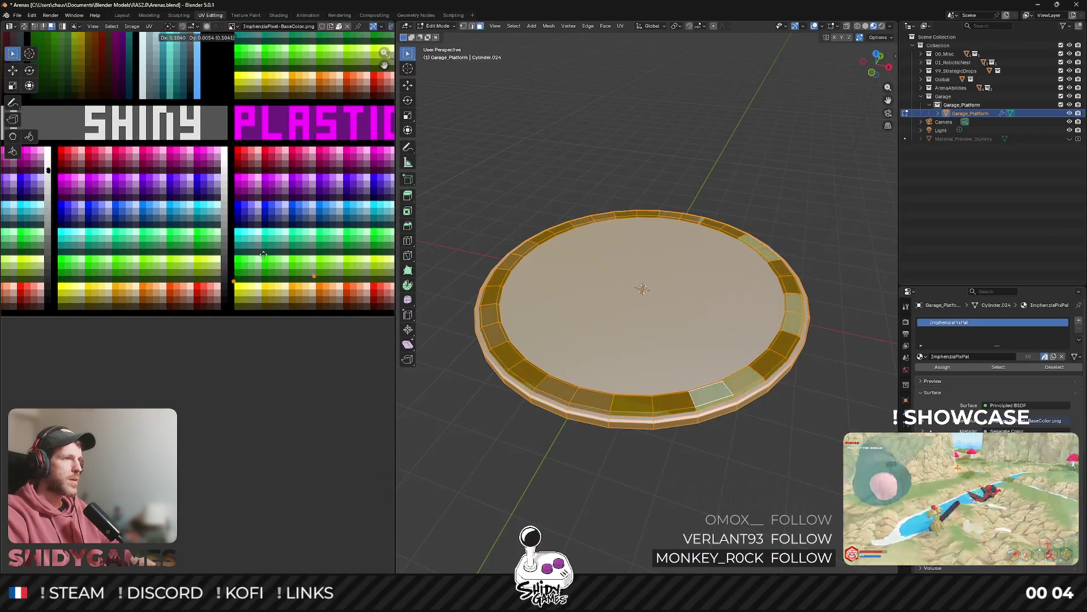
pyautogui.click(110, 251)
pyautogui.press('g')
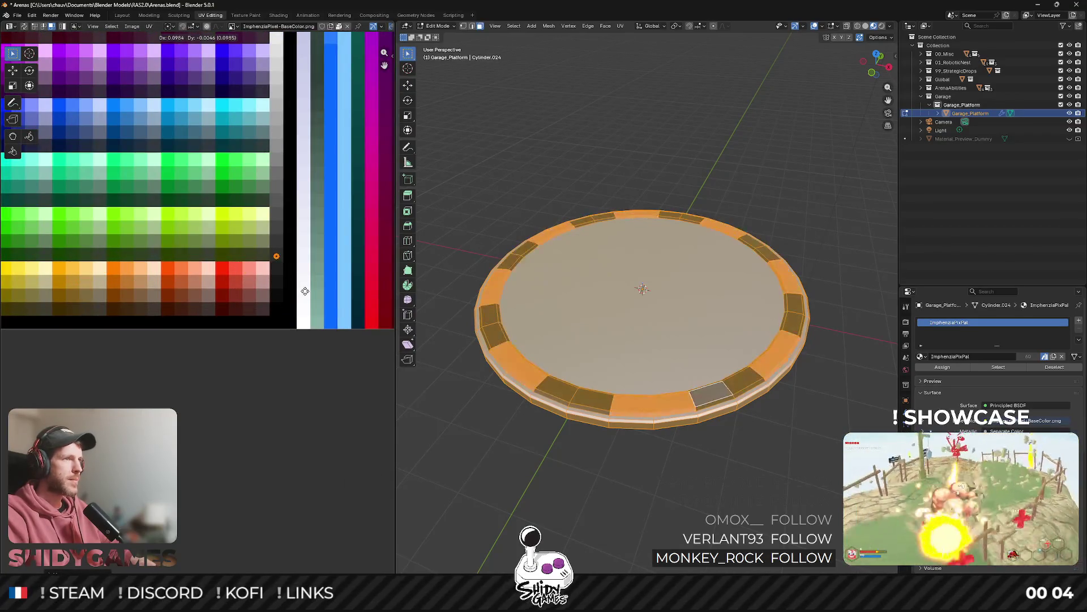
pyautogui.click(306, 295)
# Re-export the yellow-rimmed platform as FBX and return to Unity.
pyautogui.hotkey('ctrl', 'shift', 'e')
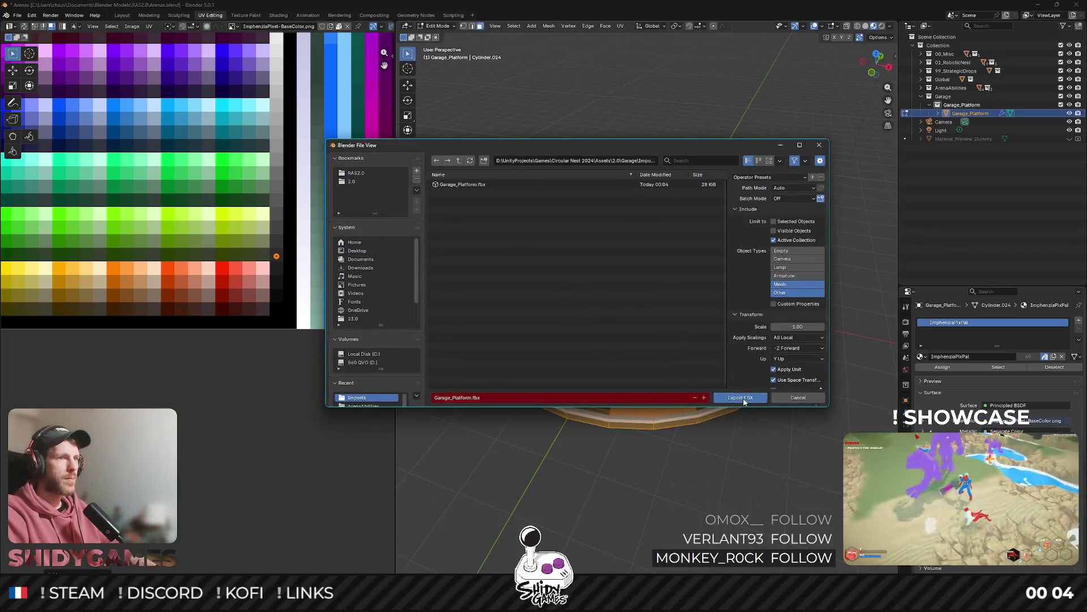
pyautogui.click(741, 398)
pyautogui.hotkey('alt', 'Tab')
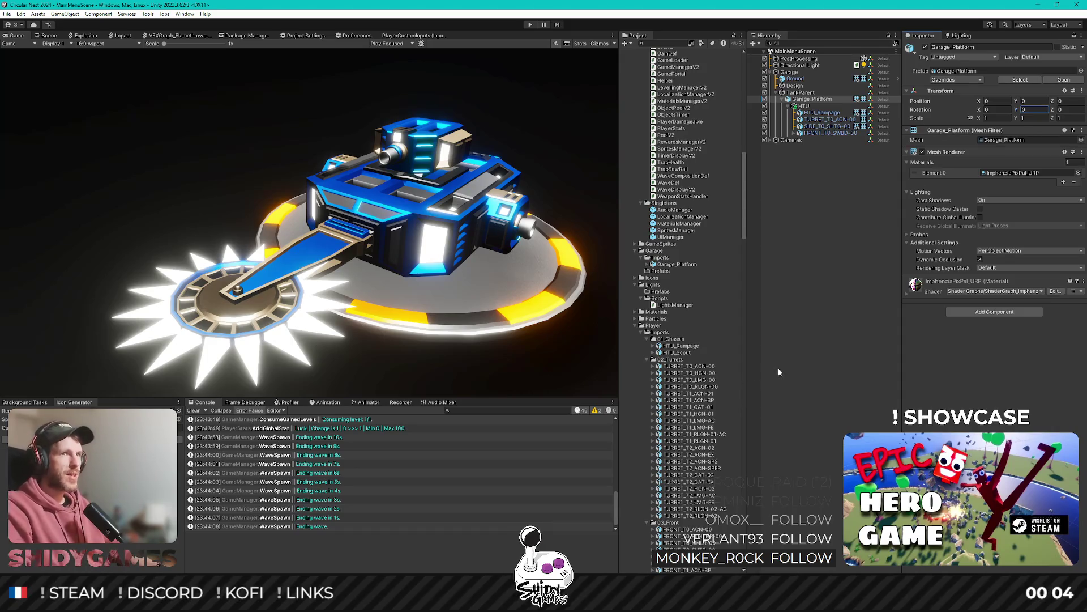
# After comparing with Blender, maximize Unity's Game view so the blue tank on the yellow-and-dark platform fills the editor.
pyautogui.hotkey('alt', 'Tab')
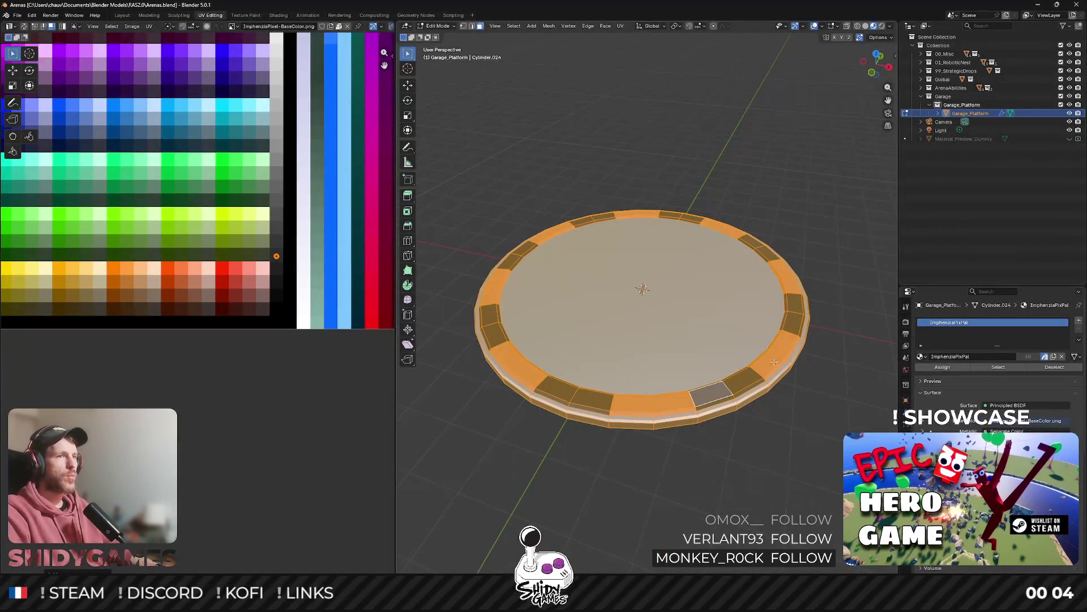
pyautogui.hotkey('alt', 'Tab')
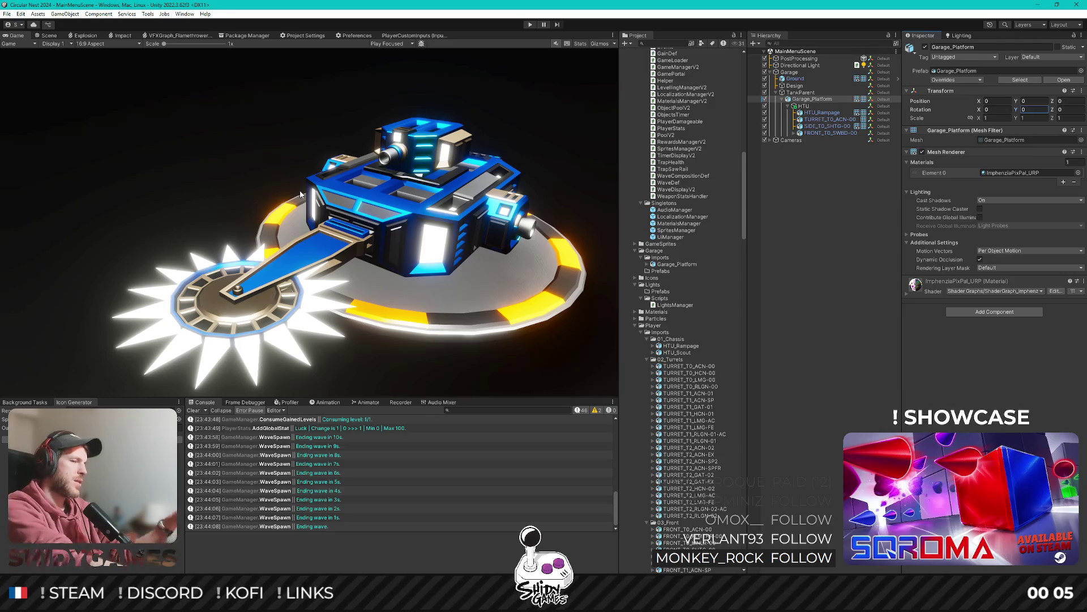
pyautogui.click(397, 210)
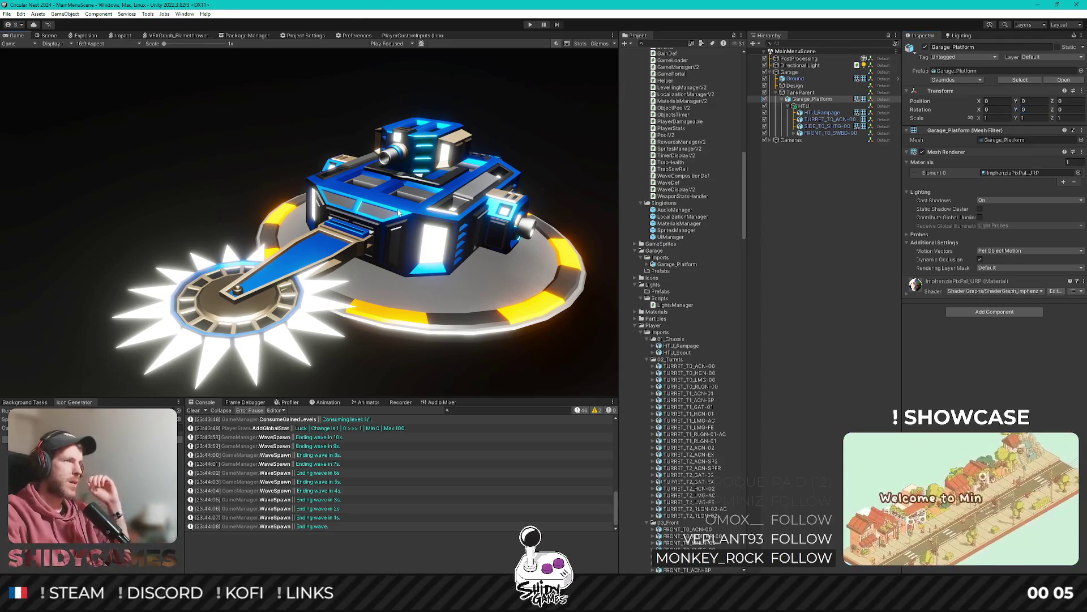
pyautogui.hotkey('shift', 'space')
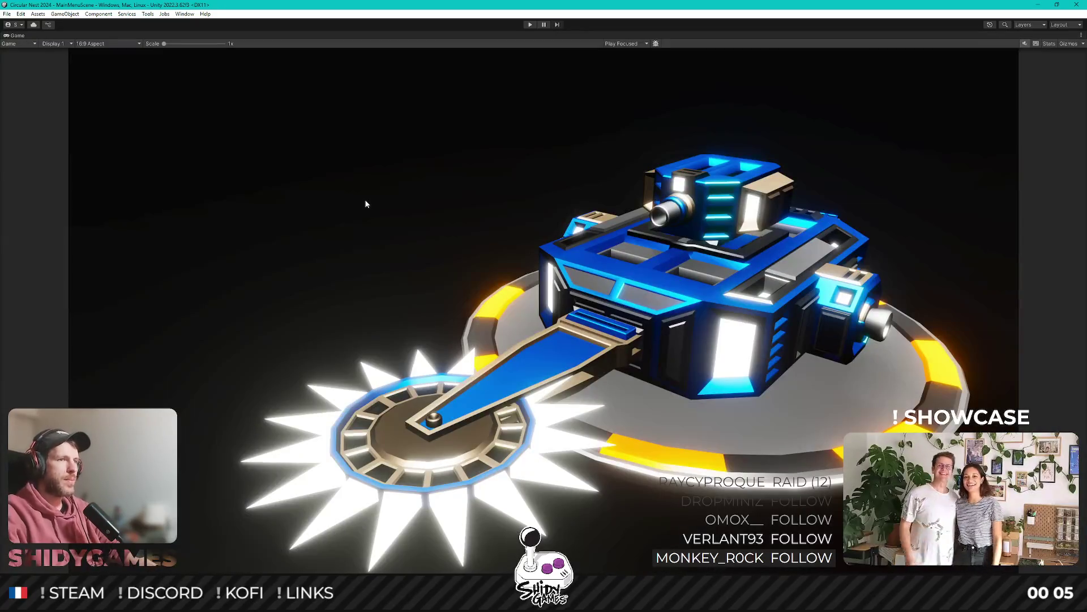
# Un-maximize the Game view so the Unity panels reappear around the tank scene.
pyautogui.hotkey('shift', 'space')
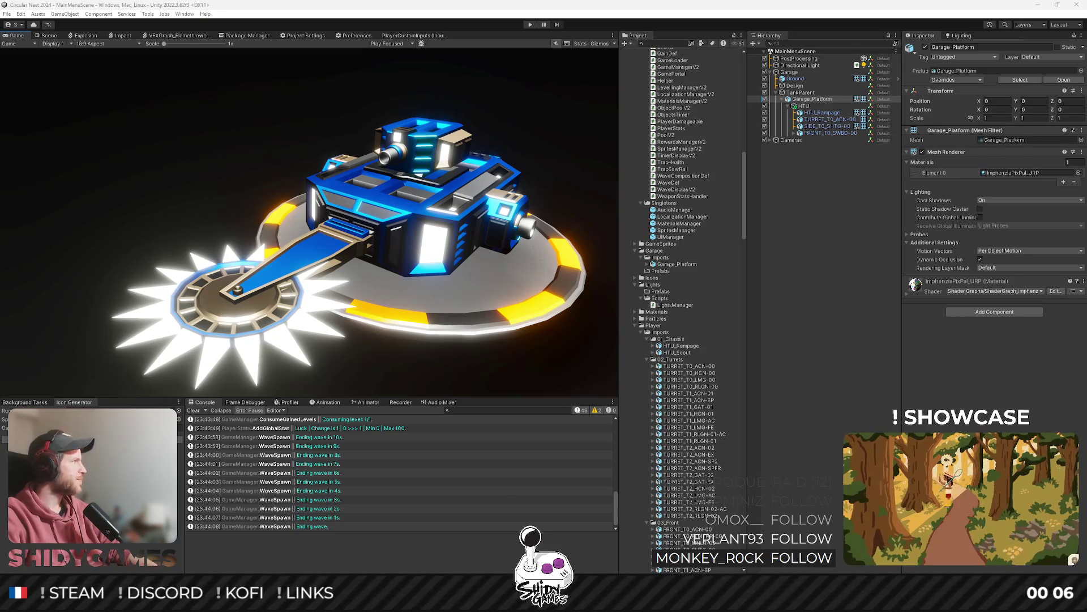
pyautogui.moveTo(258, 599)
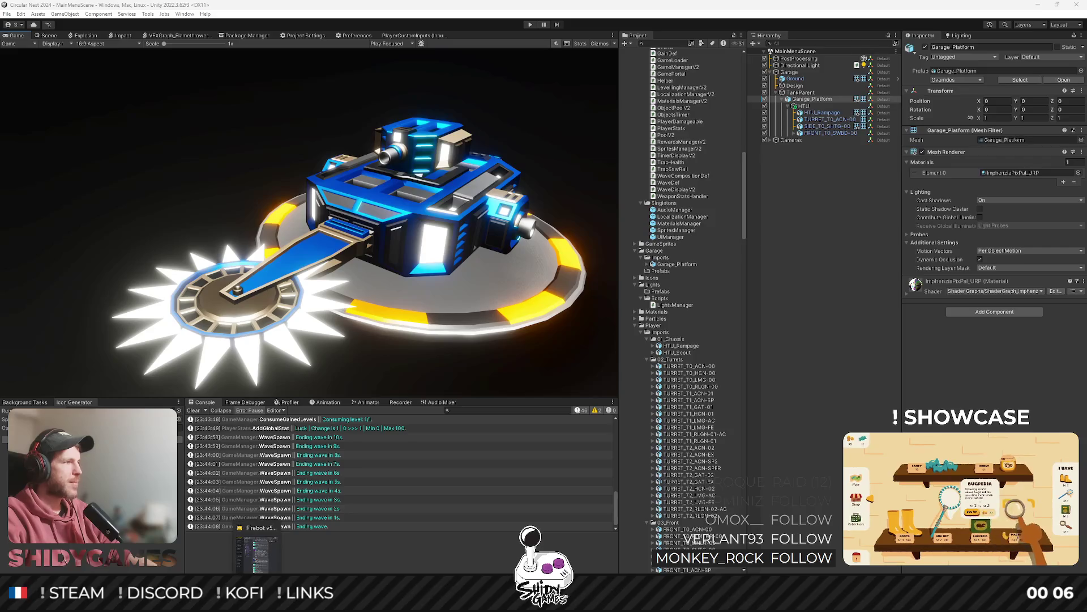